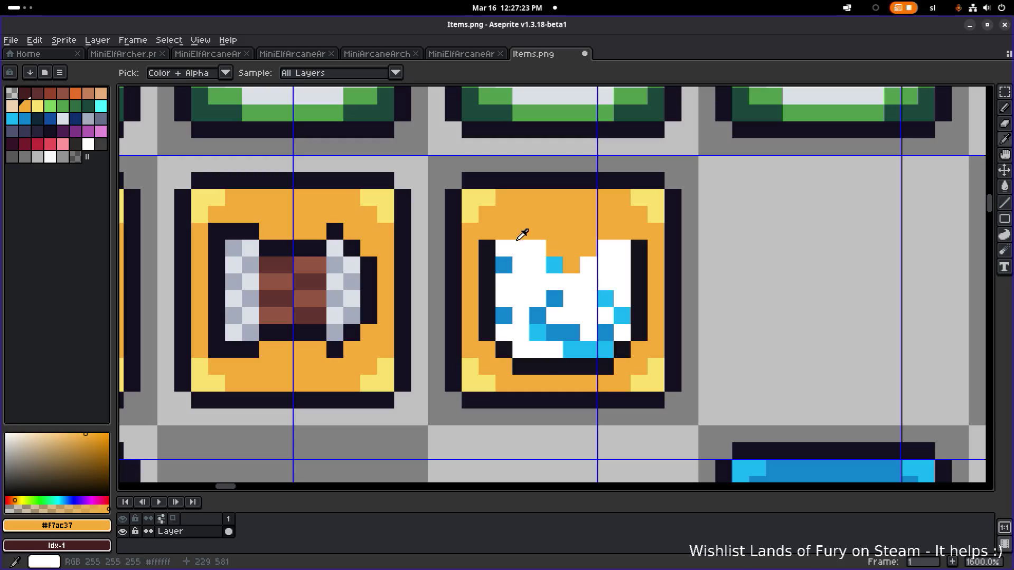
Paint orange gaps into the white crown shape in the rightmost orange-framed tile
click(605, 265)
click(622, 248)
click(588, 282)
click(622, 282)
click(588, 298)
click(573, 284)
click(537, 282)
click(521, 282)
click(521, 299)
click(555, 282)
Undo the last stroke and recolour two crown pixels orange and light blue
scroll(592, 285, down, 3)
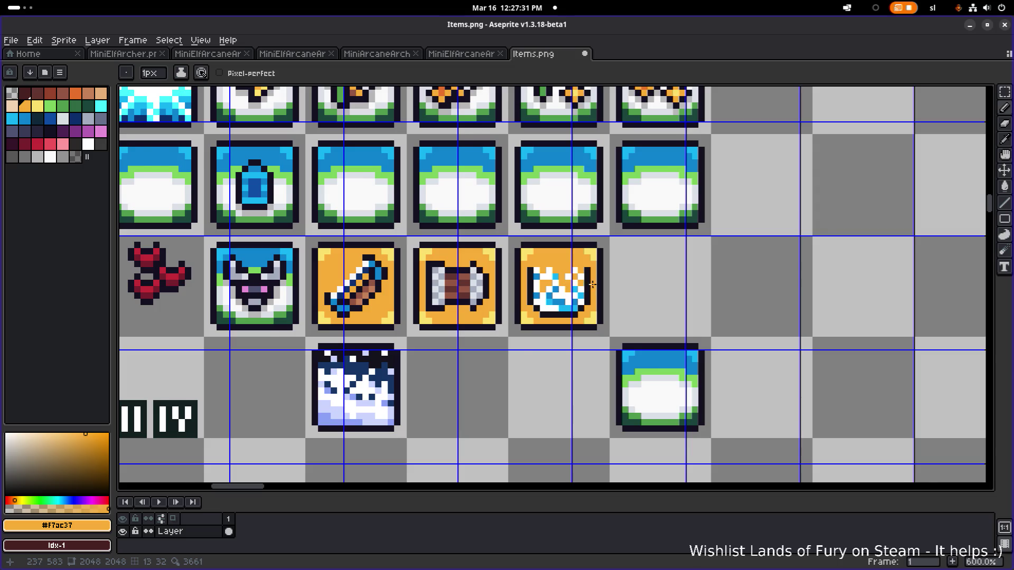
scroll(593, 285, down, 2)
scroll(576, 303, up, 6)
key(ctrl+z)
click(538, 300)
click(564, 274)
scroll(593, 275, down, 1)
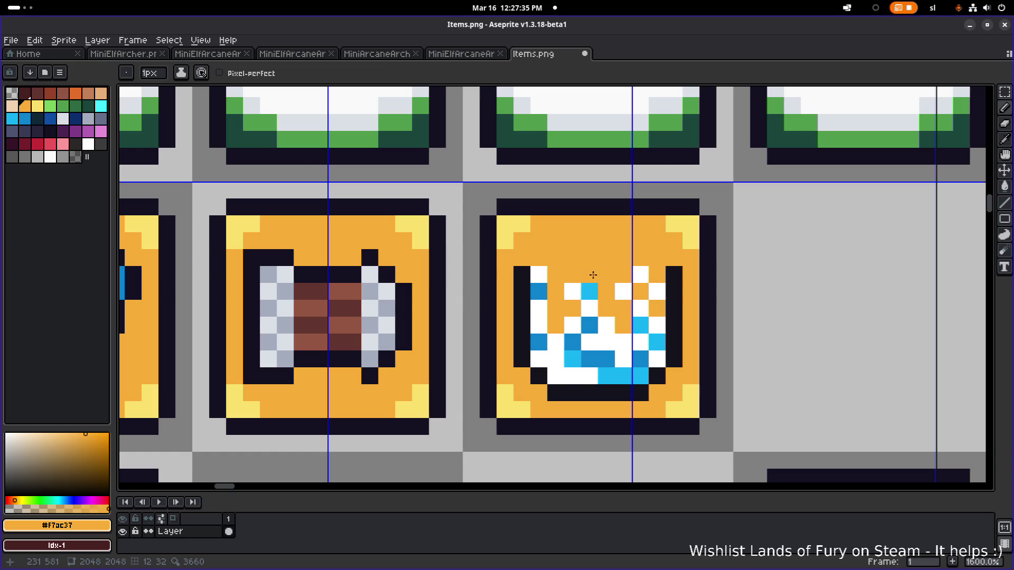
Sample white from the crown and paint three crown pixels white, including one on the top row
alt+click(605, 274)
scroll(607, 273, down, 2)
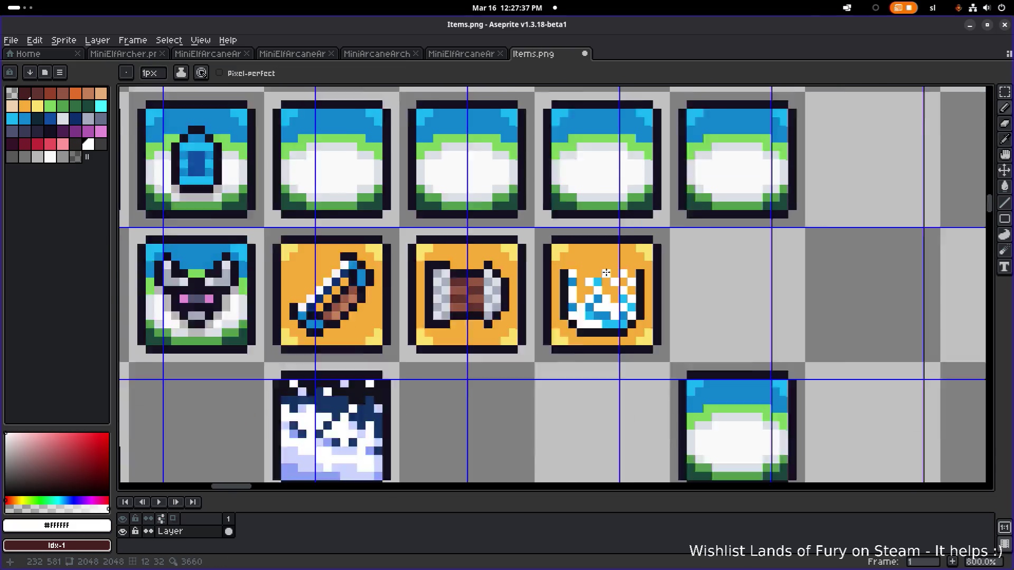
scroll(606, 272, down, 1)
scroll(606, 280, up, 4)
click(570, 288)
click(553, 288)
click(552, 254)
scroll(560, 256, down, 4)
scroll(583, 292, up, 6)
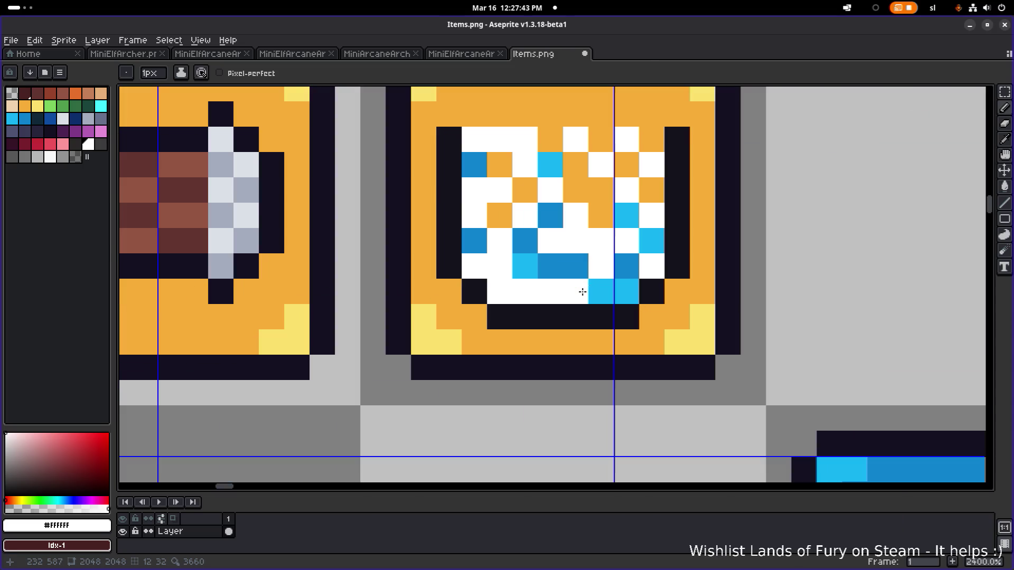
Sample orange from the icon frame and light blue from the icon, briefly switching workspaces
alt+click(601, 215)
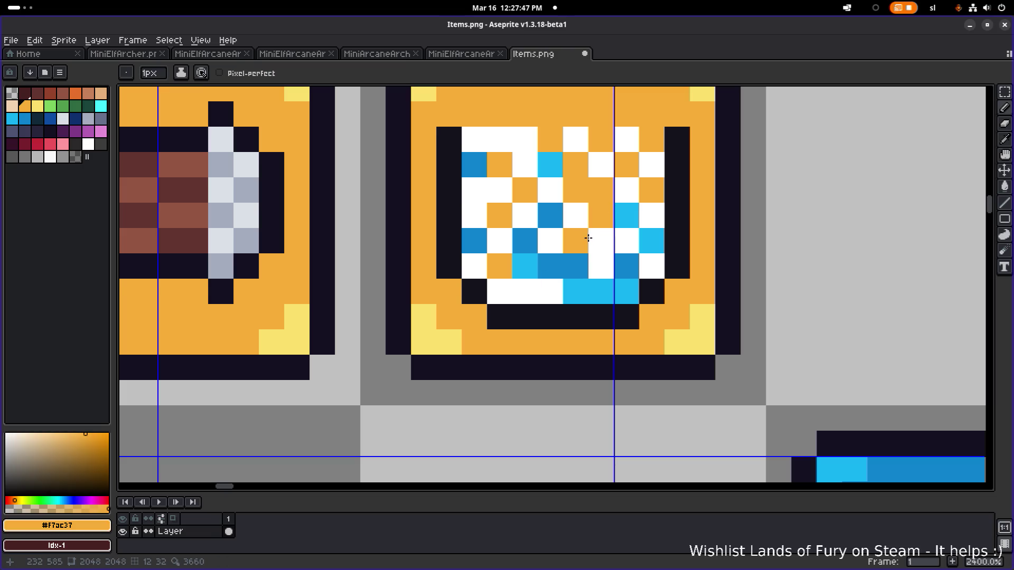
scroll(588, 239, down, 6)
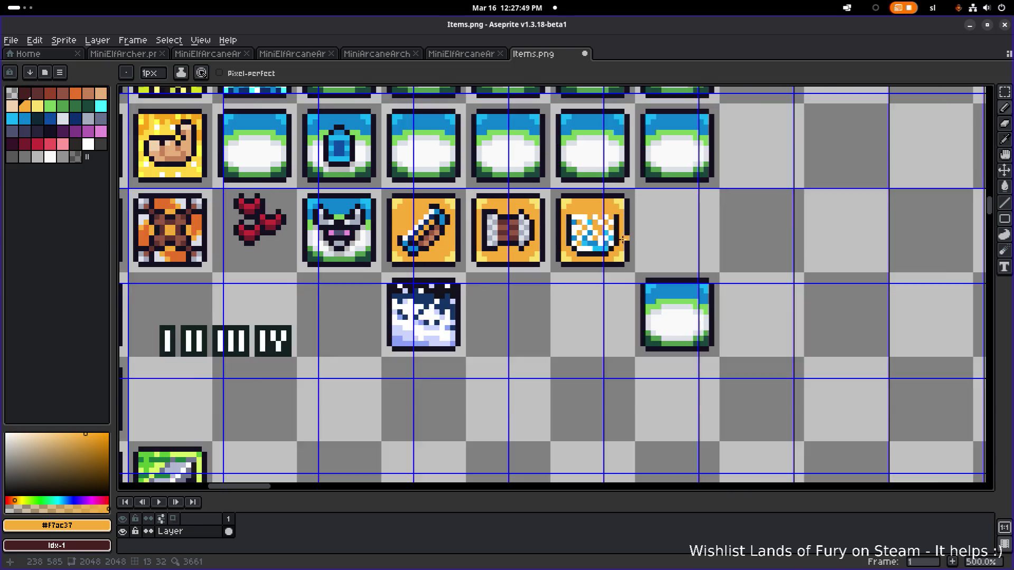
scroll(624, 238, up, 5)
alt+click(588, 203)
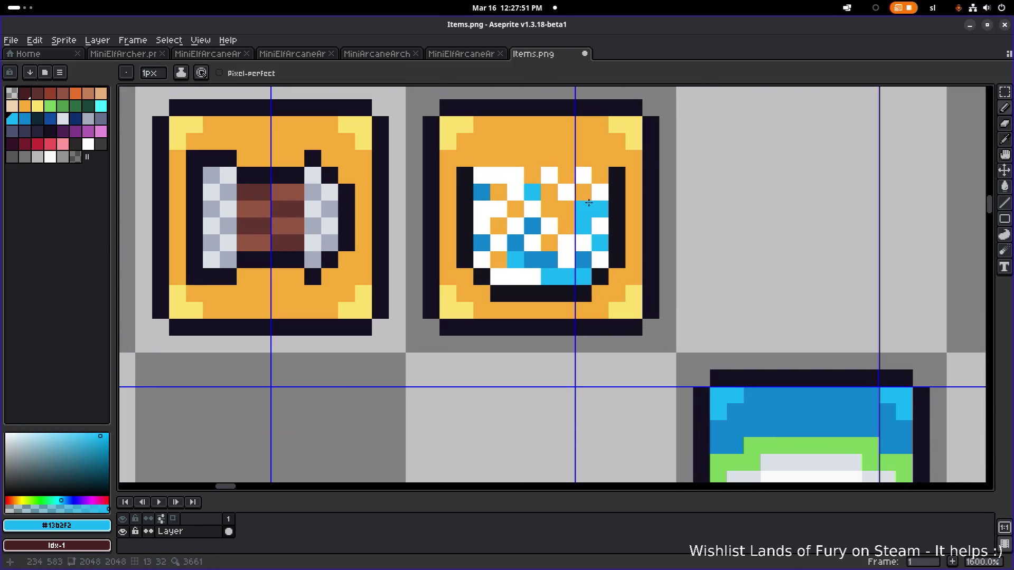
scroll(621, 230, down, 5)
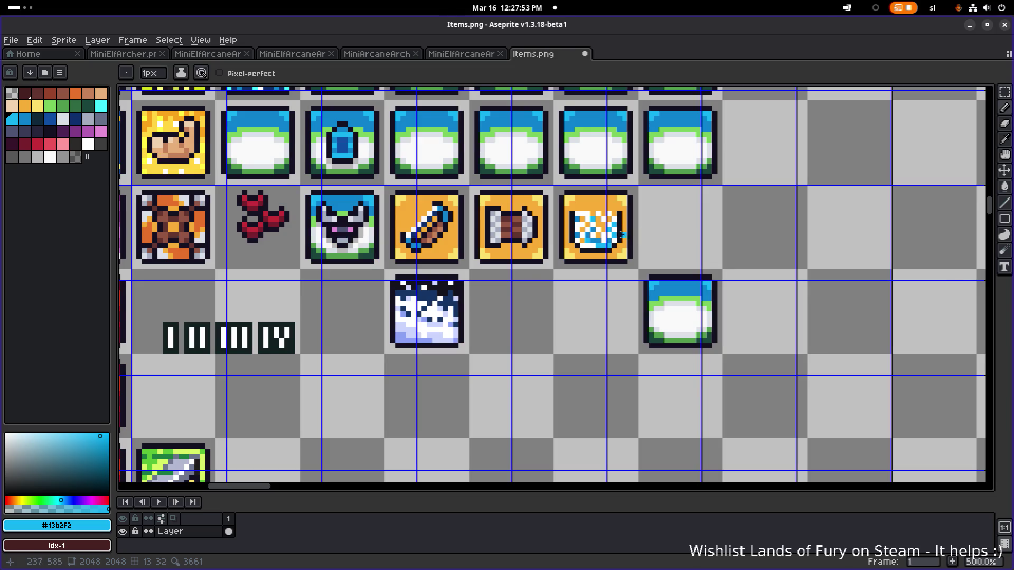
scroll(621, 235, up, 4)
scroll(716, 241, down, 4)
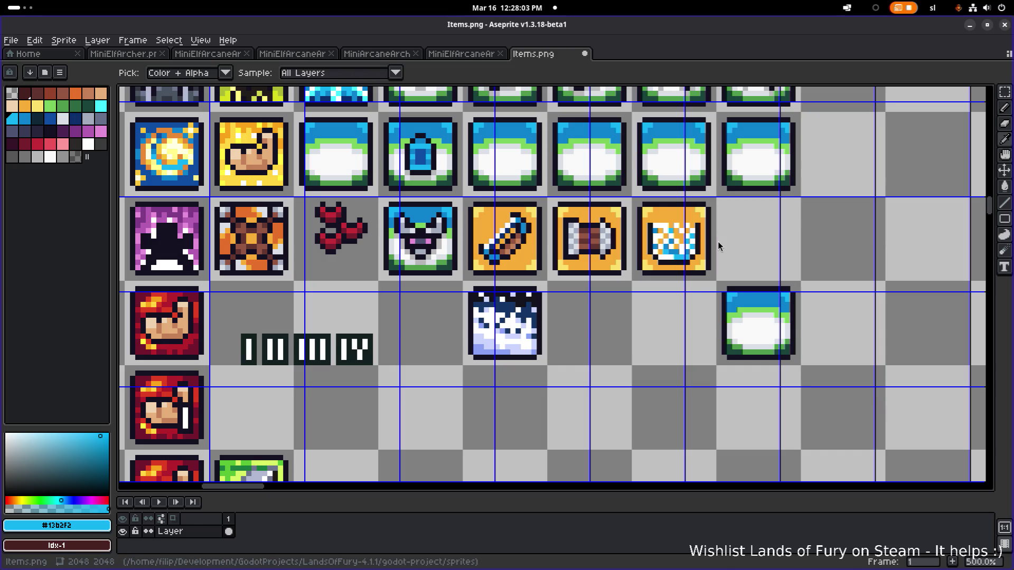
key(alt+Tab)
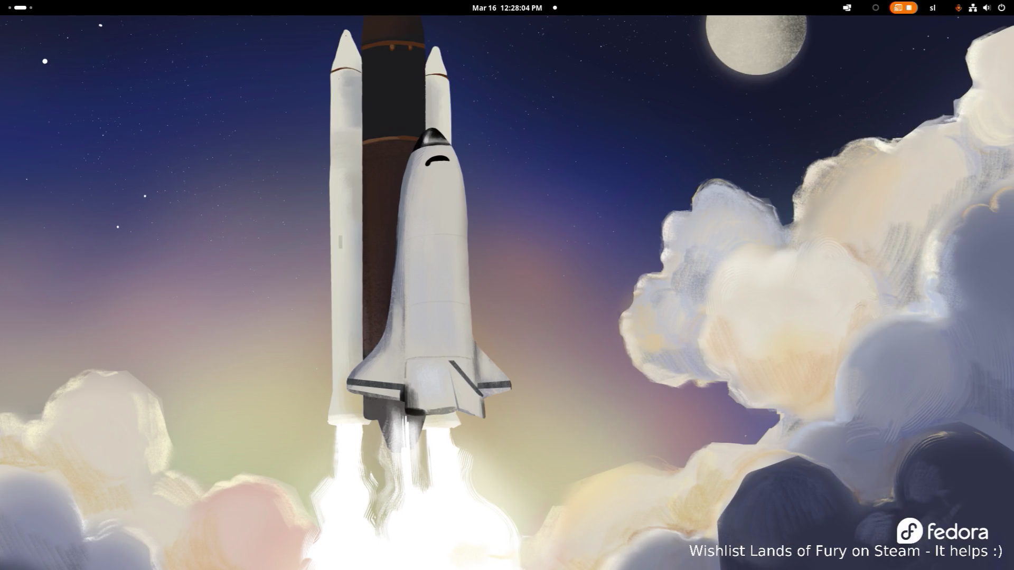
key(super+Page_Up)
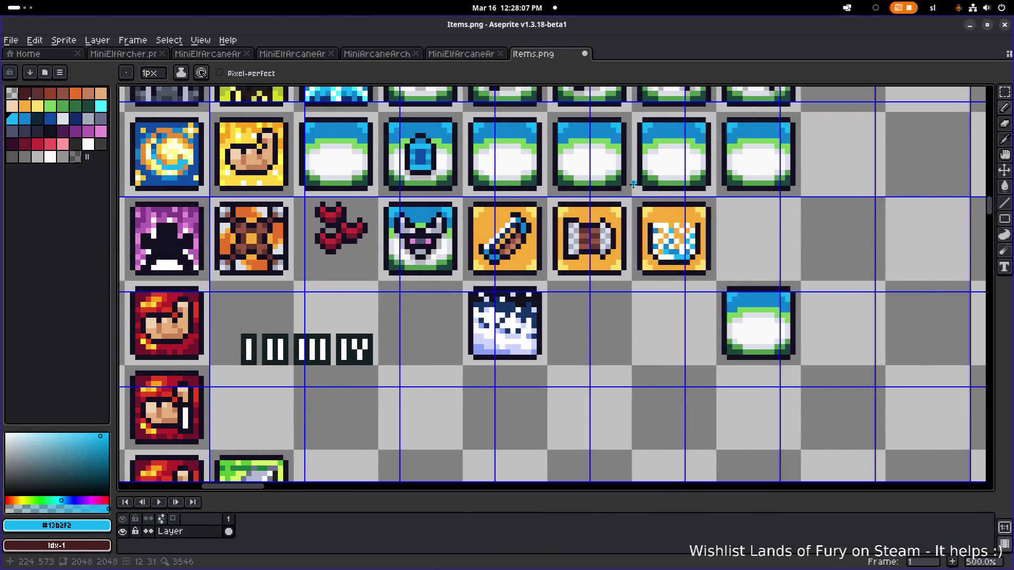
scroll(633, 184, up, 5)
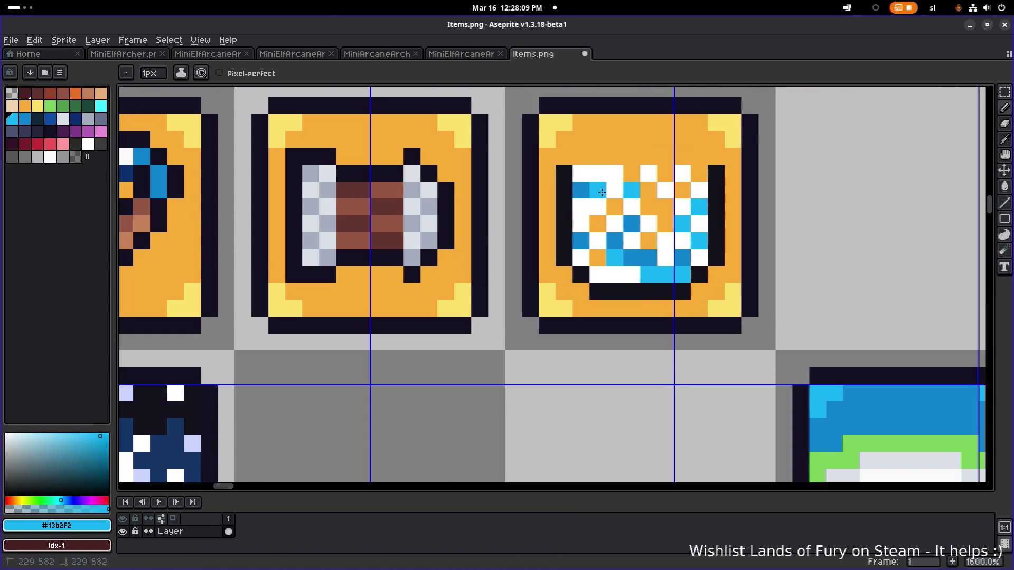
Pick white from the crown and paint orange pixels white to extend the crown
alt+click(599, 172)
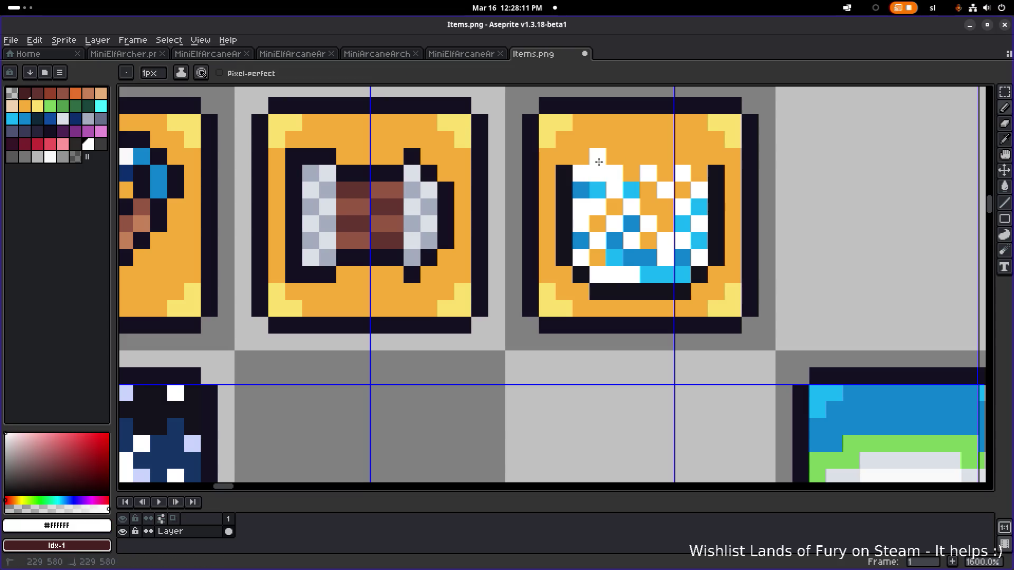
click(665, 173)
click(683, 191)
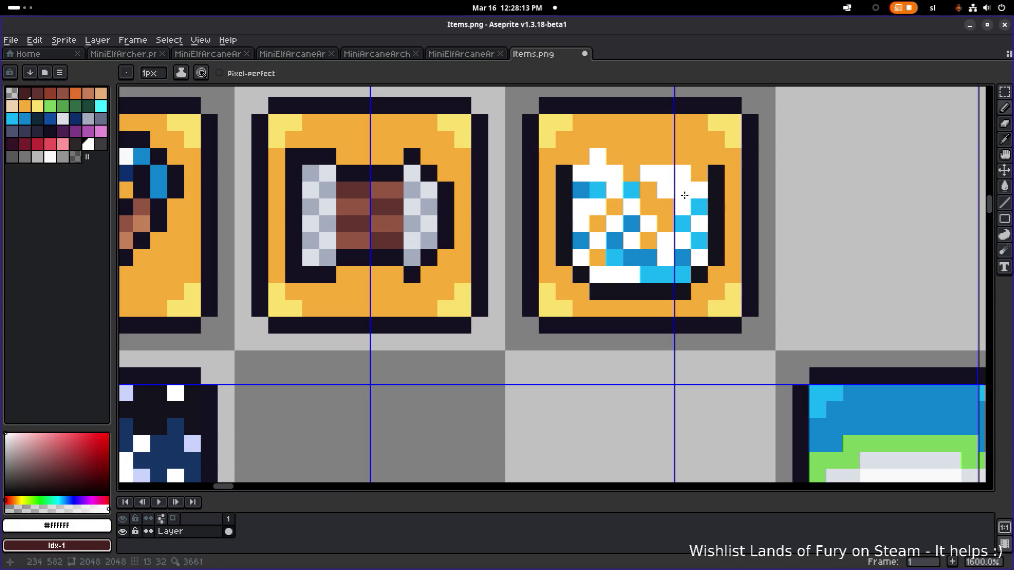
click(598, 257)
Build up the crown points in white, then sample the crown's light blue
click(598, 224)
click(615, 207)
click(647, 207)
click(666, 207)
click(666, 224)
click(648, 190)
scroll(718, 199, down, 4)
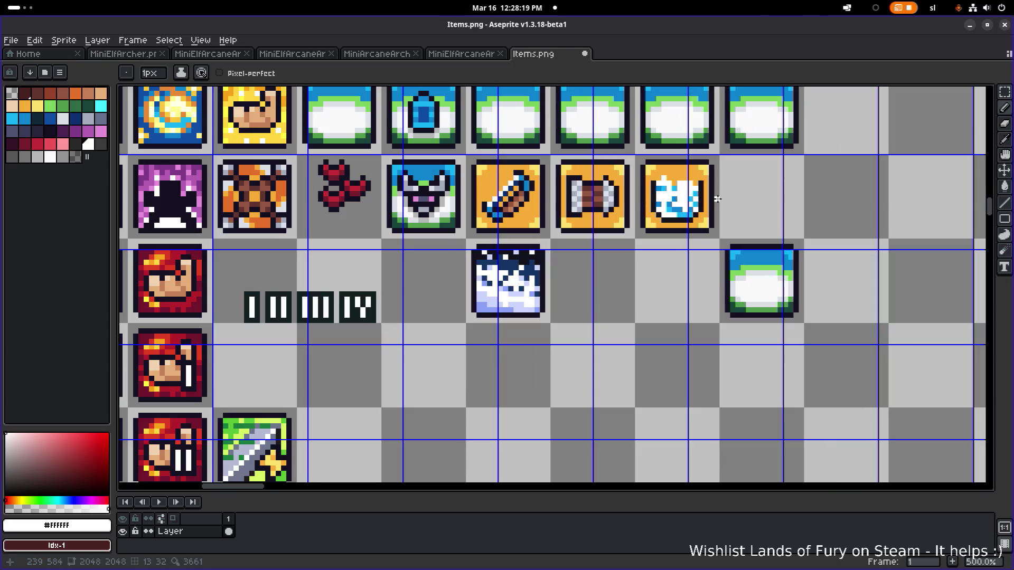
scroll(718, 199, up, 2)
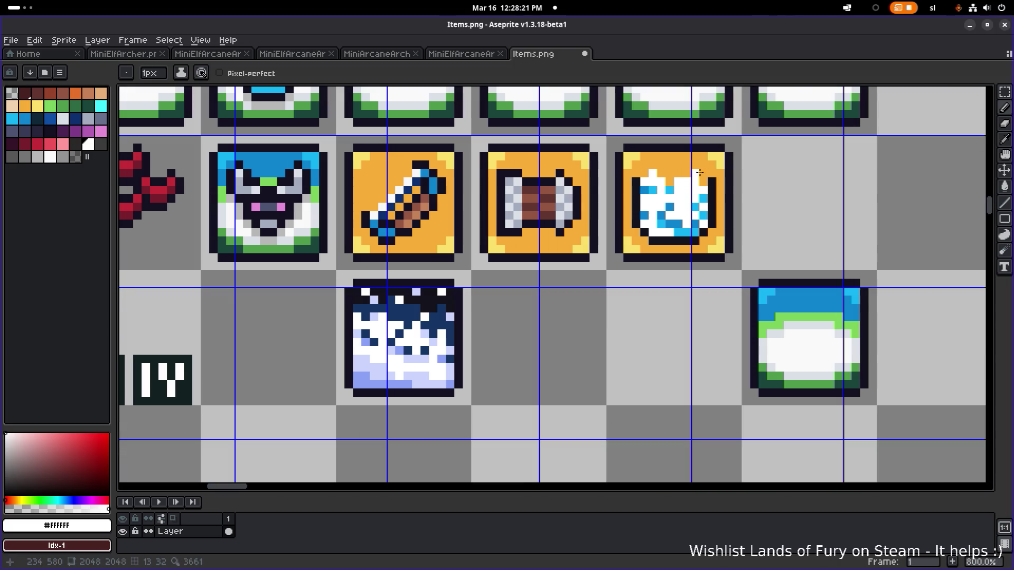
scroll(714, 194, down, 4)
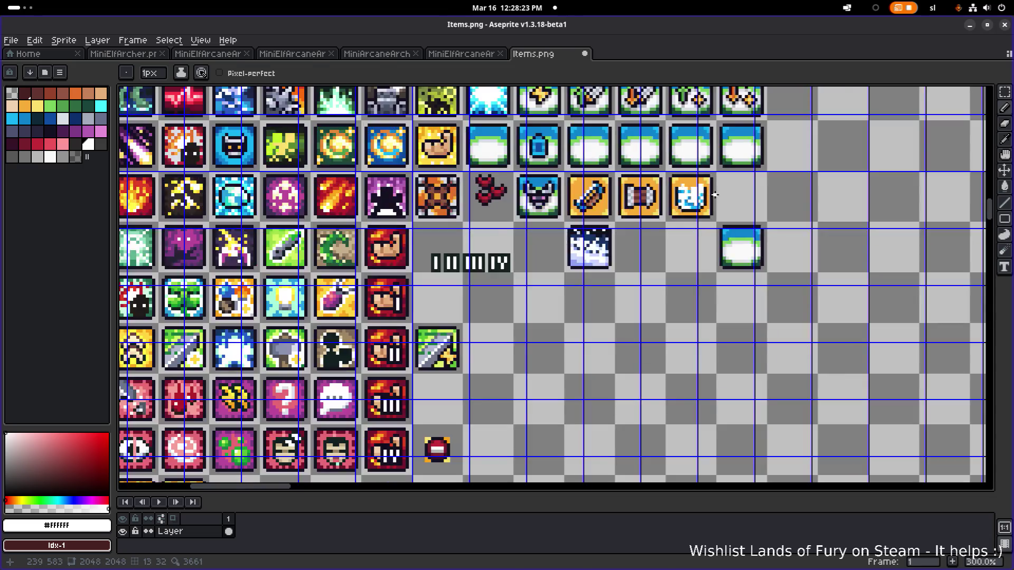
scroll(714, 195, up, 8)
alt+click(690, 206)
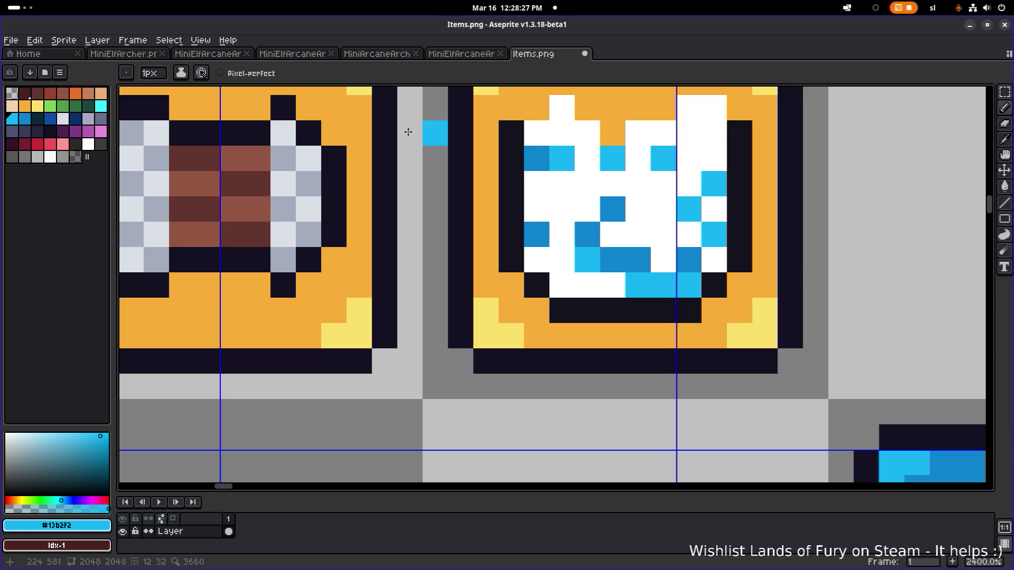
Recolour six white crown pixels in cyan and light cyan
click(100, 105)
click(557, 115)
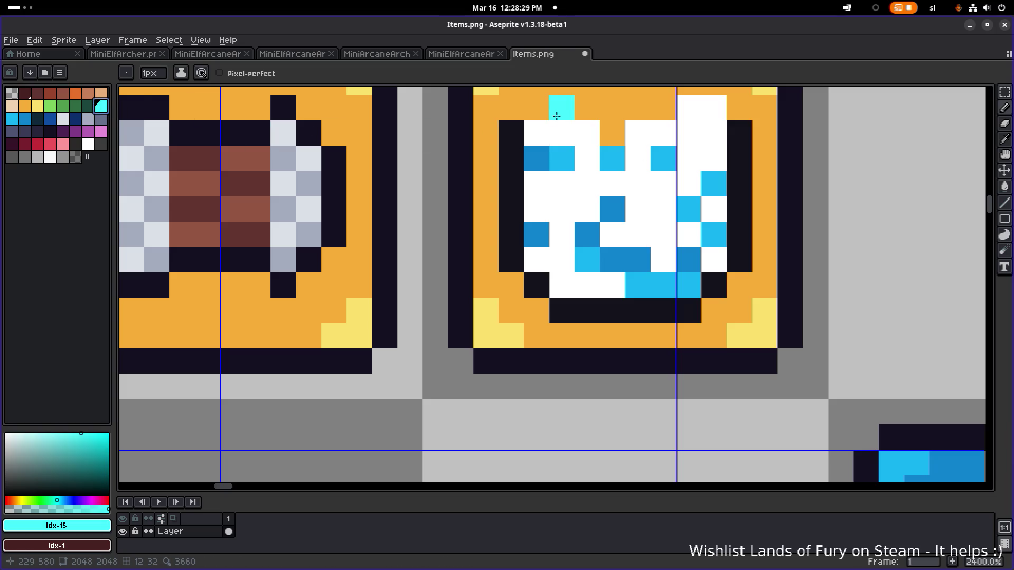
scroll(604, 206, down, 6)
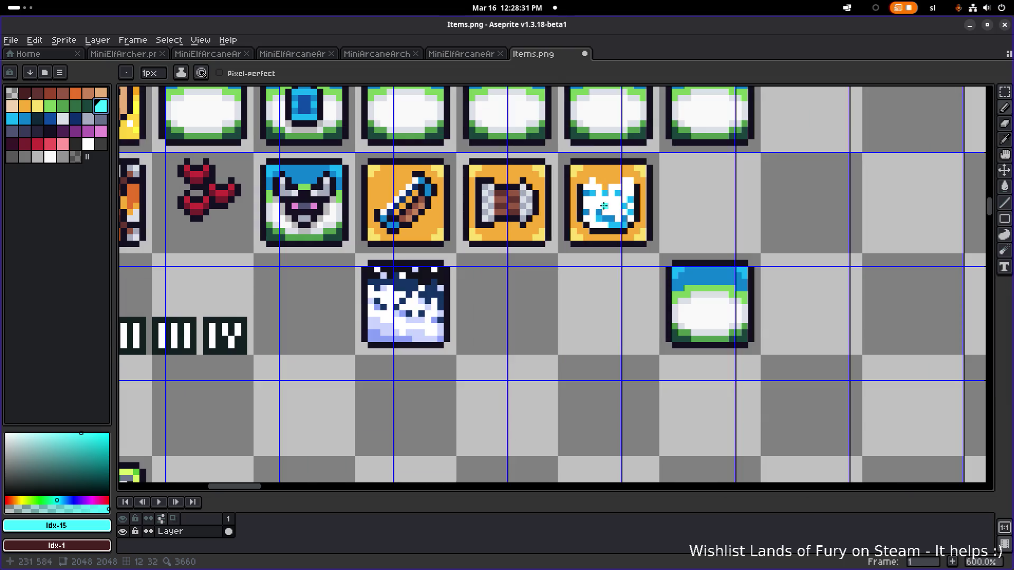
scroll(604, 206, down, 2)
scroll(604, 221, up, 8)
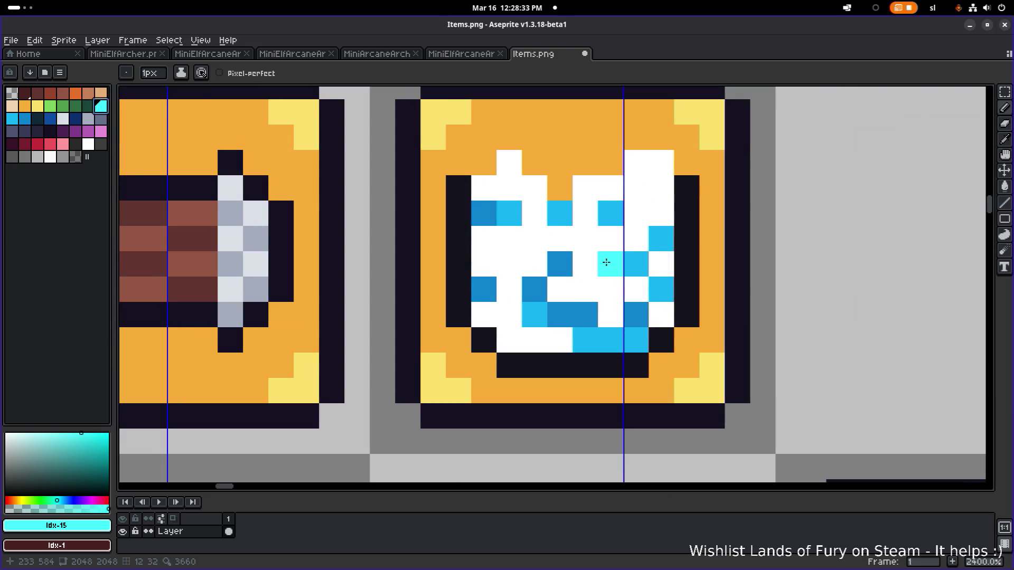
click(600, 284)
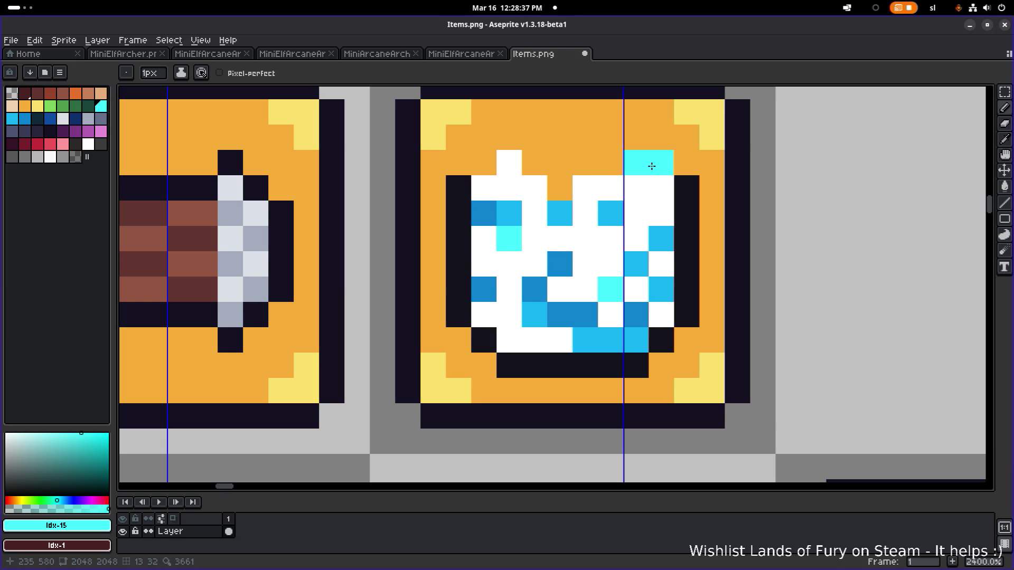
click(636, 162)
scroll(624, 183, down, 5)
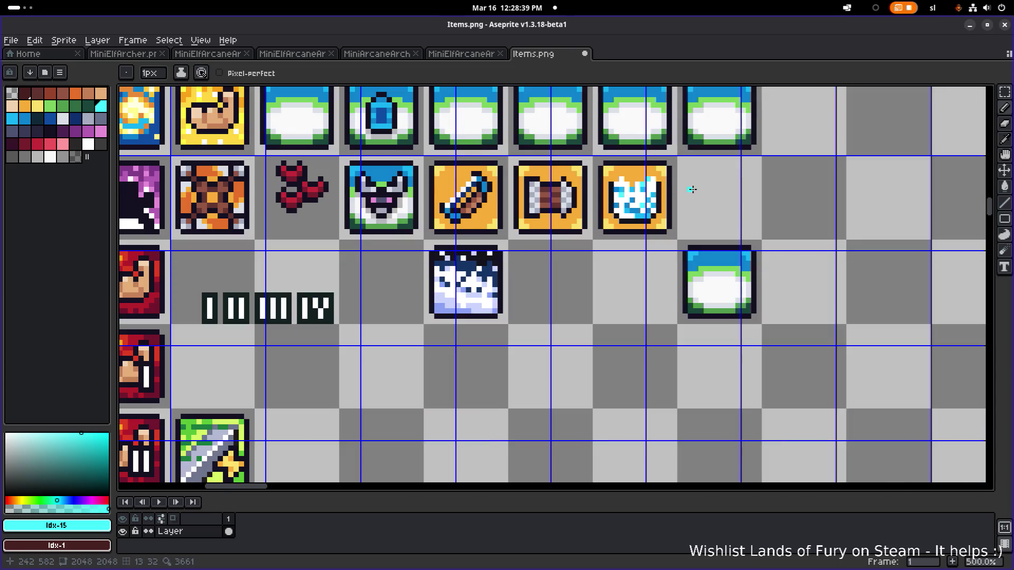
scroll(657, 189, up, 3)
click(645, 189)
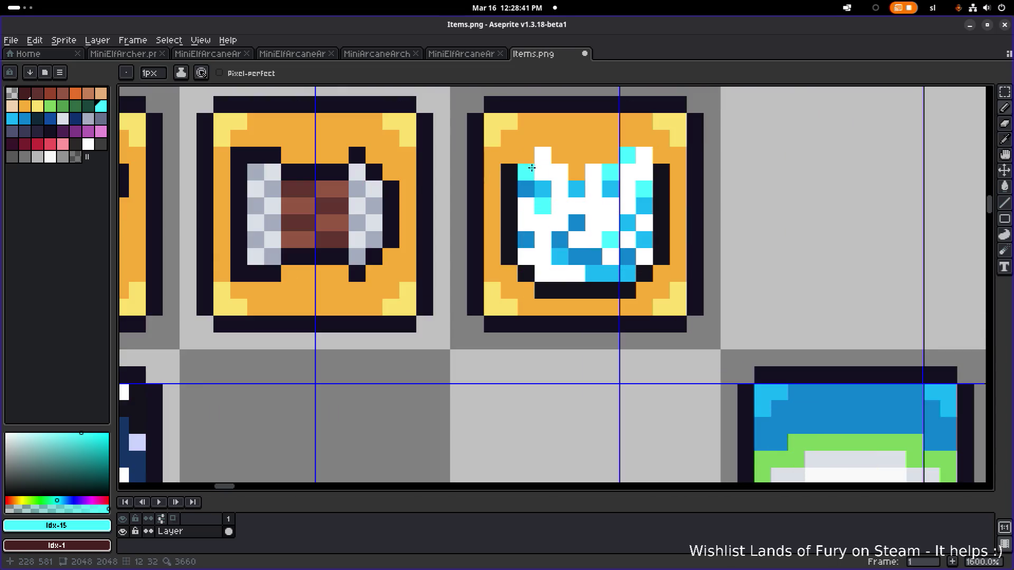
click(526, 169)
click(543, 273)
scroll(661, 228, down, 5)
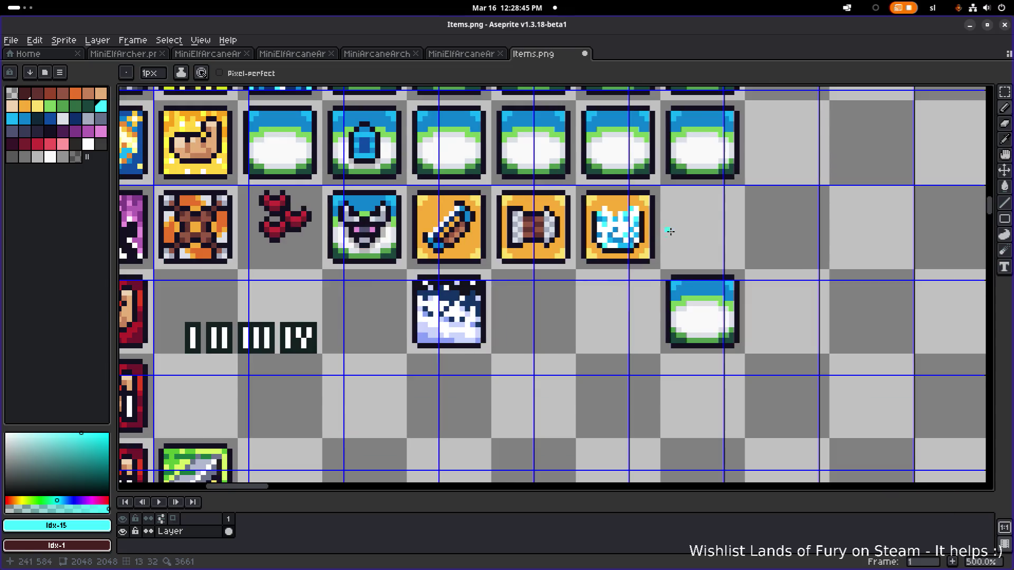
scroll(653, 228, up, 5)
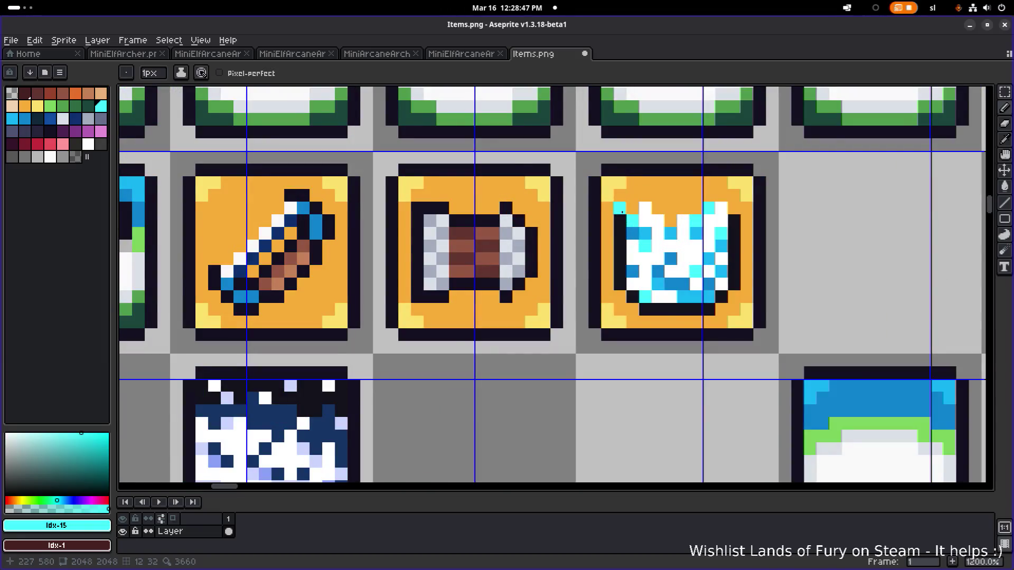
scroll(645, 204, up, 3)
Draw a dark outline along the top of the crown, then sample orange from the frame
alt+click(645, 204)
mouse_move(645, 204)
mouse_down()
mouse_move(715, 213)
mouse_move(721, 226)
mouse_move(795, 179)
mouse_move(826, 193)
mouse_up()
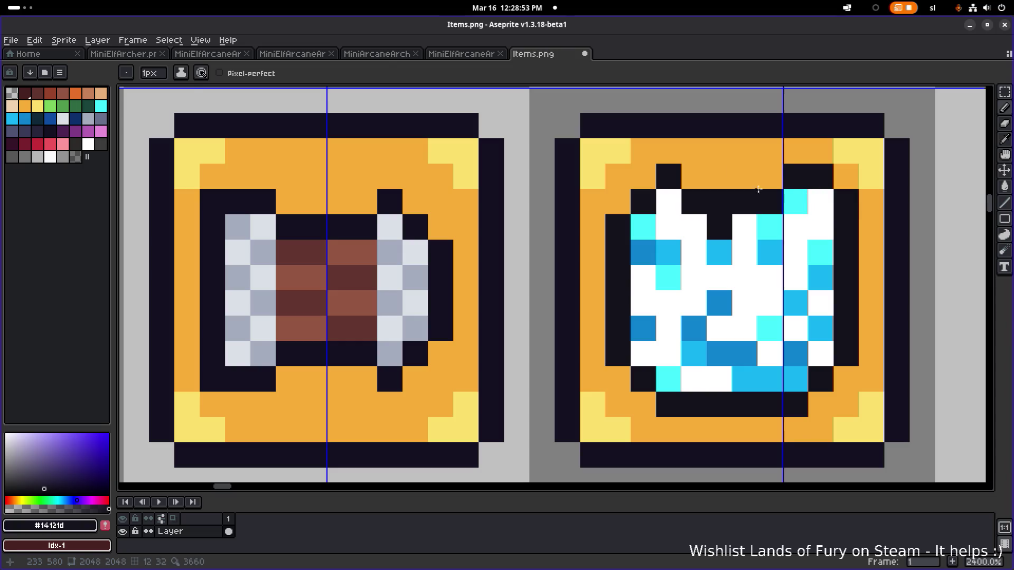
alt+click(845, 201)
Zoom out and save Items.png with Ctrl+S
scroll(730, 202, down, 5)
scroll(727, 201, down, 3)
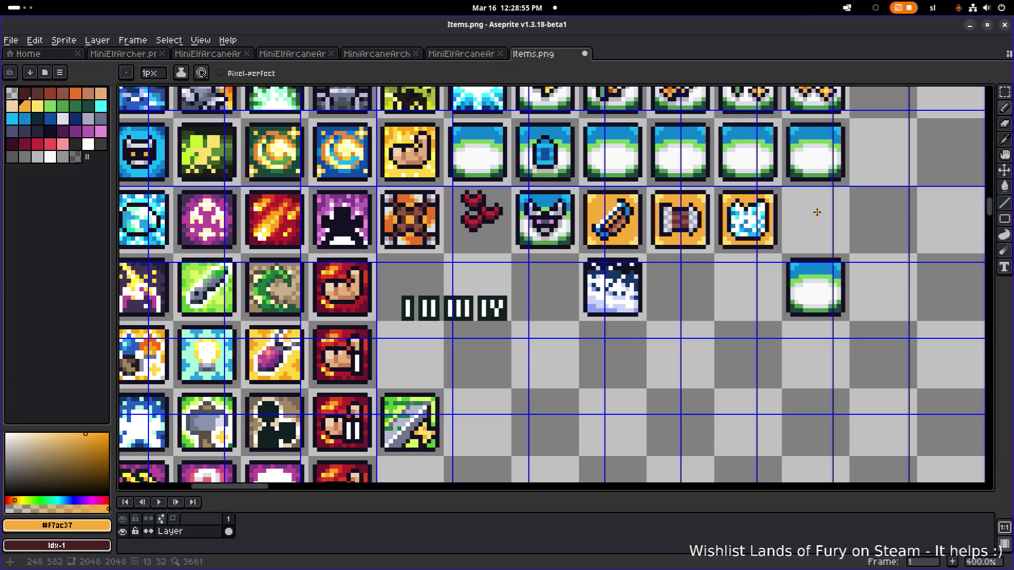
scroll(814, 214, down, 1)
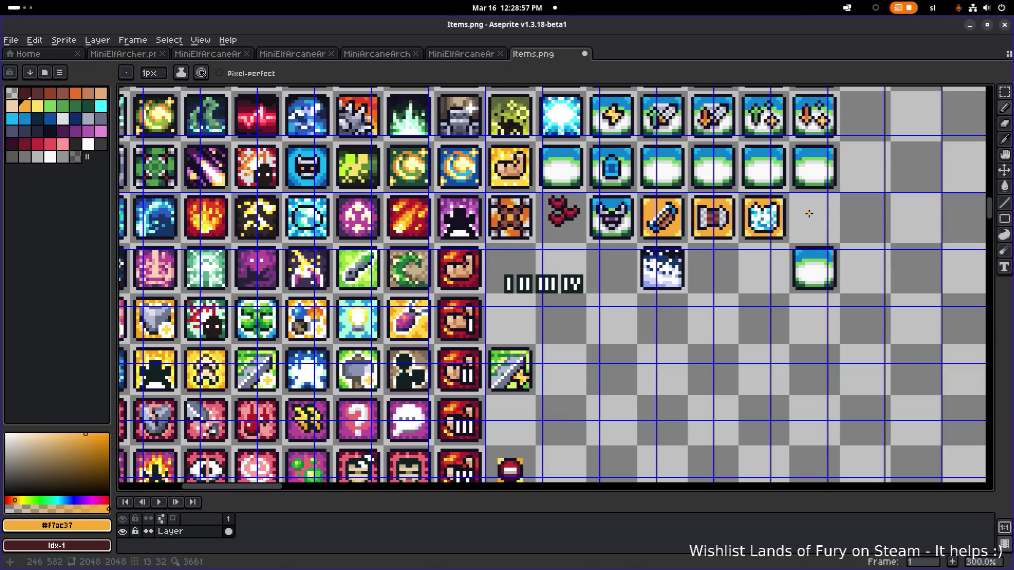
key(ctrl+s)
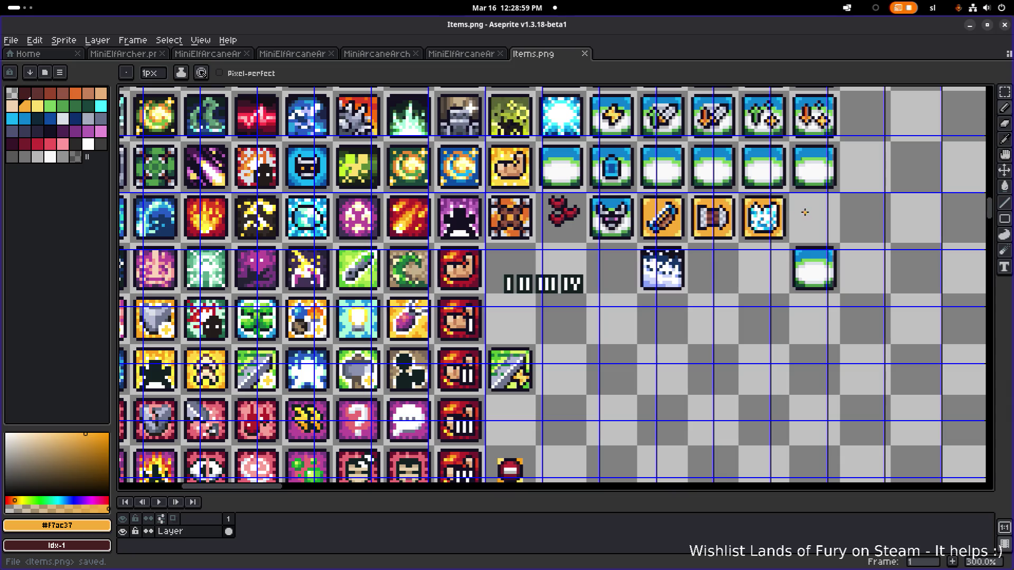
Switch briefly to the code editor and return to the sprite sheet in Aseprite
key(alt+Tab)
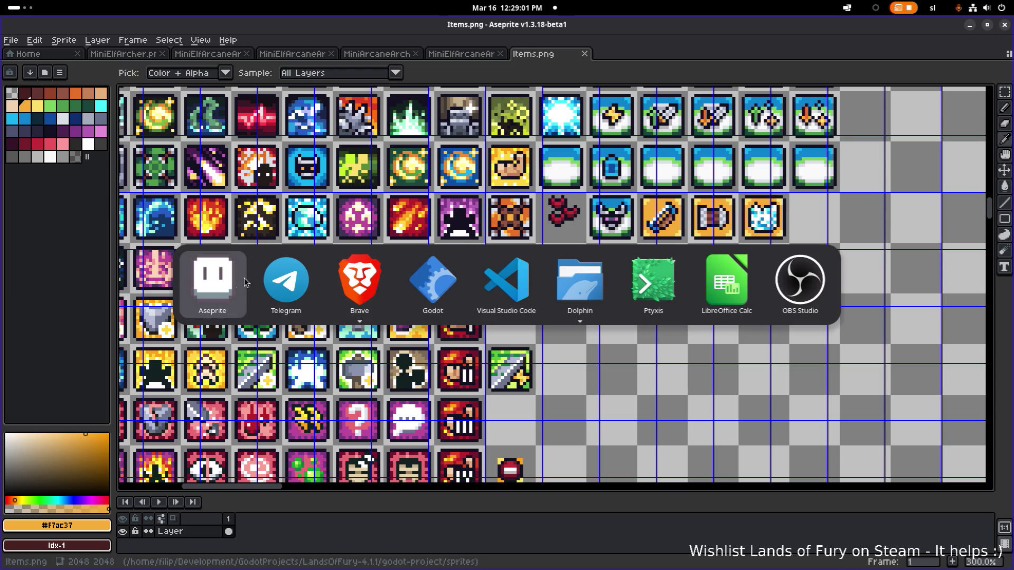
click(495, 295)
key(alt+Tab)
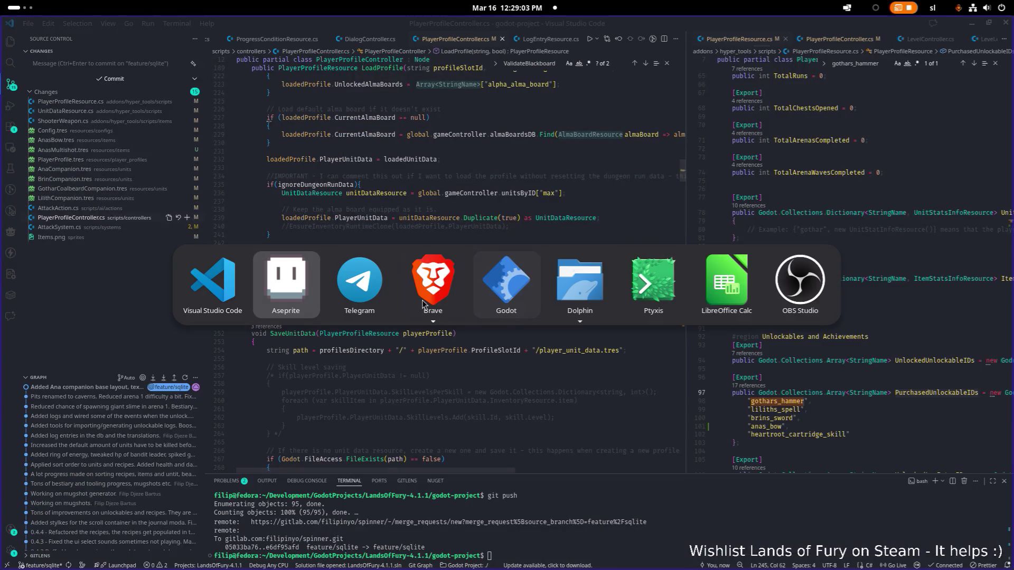
click(288, 295)
key(alt+Tab)
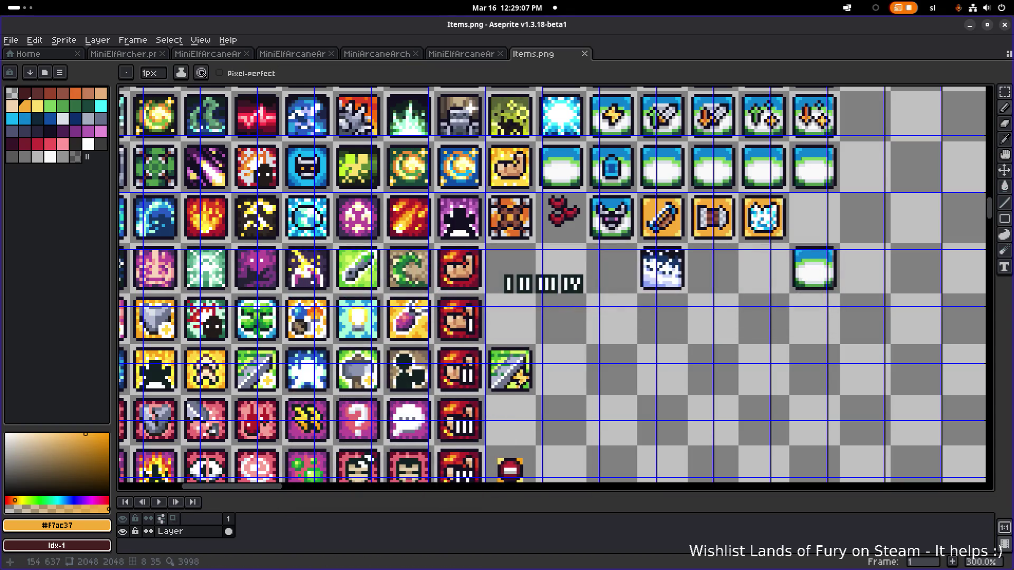
key(alt+Tab)
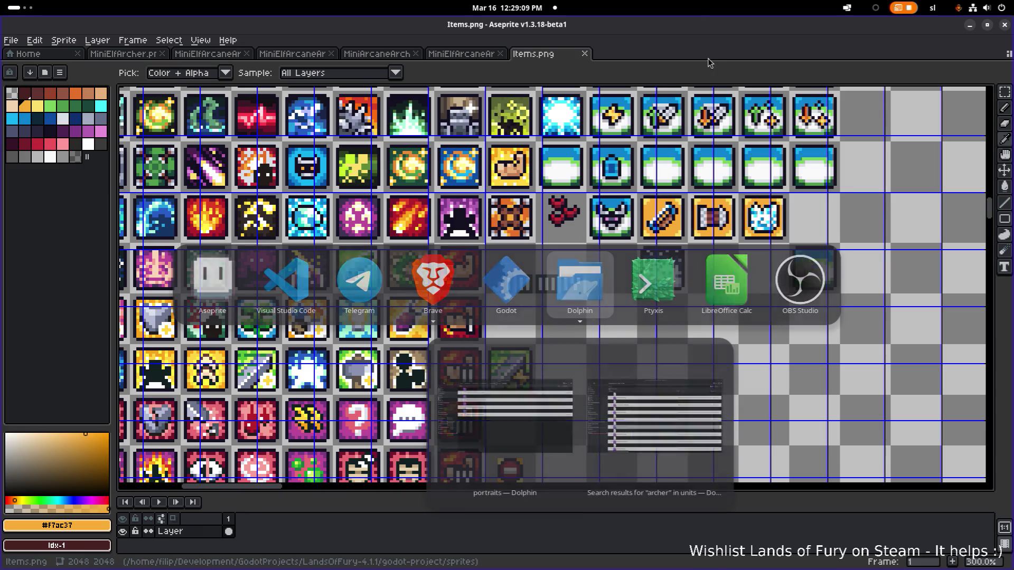
Save the sprite sheet again and bring the Nextcloud Deck browser window forward
key(ctrl+s)
key(alt+Tab)
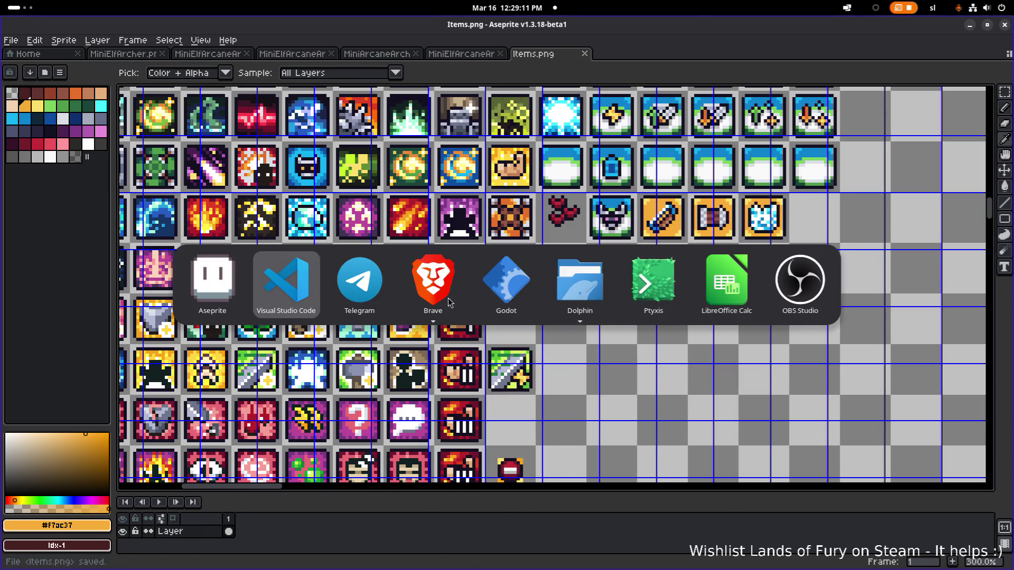
mouse_move(412, 289)
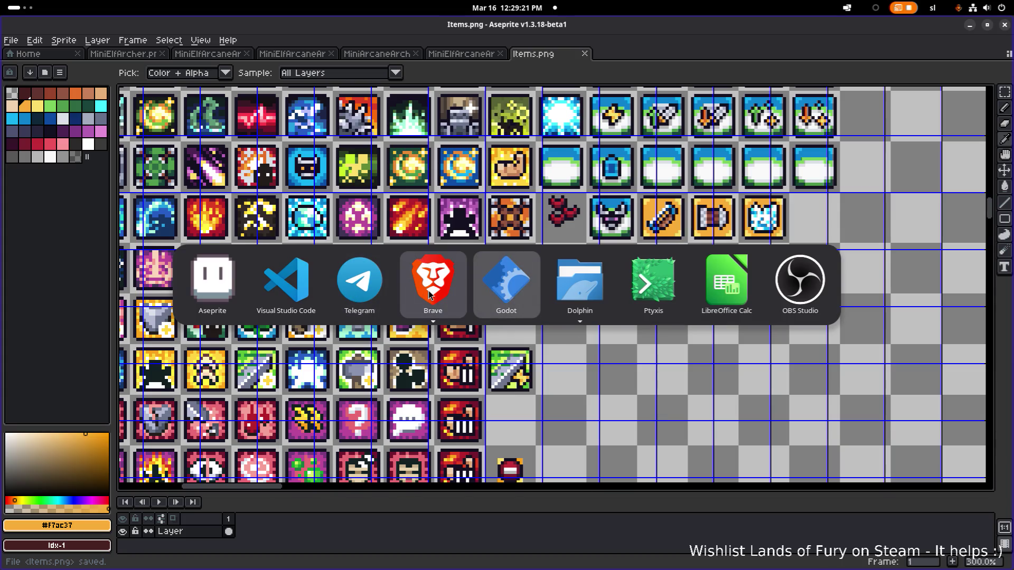
click(483, 441)
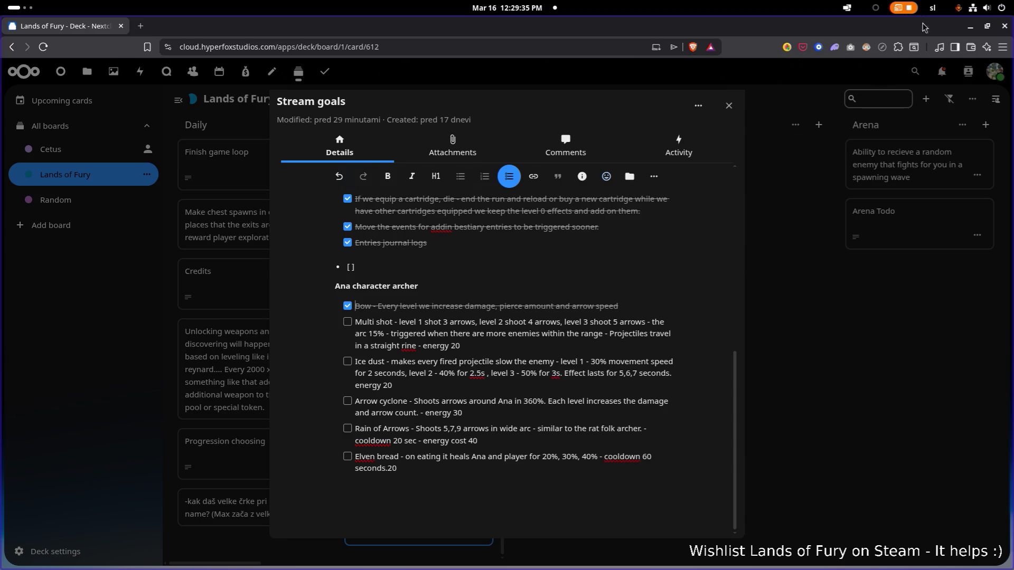
click(971, 27)
scroll(776, 225, up, 2)
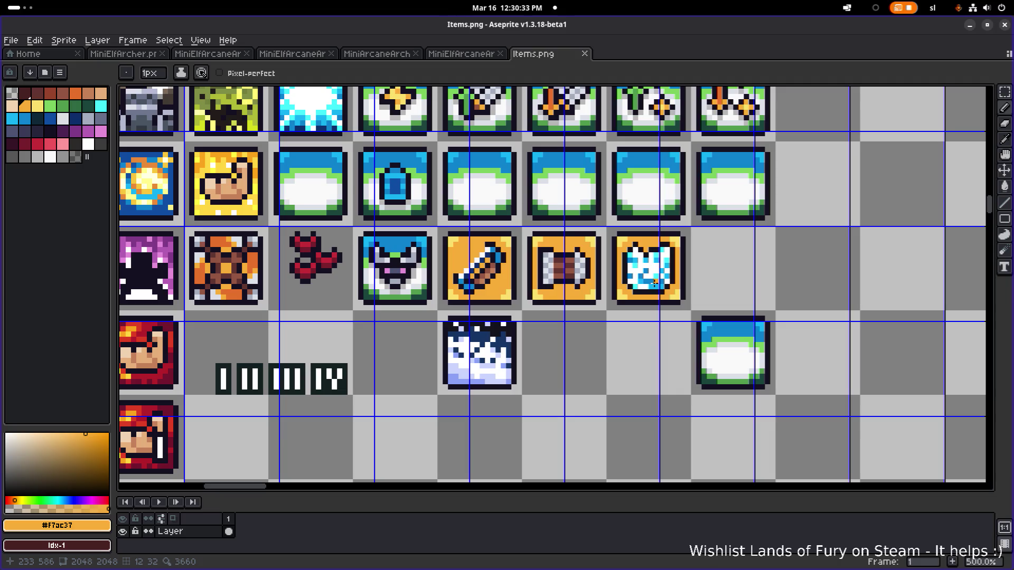
Ctrl-drag a copy of the scroll icon into the empty cell beside it
key(m)
mouse_move(527, 232)
mouse_down()
mouse_move(601, 312)
mouse_move(747, 290)
mouse_up()
click(776, 271)
scroll(792, 266, up, 4)
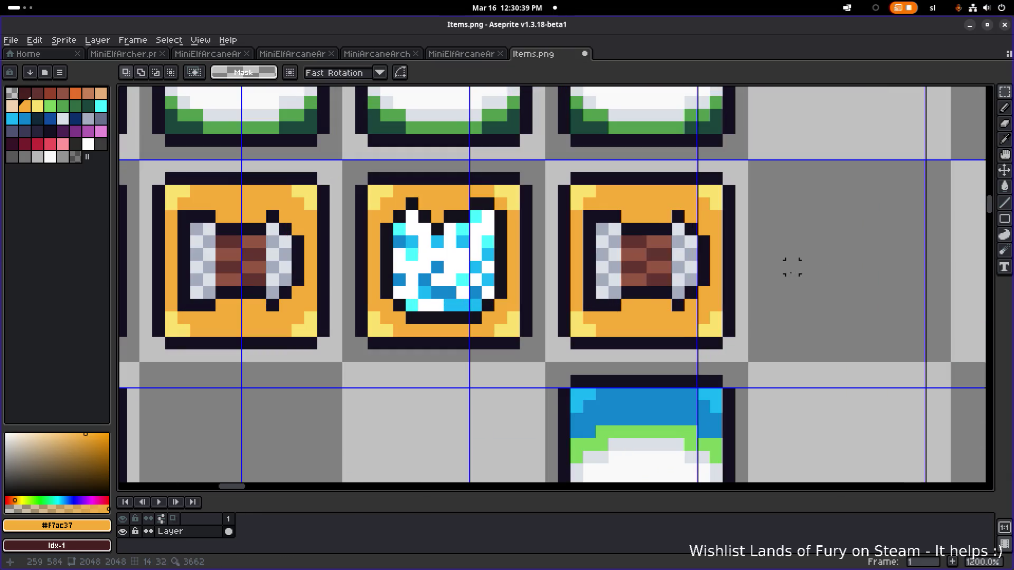
scroll(649, 249, right, 2)
Move the item inside the copied frame into the empty cell below-right and deselect it
mouse_move(519, 207)
mouse_down()
mouse_move(607, 310)
mouse_move(648, 311)
mouse_up()
mouse_move(613, 288)
mouse_down()
mouse_move(737, 384)
mouse_move(714, 383)
mouse_up()
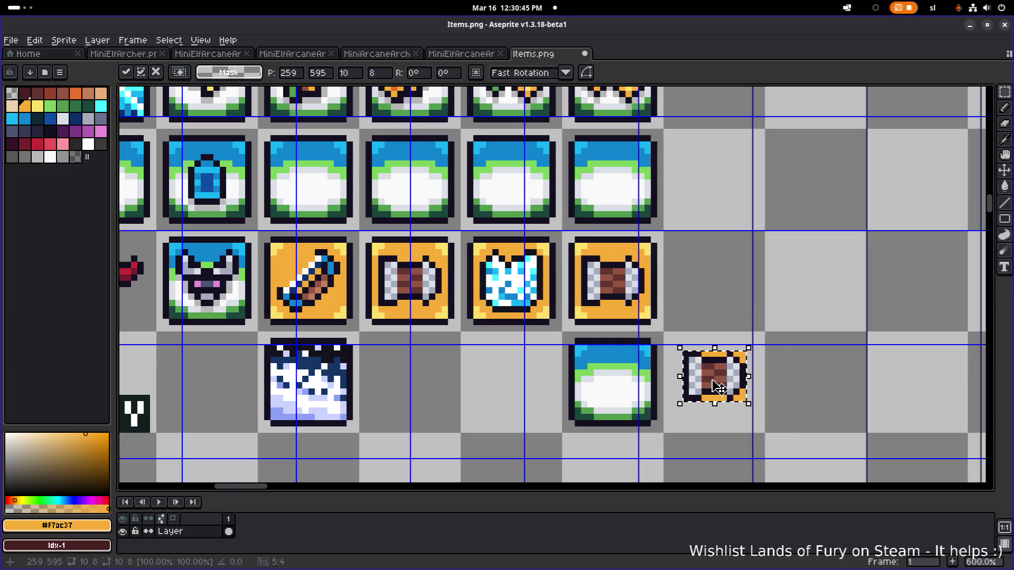
scroll(739, 327, right, 2)
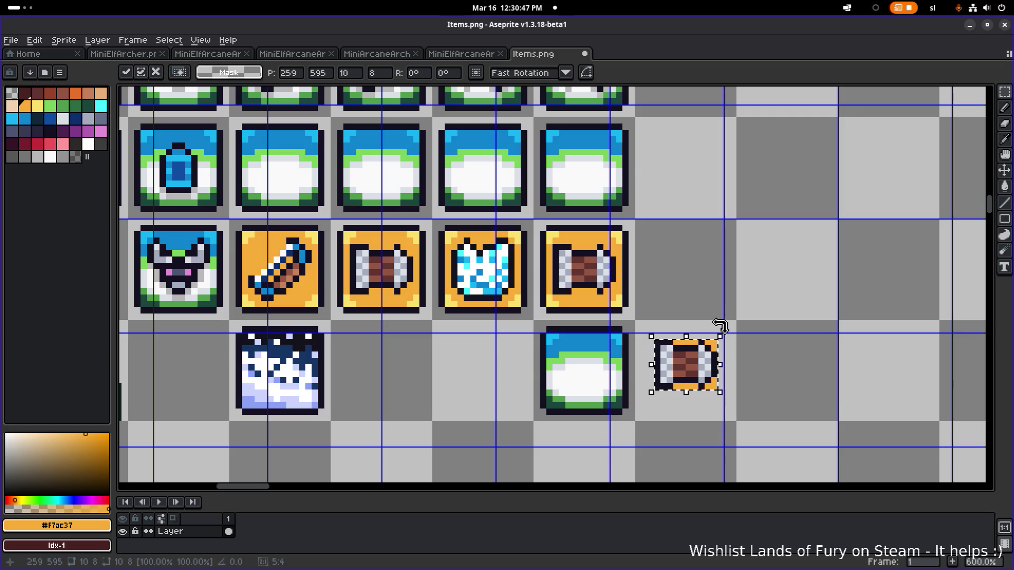
scroll(695, 355, up, 3)
key(ctrl+d)
Erase the leftover orange pixels along the item's top row and right corners
key(e)
drag(641, 321, 745, 321)
scroll(745, 321, down, 1)
click(746, 339)
mouse_move(746, 402)
mouse_down()
mouse_move(745, 415)
mouse_move(670, 415)
mouse_up()
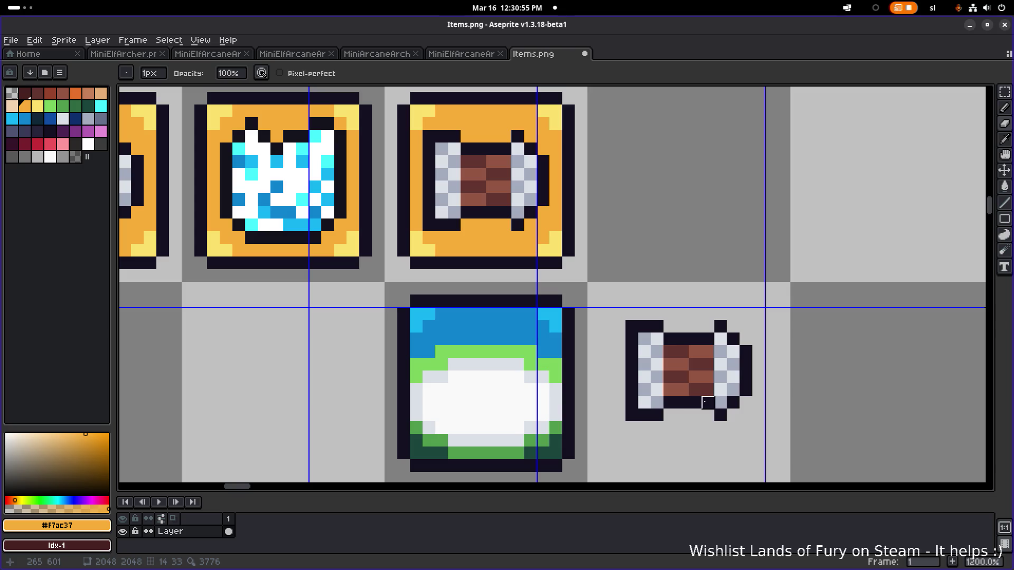
Return to the Rectangular Marquee and zoom around to inspect the frameless scroll
key(m)
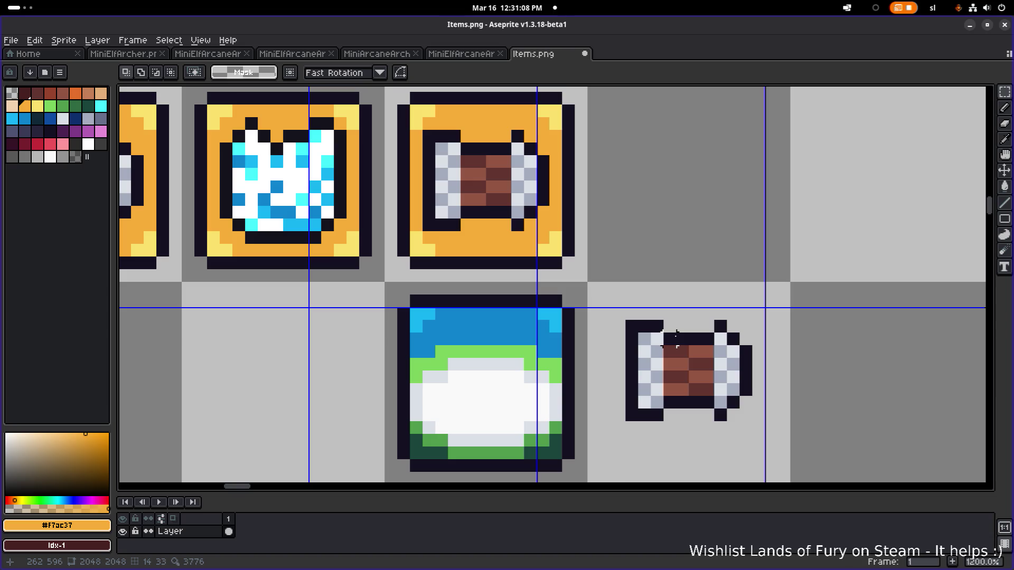
scroll(671, 339, down, 4)
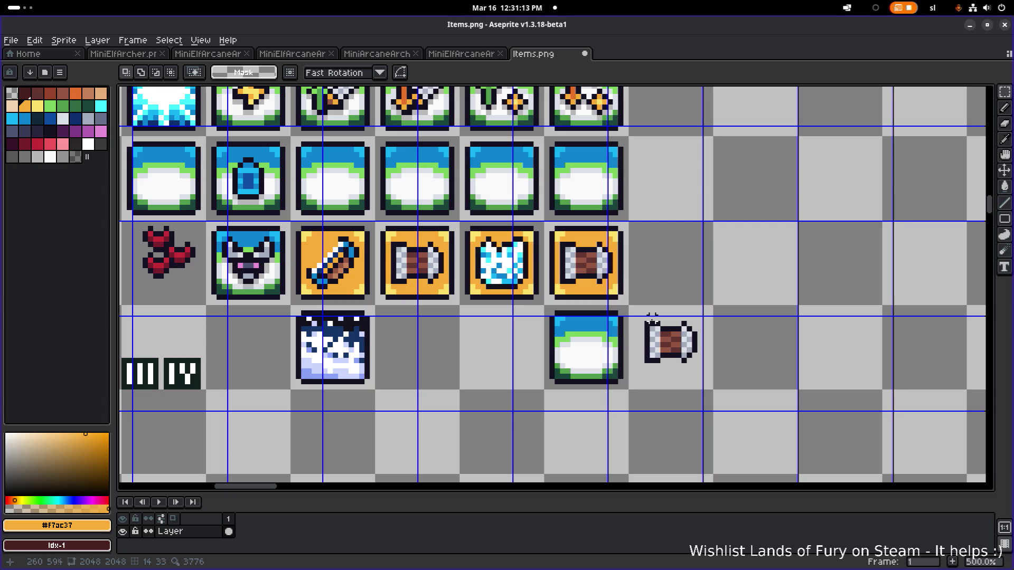
scroll(674, 361, up, 4)
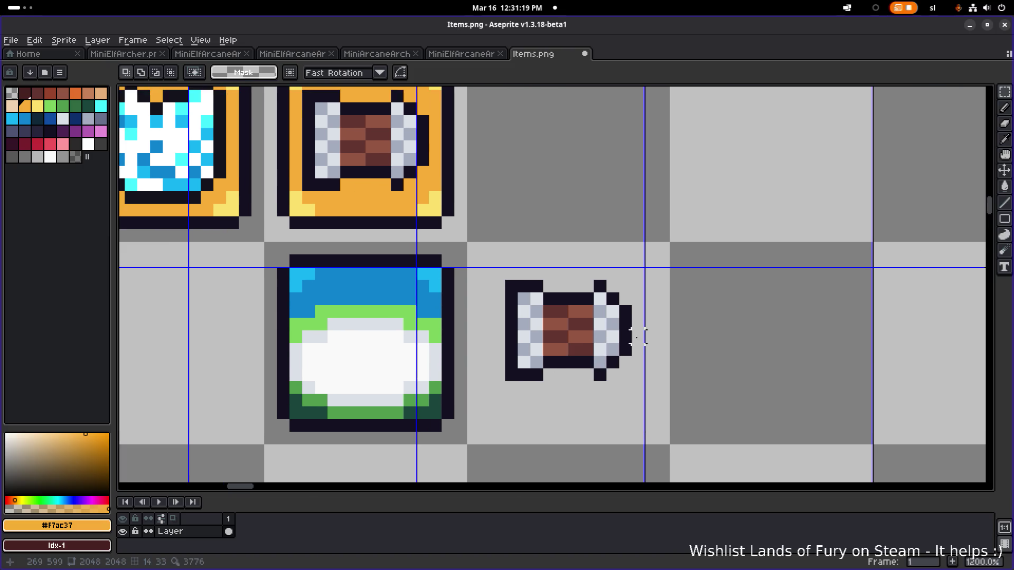
scroll(575, 317, up, 1)
scroll(575, 317, down, 1)
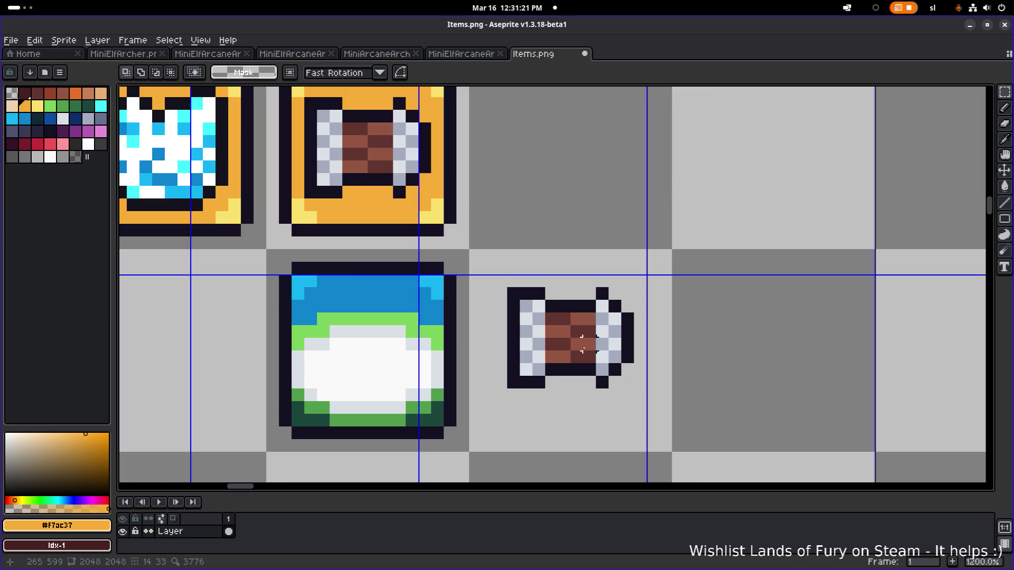
scroll(583, 348, up, 2)
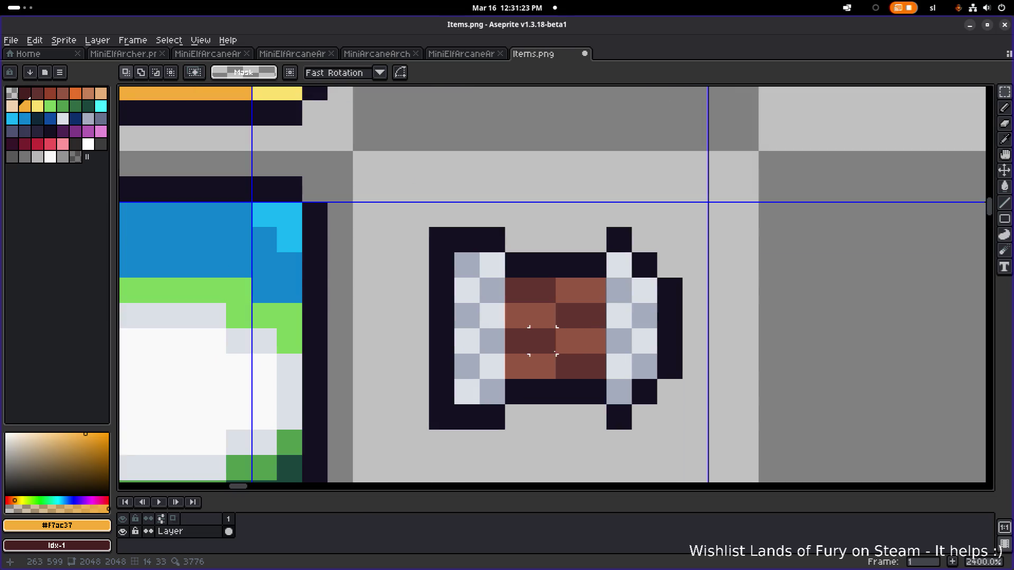
scroll(543, 340, down, 1)
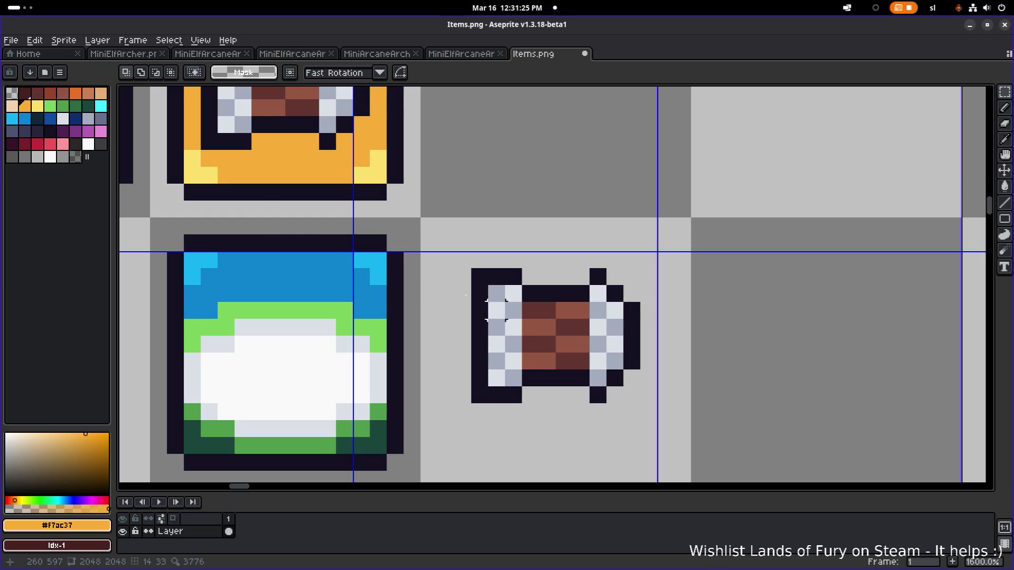
scroll(538, 363, up, 1)
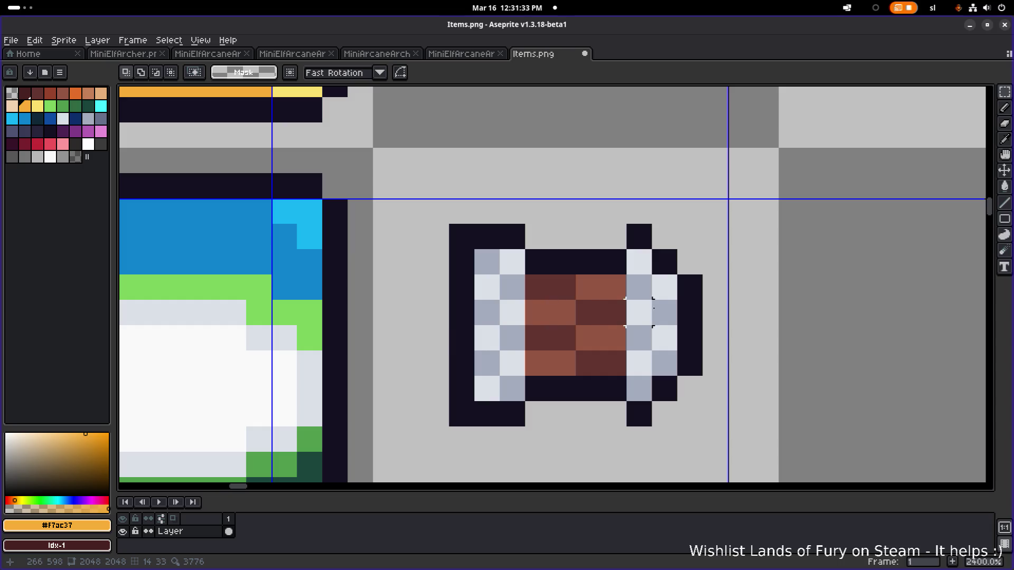
Reshape the scroll's ends with #141020 outline pixels on the right and a dark notch on the left
key(e)
click(690, 338)
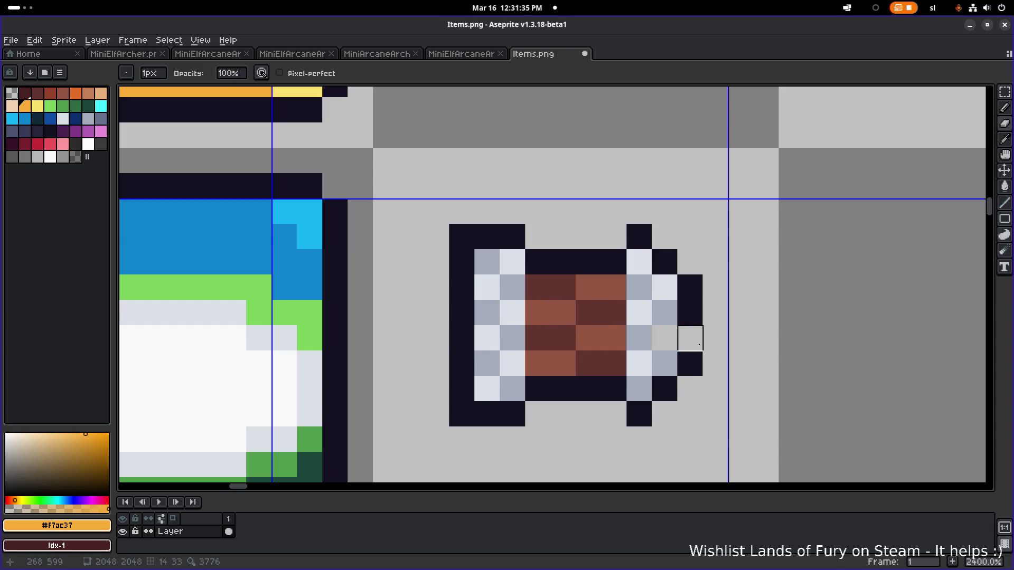
key(b)
alt+click(689, 312)
click(664, 338)
click(647, 306)
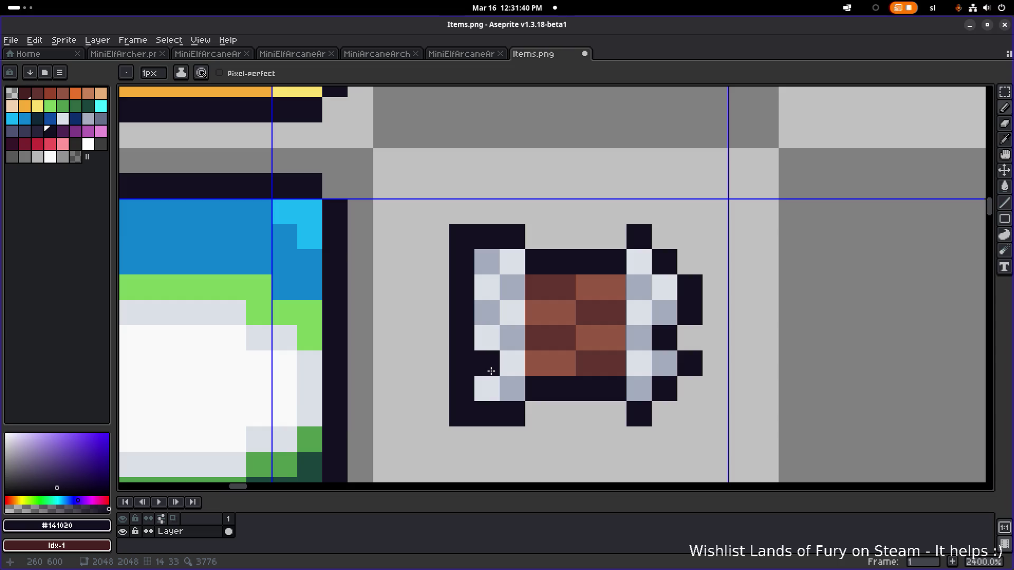
click(491, 371)
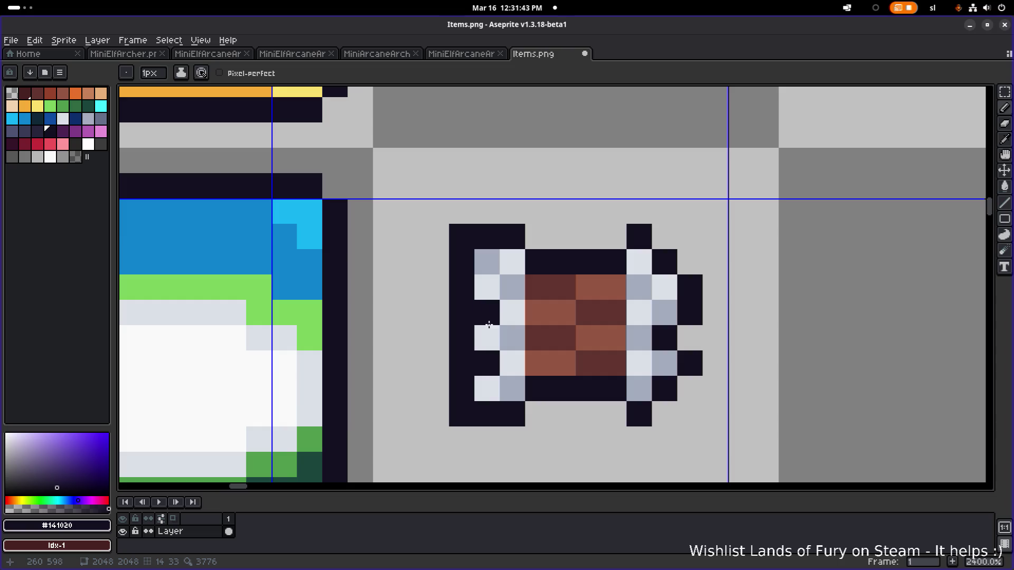
Paint a dark scroll pixel with the sampled blue-grey shade, then pick the dark outline colour again
key(e)
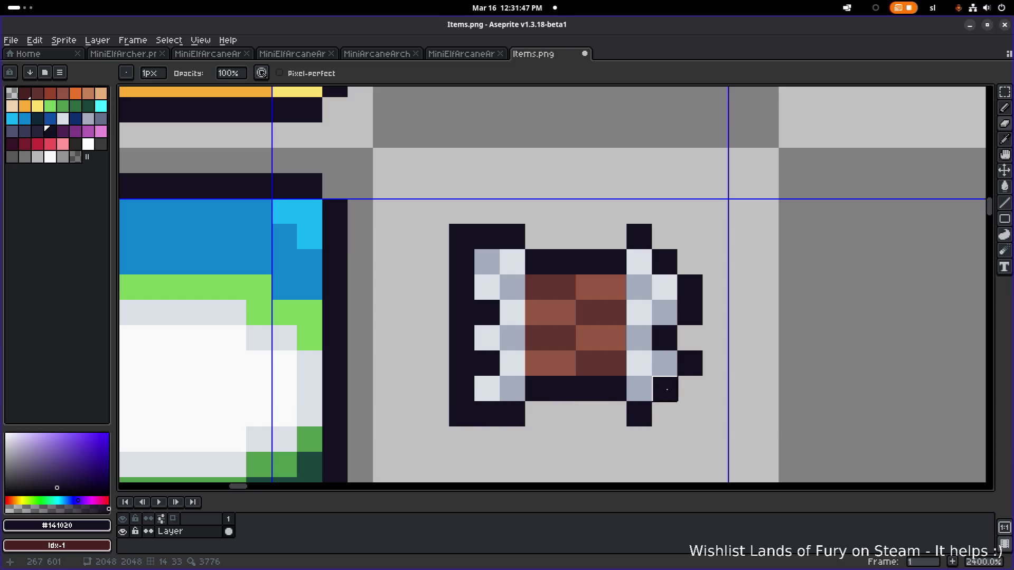
scroll(563, 415, down, 4)
scroll(563, 412, up, 3)
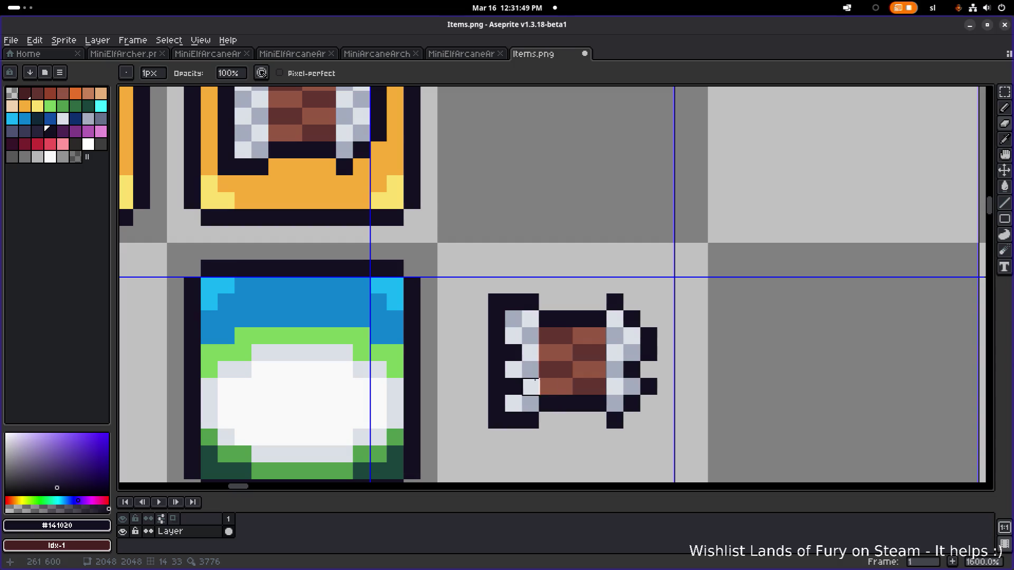
key(i)
key(b)
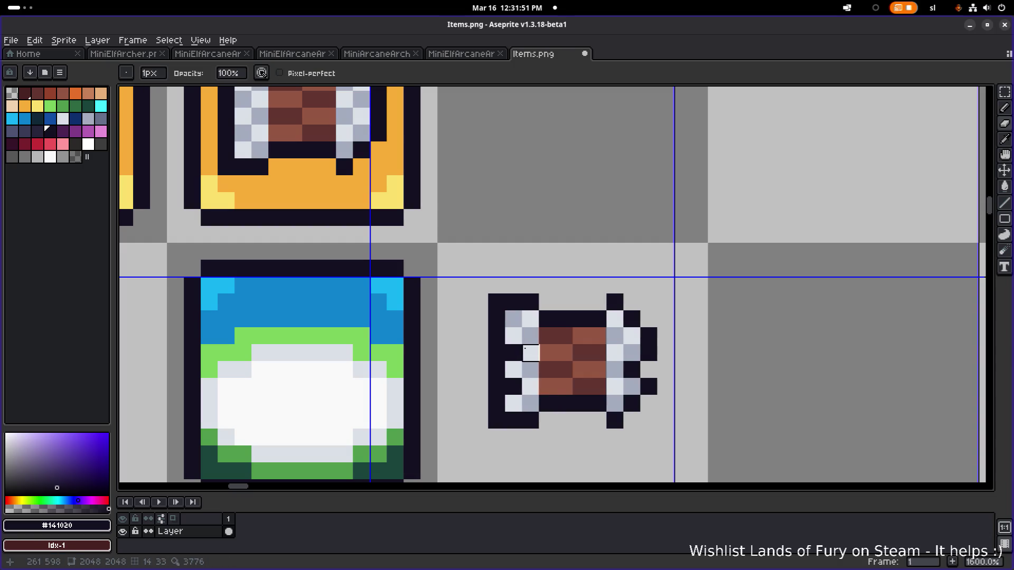
alt+click(530, 421)
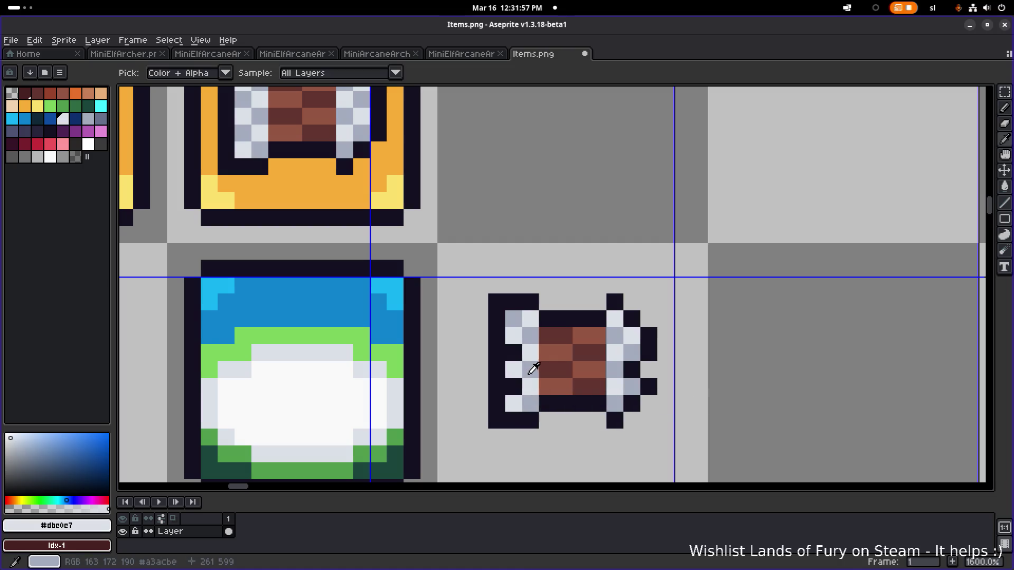
alt+click(530, 370)
click(513, 387)
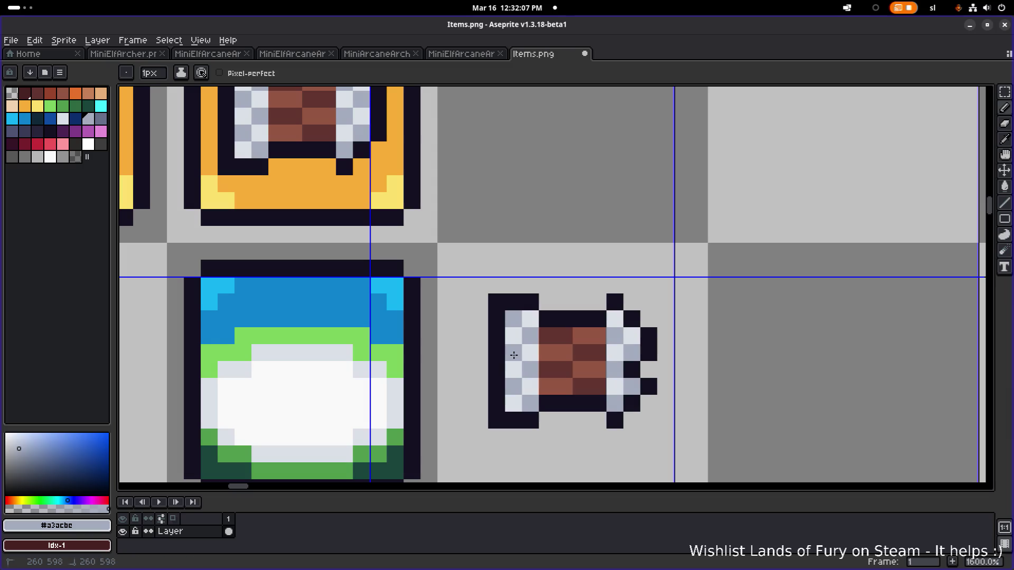
alt+click(504, 358)
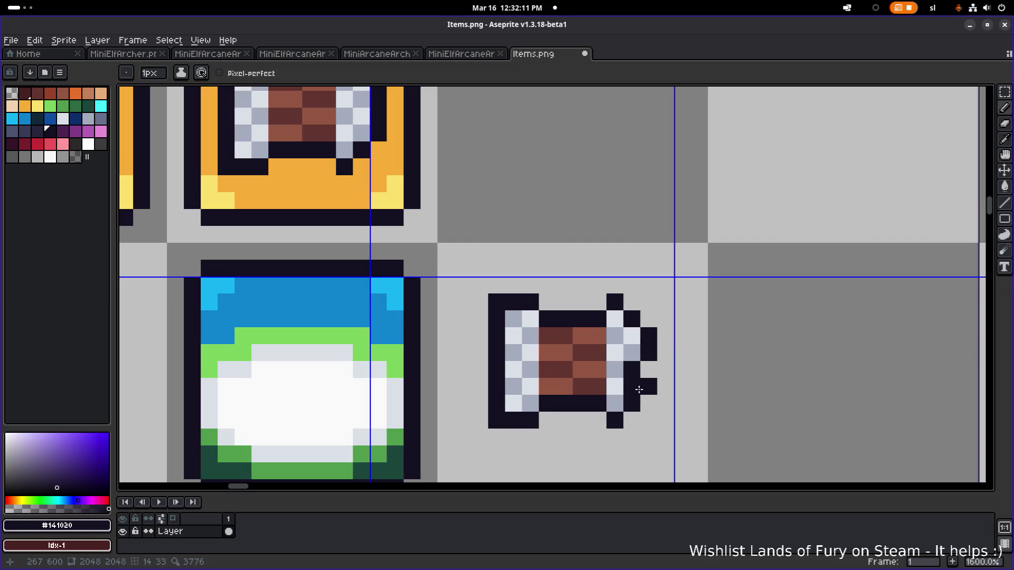
scroll(684, 387, down, 2)
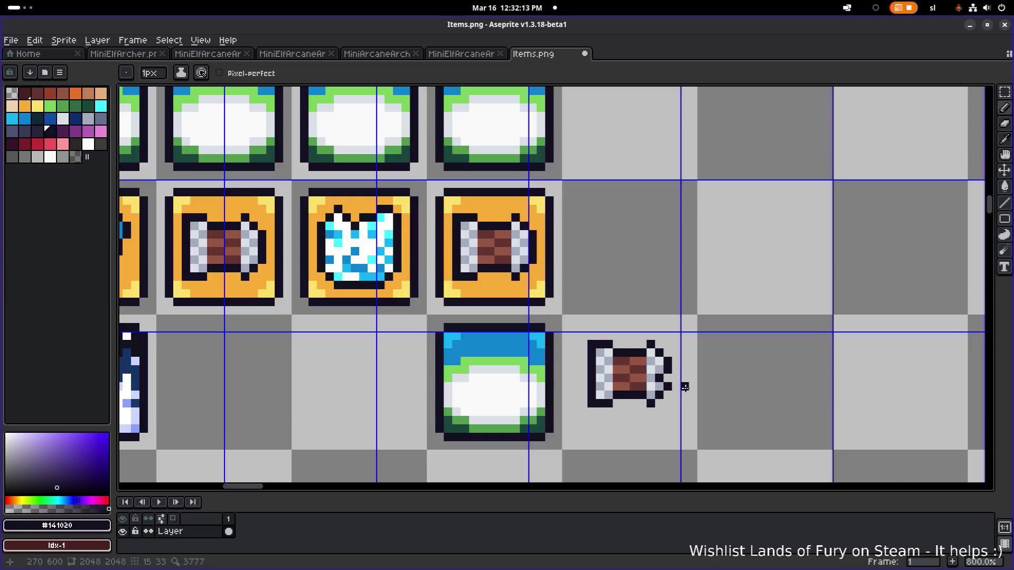
Place three black pixels beside the scroll's right end to finish its notched outline
scroll(682, 387, down, 1)
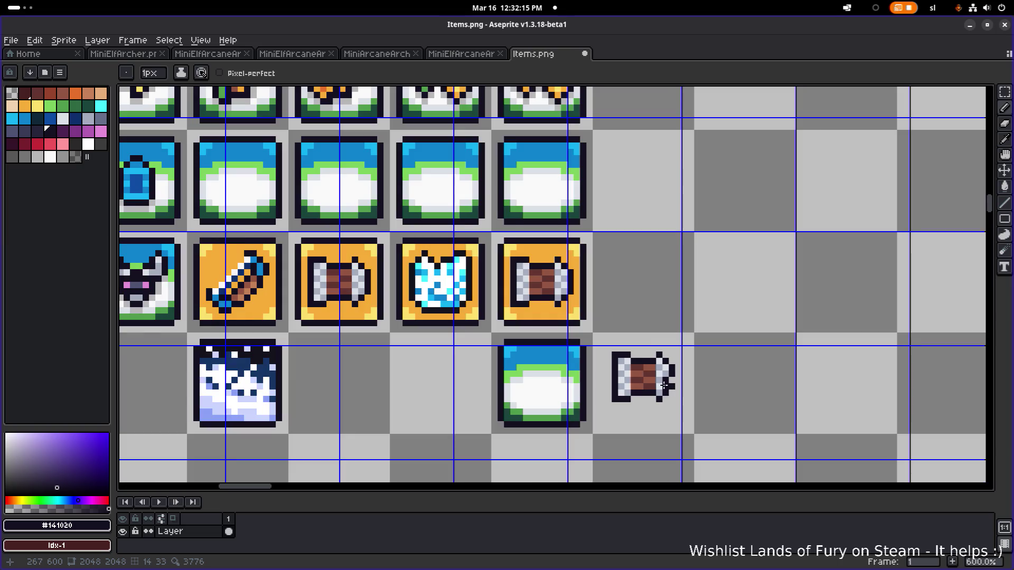
scroll(660, 385, up, 4)
scroll(658, 384, up, 1)
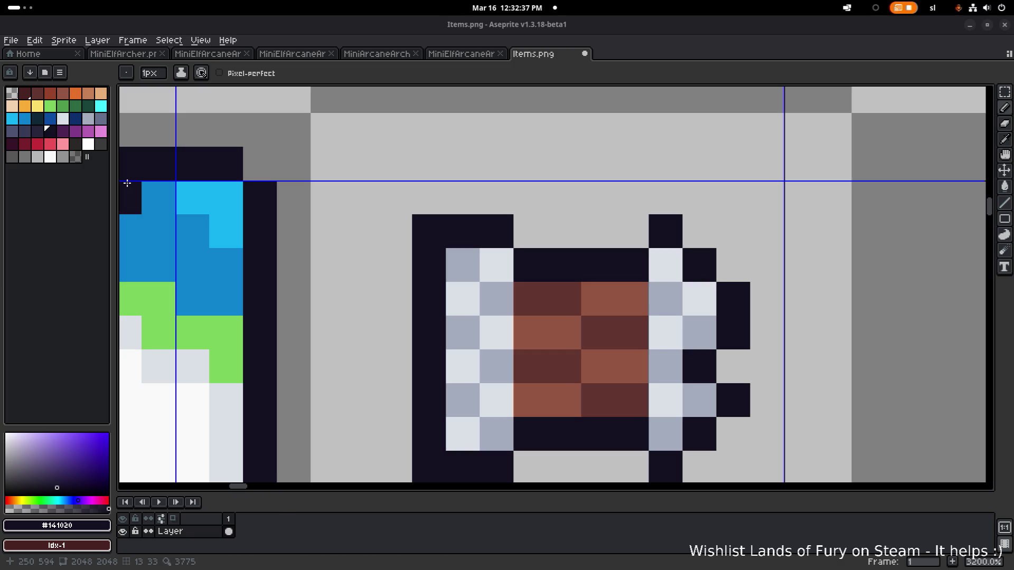
scroll(439, 226, down, 4)
scroll(494, 246, up, 3)
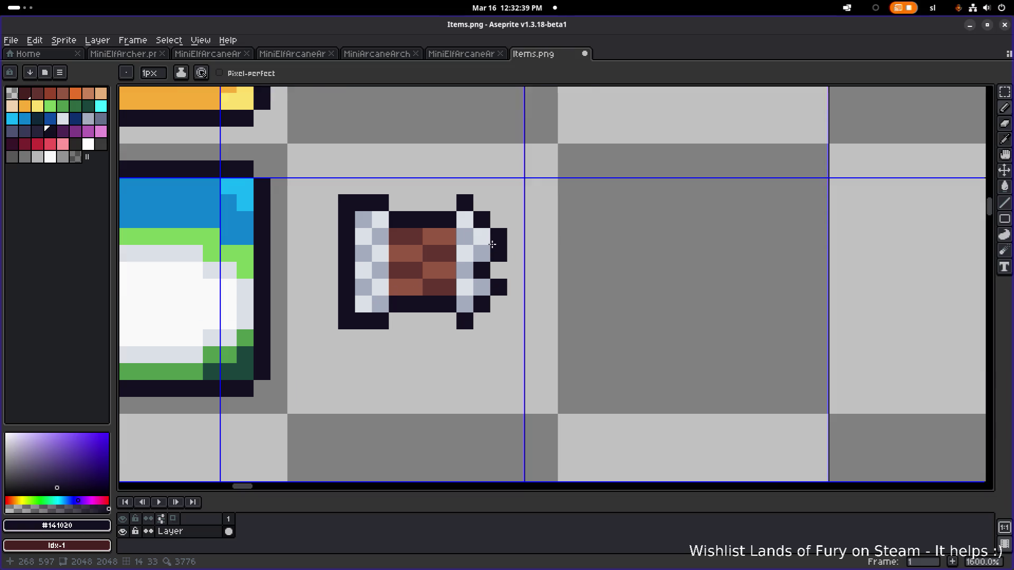
click(523, 257)
scroll(591, 271, down, 3)
scroll(591, 271, down, 4)
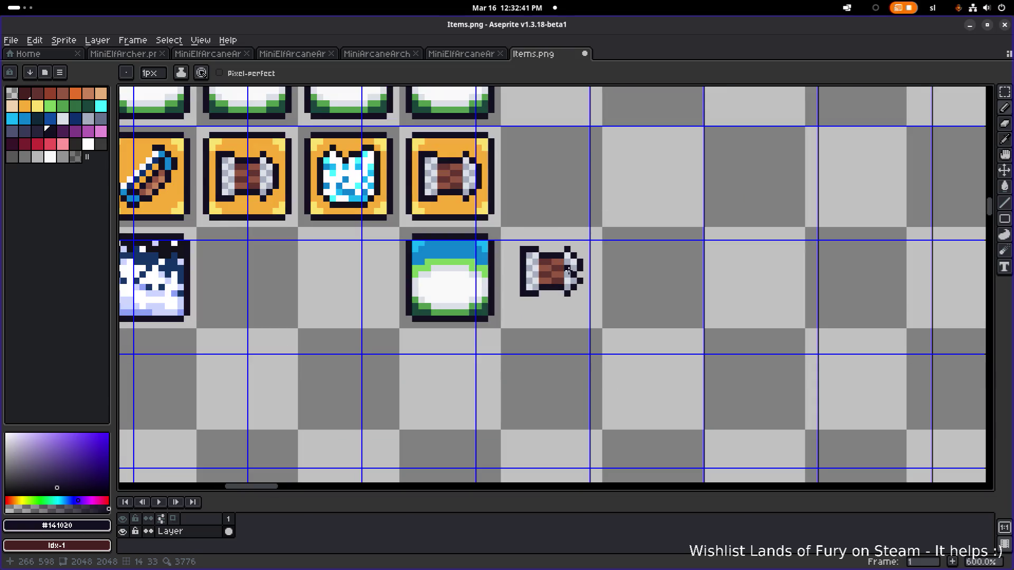
scroll(559, 272, down, 2)
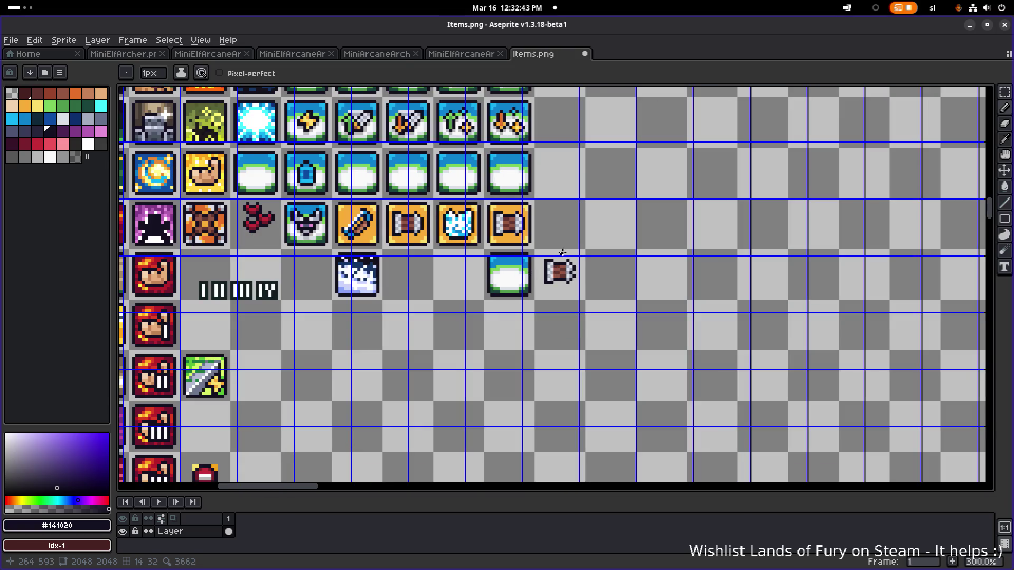
scroll(563, 251, up, 2)
scroll(554, 281, up, 4)
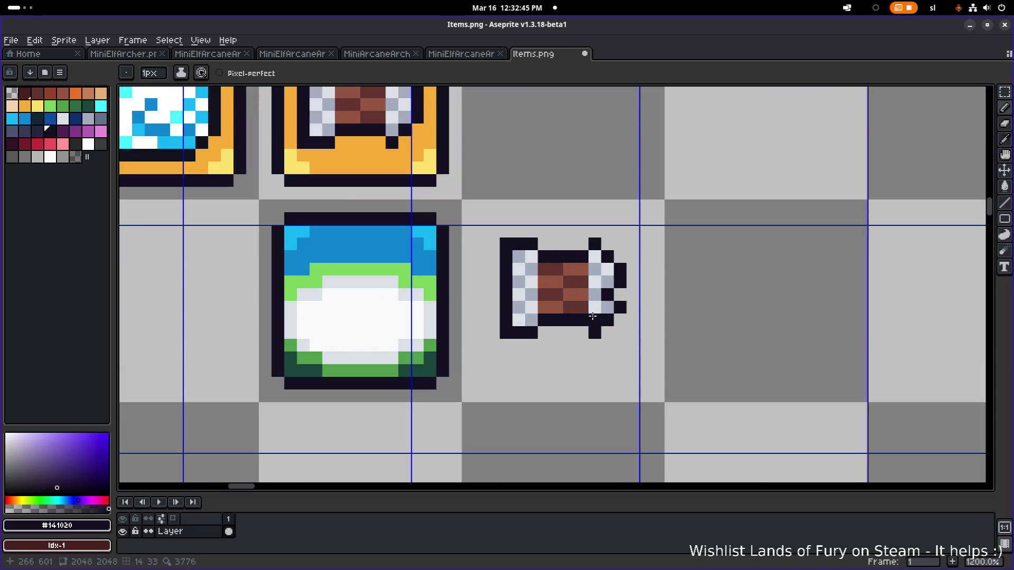
drag(607, 143, 607, 130)
Undo the two stray black pixels and blacken one pixel on the scroll's right end
key(ctrl+z)
key(m)
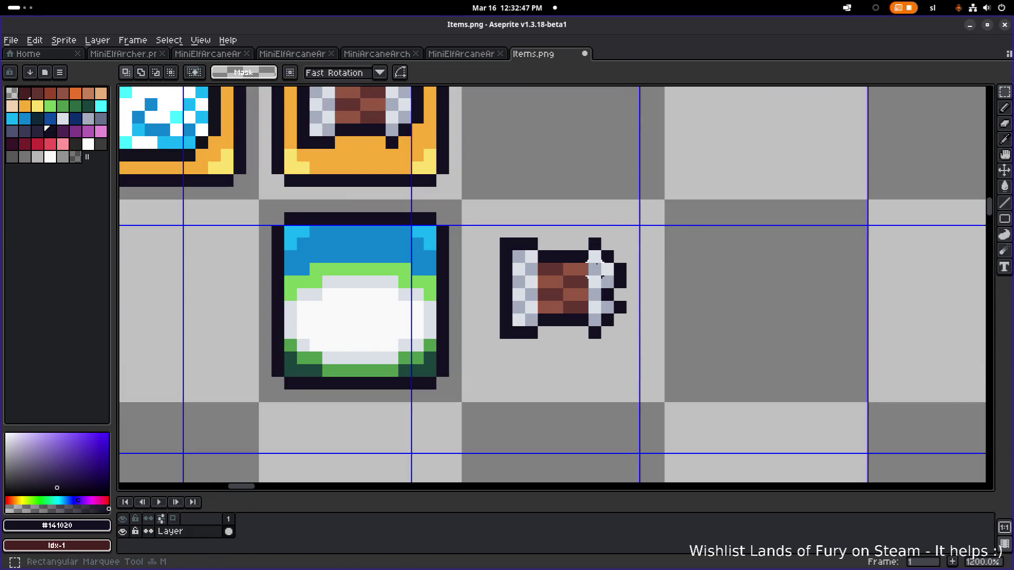
scroll(699, 275, left, 2)
scroll(713, 309, up, 5)
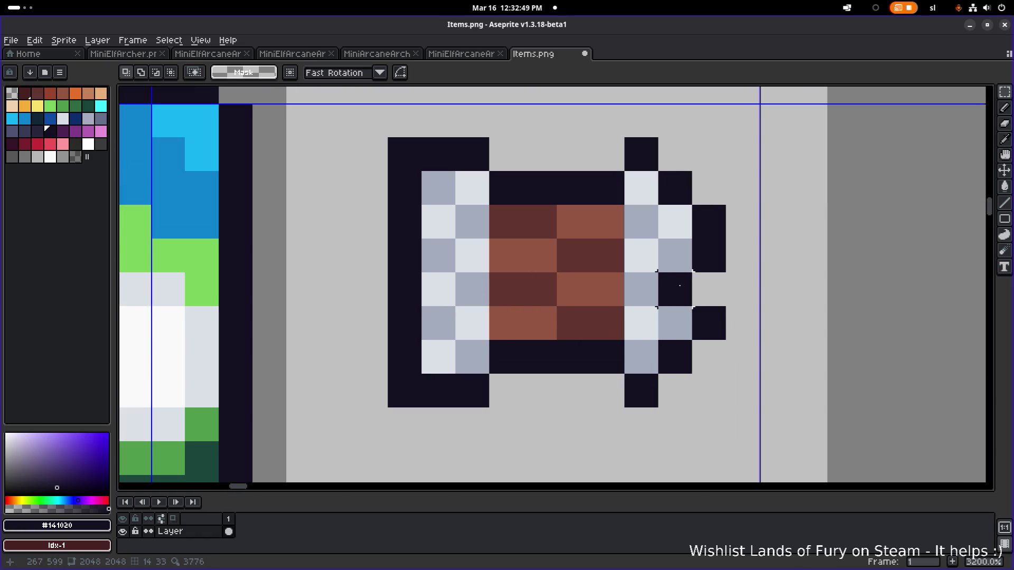
key(b)
click(656, 262)
scroll(656, 262, down, 4)
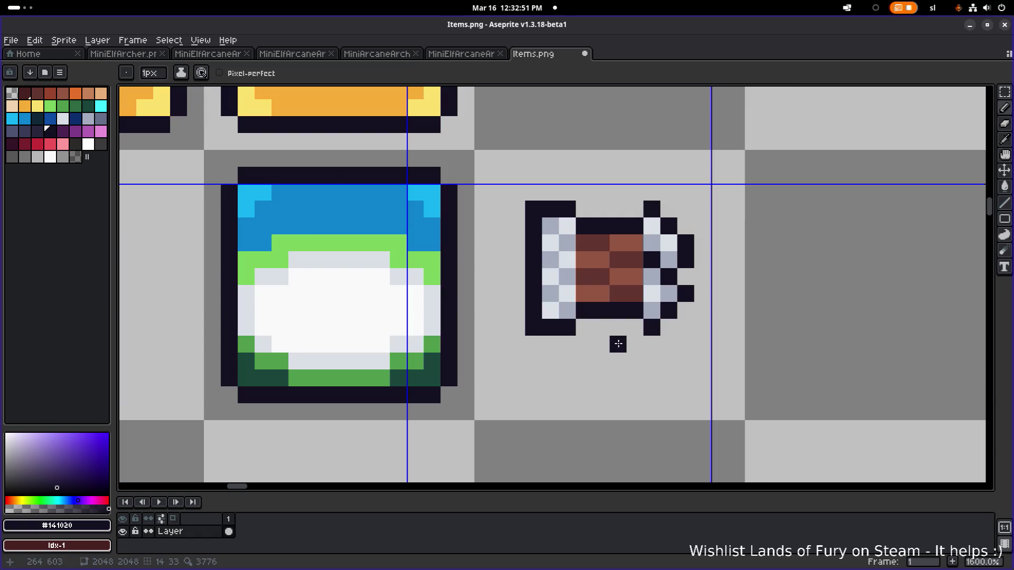
Copy the scroll's lower part into the next empty tile to the right
key(m)
mouse_move(523, 338)
mouse_down()
mouse_move(697, 265)
mouse_move(697, 248)
mouse_up()
drag(753, 288, 627, 276)
mouse_move(512, 301)
mouse_down()
mouse_move(799, 300)
mouse_move(768, 300)
mouse_up()
click(787, 211)
scroll(787, 211, up, 3)
Darken the copy's top-left pixel, the diagonal below it and its second row
key(b)
drag(848, 277, 664, 235)
scroll(469, 230, down, 1)
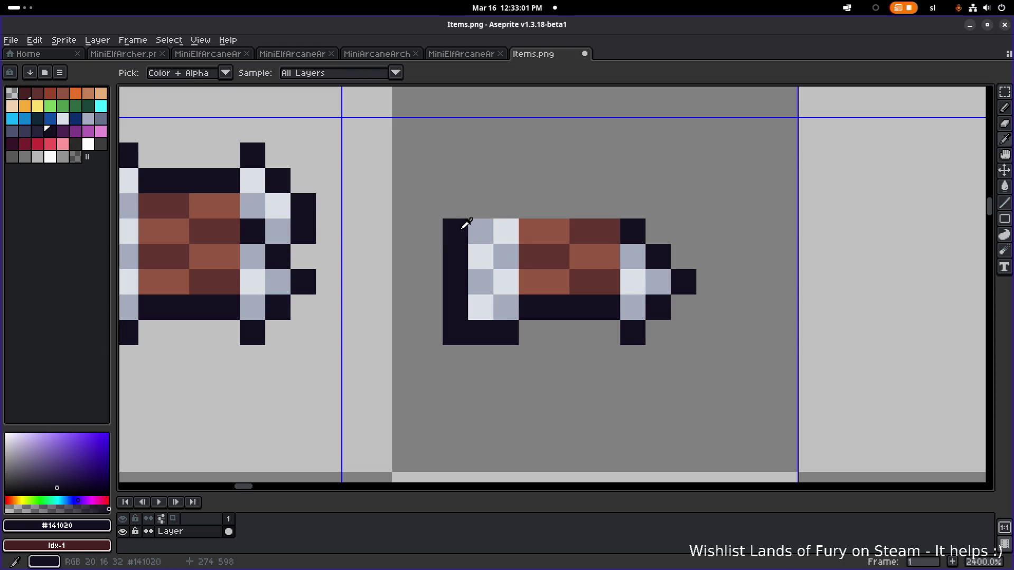
click(478, 232)
click(507, 255)
mouse_move(508, 255)
mouse_down()
mouse_move(597, 256)
mouse_move(506, 231)
mouse_up()
Clean up the arrow's lower-left end, darkening one pixel and erasing stray blue-grey pixels
key(e)
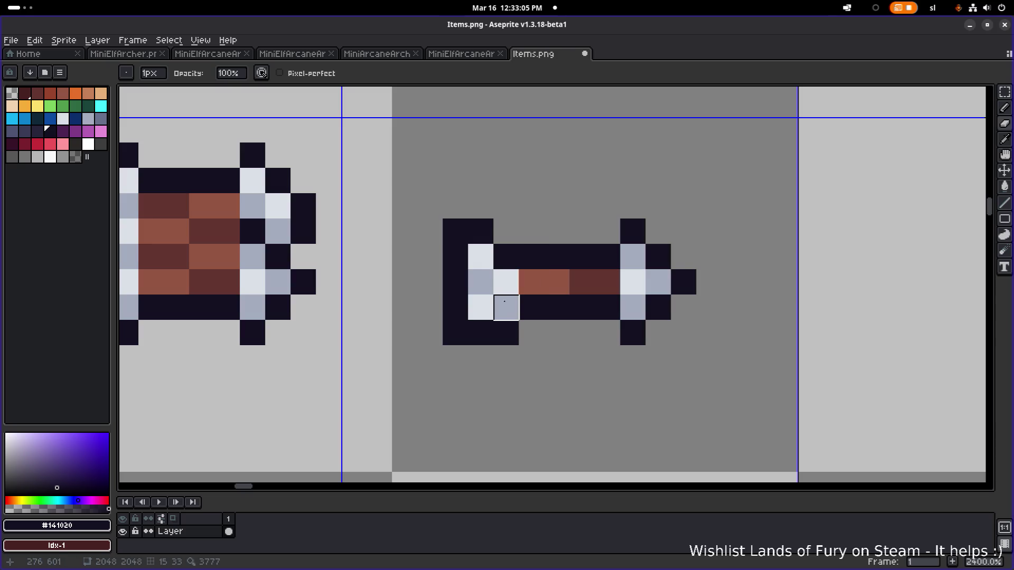
click(505, 310)
key(b)
click(505, 309)
key(e)
click(506, 333)
scroll(565, 320, down, 7)
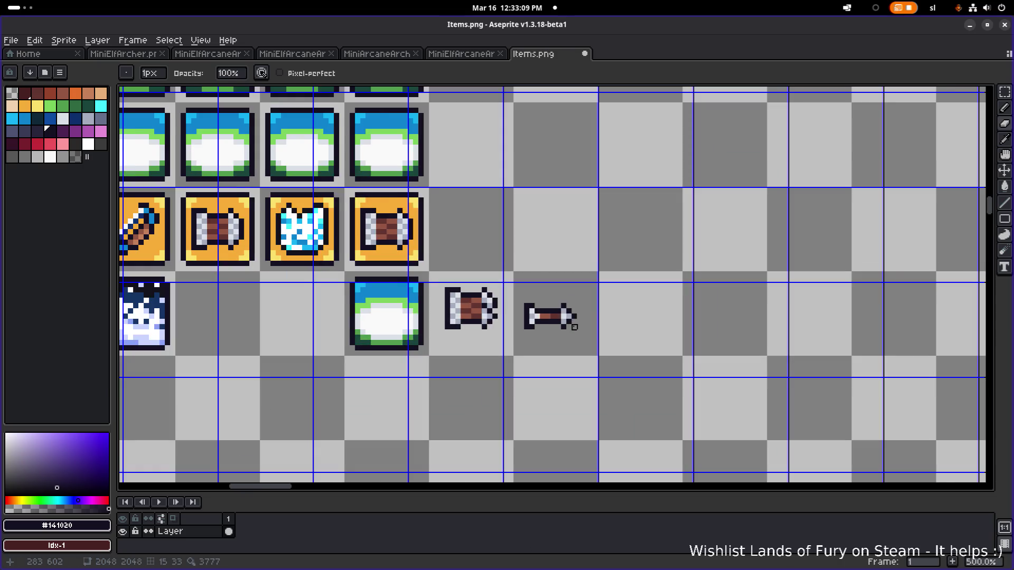
scroll(565, 320, up, 4)
Select the finished thin arrow and drag out a copy of it
key(m)
scroll(604, 242, down, 2)
mouse_move(467, 346)
mouse_down()
mouse_move(604, 243)
mouse_move(560, 287)
mouse_move(575, 288)
mouse_move(625, 224)
mouse_move(563, 274)
mouse_up()
Mirror the arrow copy to point left, align it with the other arrow, and commit it
key(shift+h)
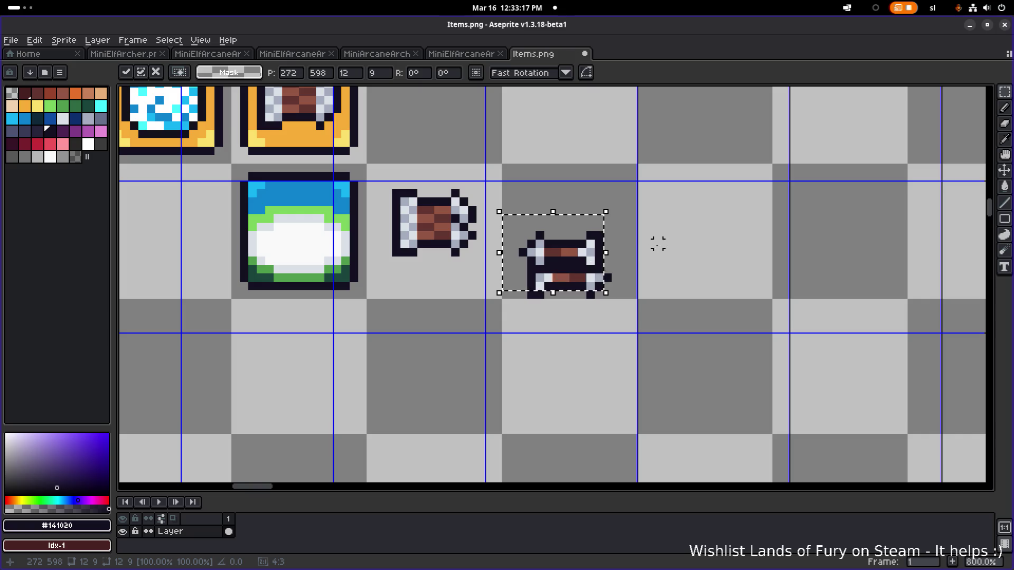
mouse_move(579, 254)
mouse_down()
mouse_move(581, 228)
mouse_move(707, 240)
mouse_move(664, 262)
mouse_move(579, 259)
mouse_up()
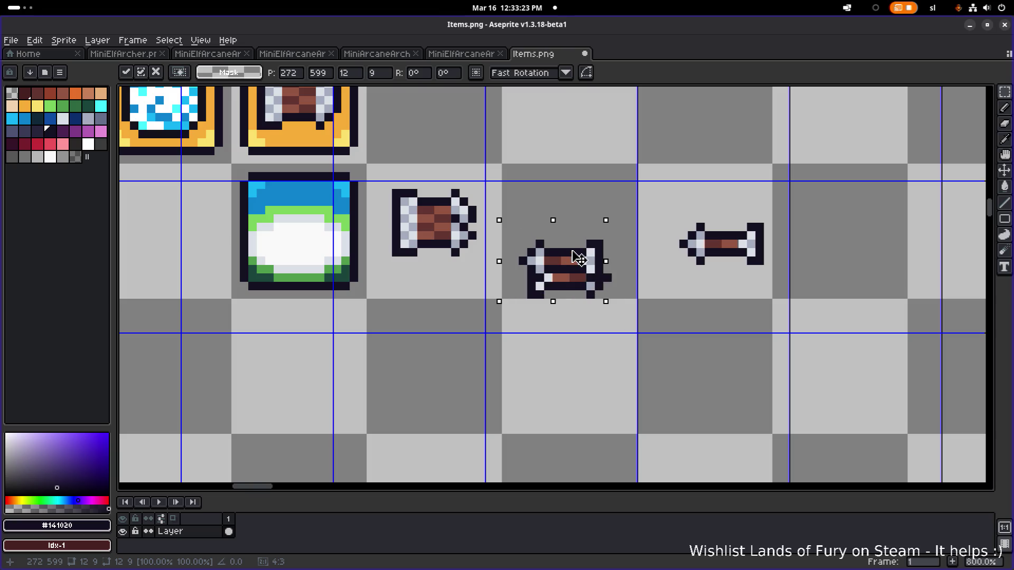
key(Return)
key(ctrl+d)
Move the stacked arrow pair slightly left and down, then into the next row
drag(657, 288, 807, 210)
mouse_move(734, 229)
mouse_down()
mouse_move(572, 224)
mouse_move(591, 226)
mouse_up()
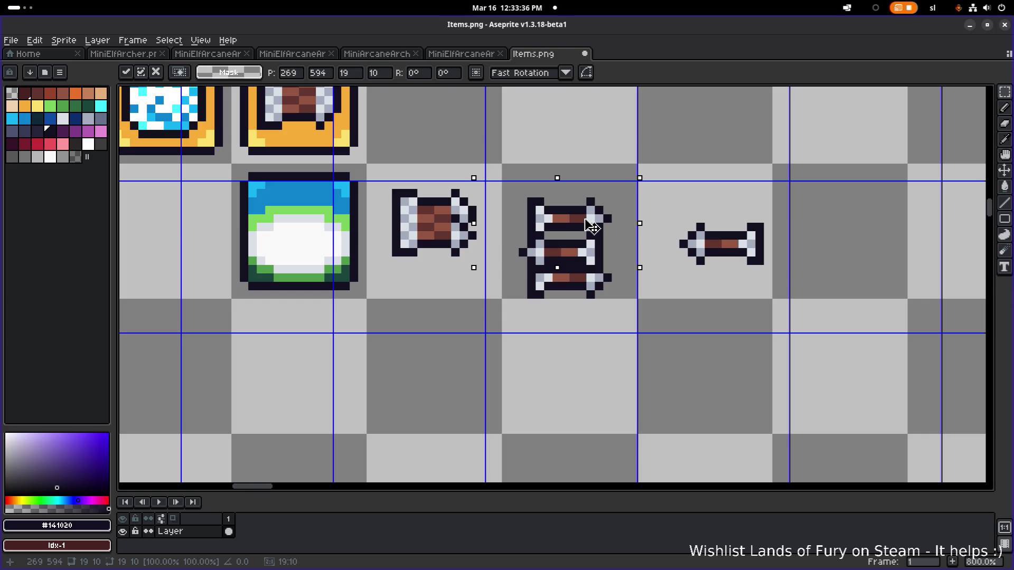
drag(590, 226, 591, 234)
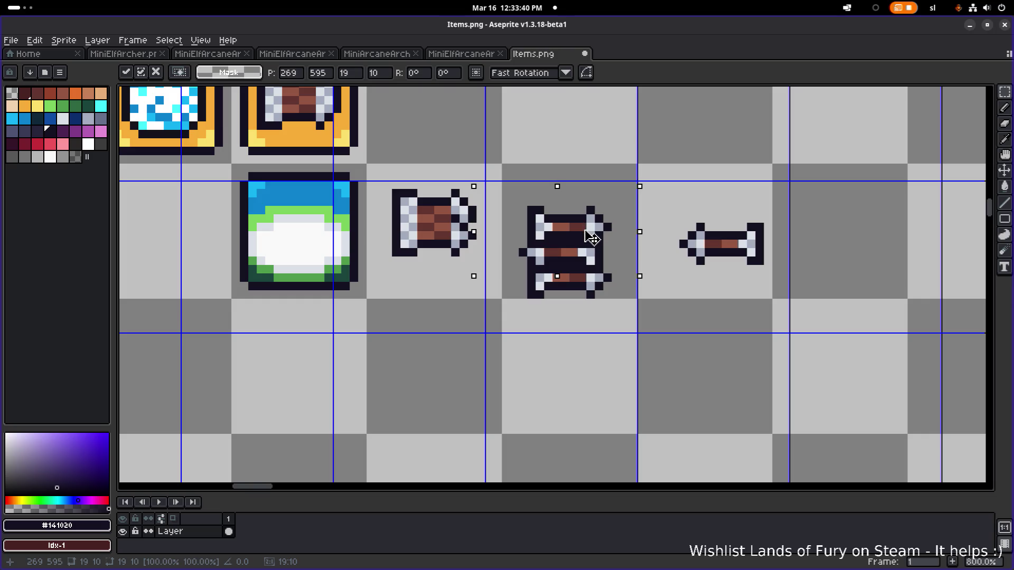
click(582, 335)
scroll(582, 335, down, 1)
mouse_move(570, 321)
mouse_down()
mouse_move(711, 355)
mouse_move(724, 252)
mouse_up()
mouse_move(702, 310)
mouse_down()
mouse_move(502, 182)
mouse_move(683, 305)
mouse_move(861, 396)
mouse_up()
scroll(743, 310, right, 3)
scroll(743, 310, down, 1)
click(678, 285)
Copy the single arrow to the left, nudging it one pixel left and down
drag(677, 288, 777, 229)
mouse_move(727, 260)
mouse_down()
mouse_move(619, 272)
mouse_move(600, 291)
mouse_up()
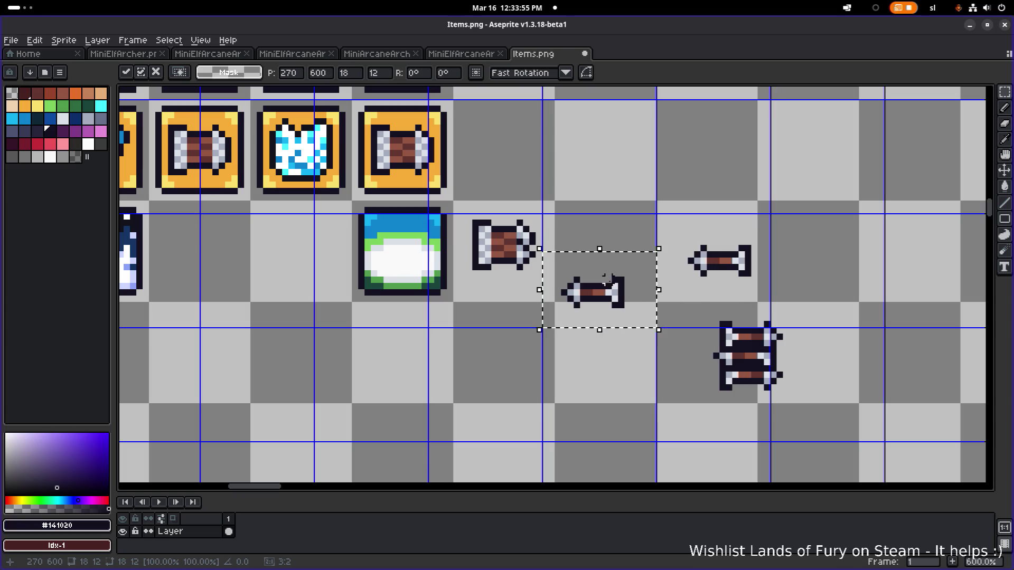
key(shift+h)
drag(619, 293, 617, 297)
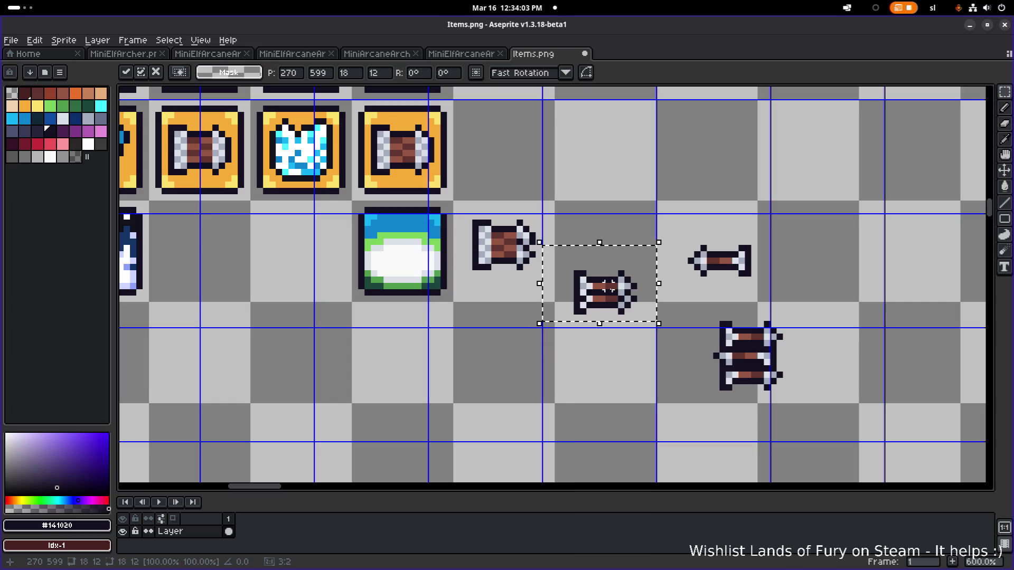
key(shift+h)
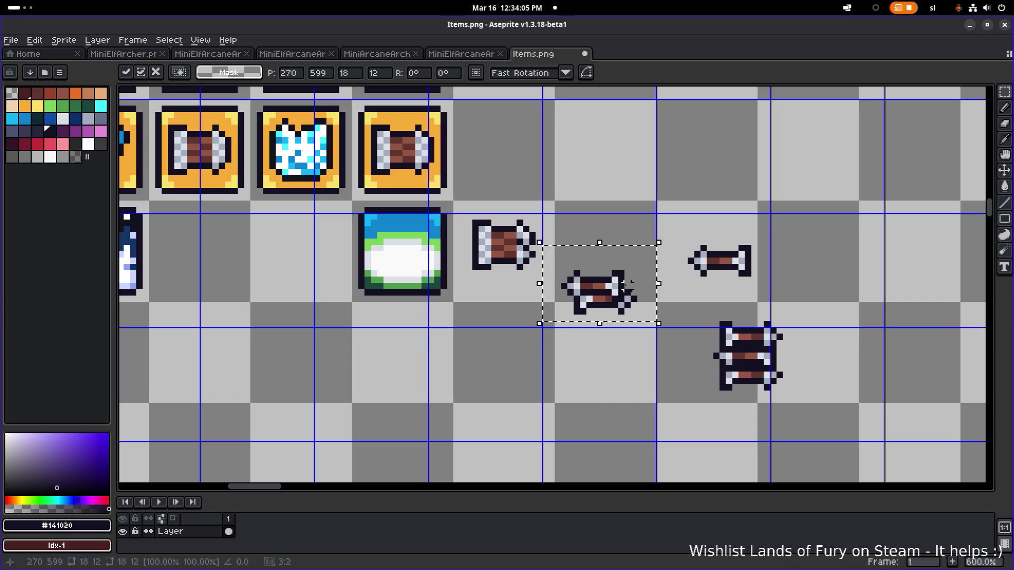
click(684, 292)
Move the left-pointing arrow up and left to form the crossed pair, and commit it
drag(676, 295, 779, 217)
mouse_move(740, 256)
mouse_down()
mouse_move(694, 237)
mouse_move(612, 273)
mouse_up()
key(Return)
click(664, 216)
scroll(664, 215, down, 3)
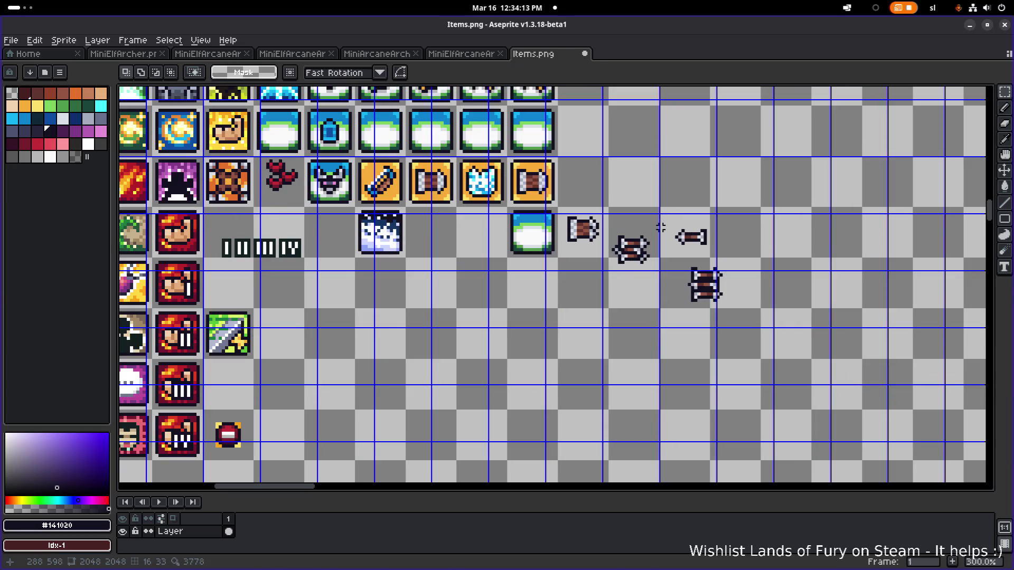
Select the small single arrow and drag a copy into the empty tile above it
drag(661, 227, 656, 317)
scroll(658, 317, up, 1)
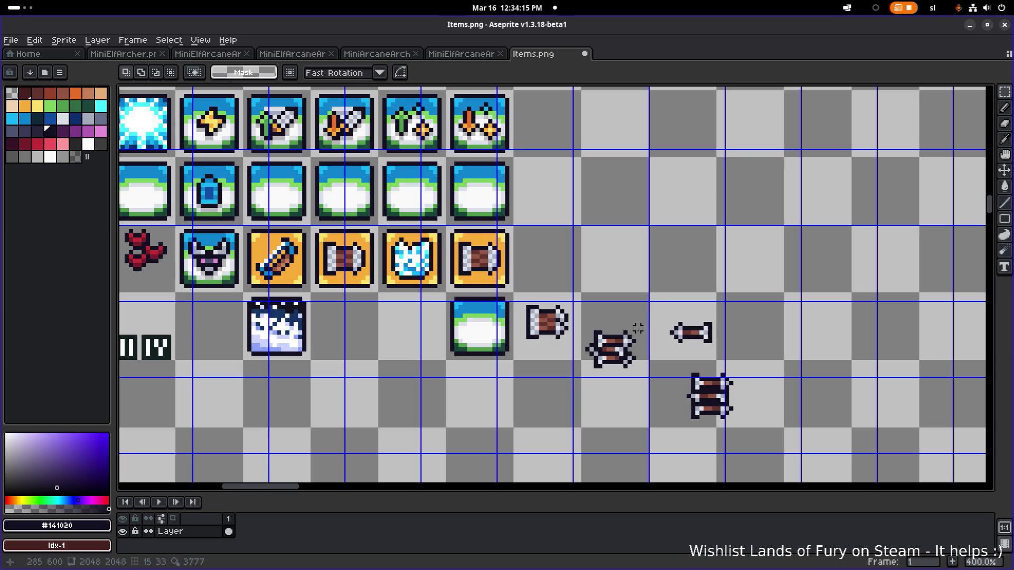
scroll(620, 367, up, 1)
scroll(613, 385, down, 1)
drag(655, 360, 728, 308)
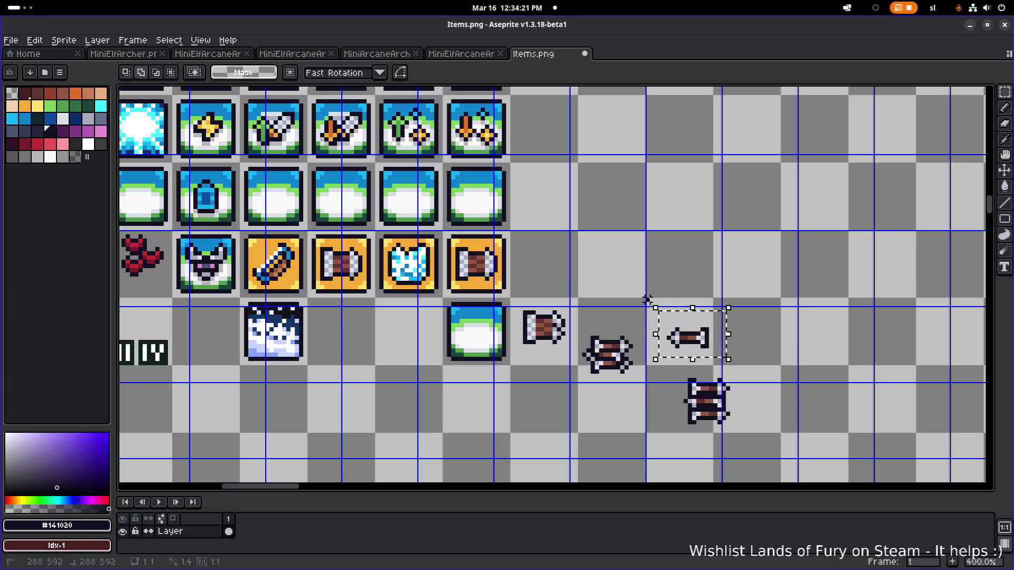
mouse_move(712, 345)
mouse_down()
mouse_move(703, 317)
mouse_move(665, 287)
mouse_up()
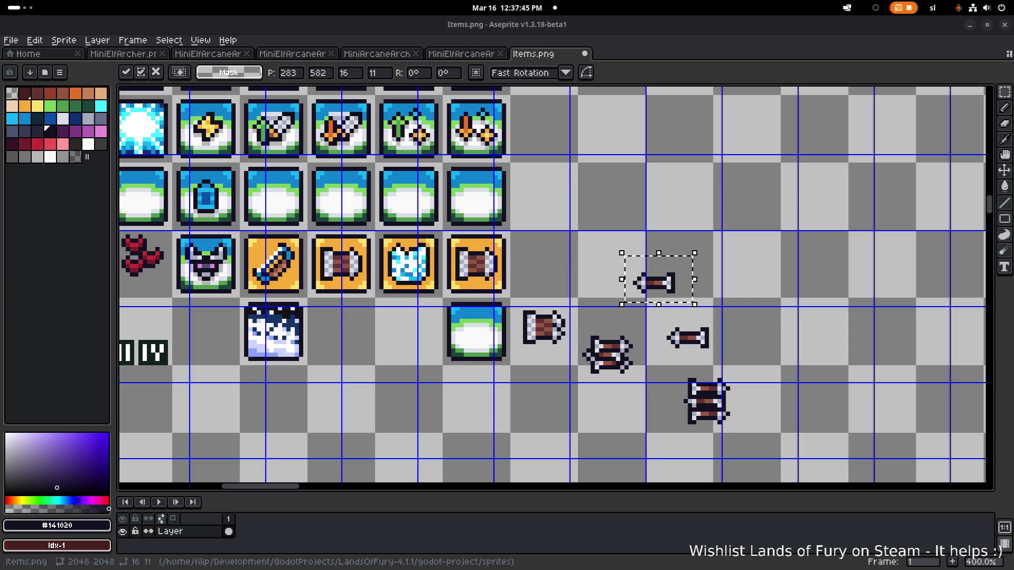
Commit the floating single-arrow copy in its tile one row up beside the orange-framed icons
scroll(261, 166, down, 2)
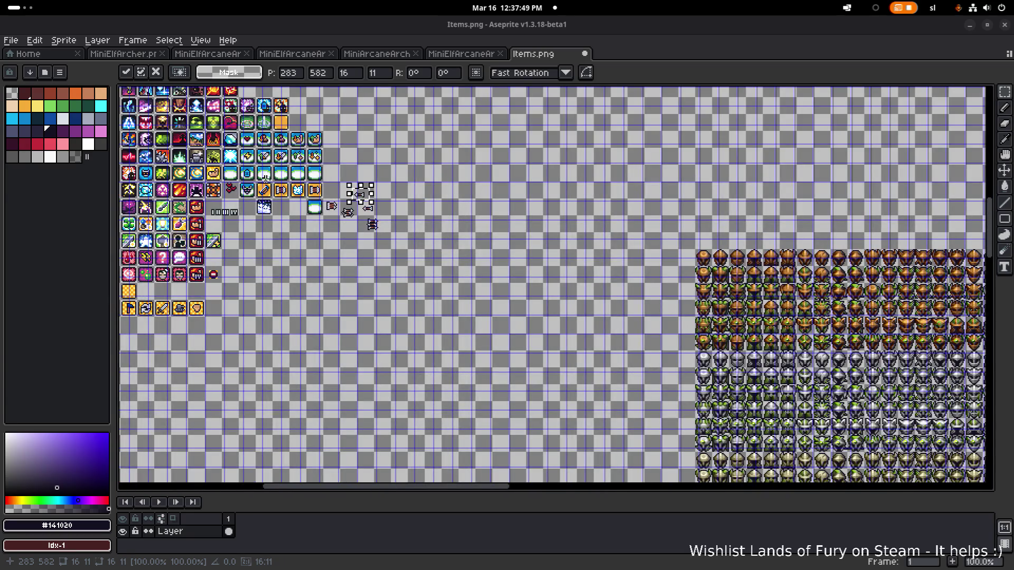
scroll(260, 176, up, 1)
drag(258, 181, 335, 185)
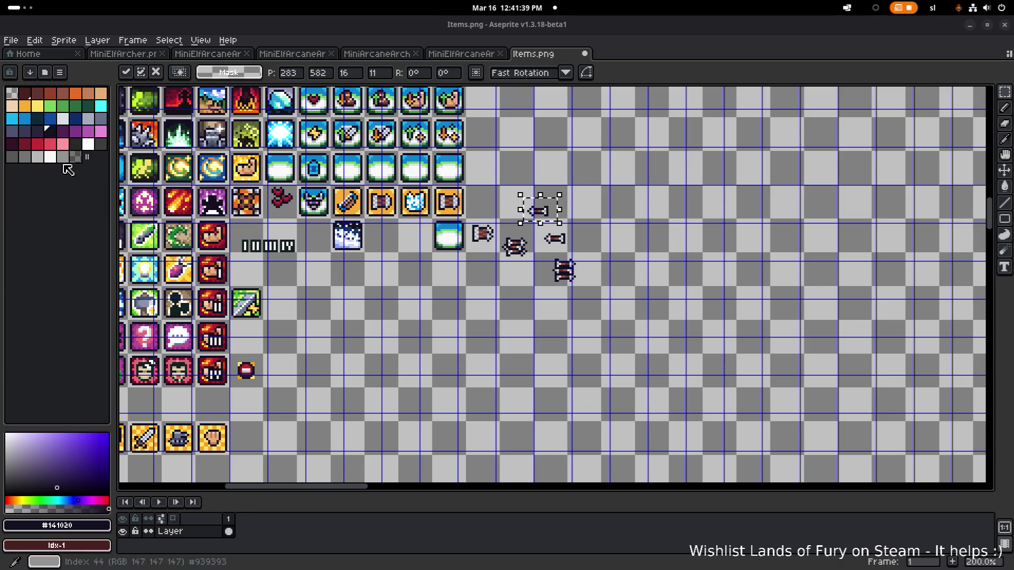
scroll(441, 215, up, 4)
scroll(425, 218, up, 1)
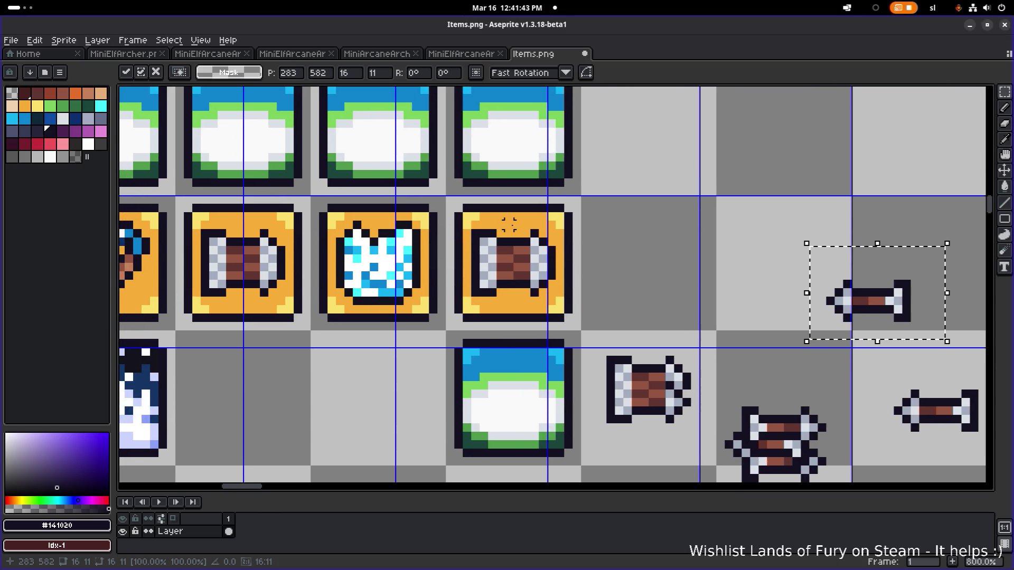
click(509, 233)
Pick the tile's orange and paint over the spool icon to leave a plain orange tile
alt+click(517, 224)
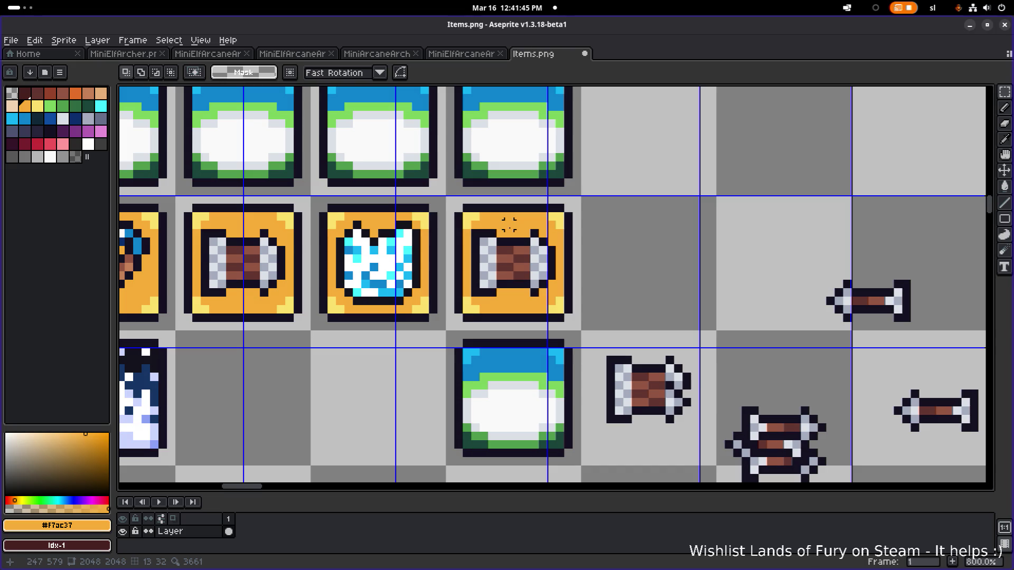
key(b)
click(496, 246)
right_click(492, 234)
click(478, 239)
mouse_move(478, 240)
mouse_down()
mouse_move(528, 246)
mouse_move(550, 277)
mouse_move(533, 296)
mouse_move(532, 267)
mouse_move(483, 288)
mouse_move(511, 259)
mouse_up()
Move the ladder sprite from the bottom right into the cell right of the orange tile
scroll(513, 261, down, 3)
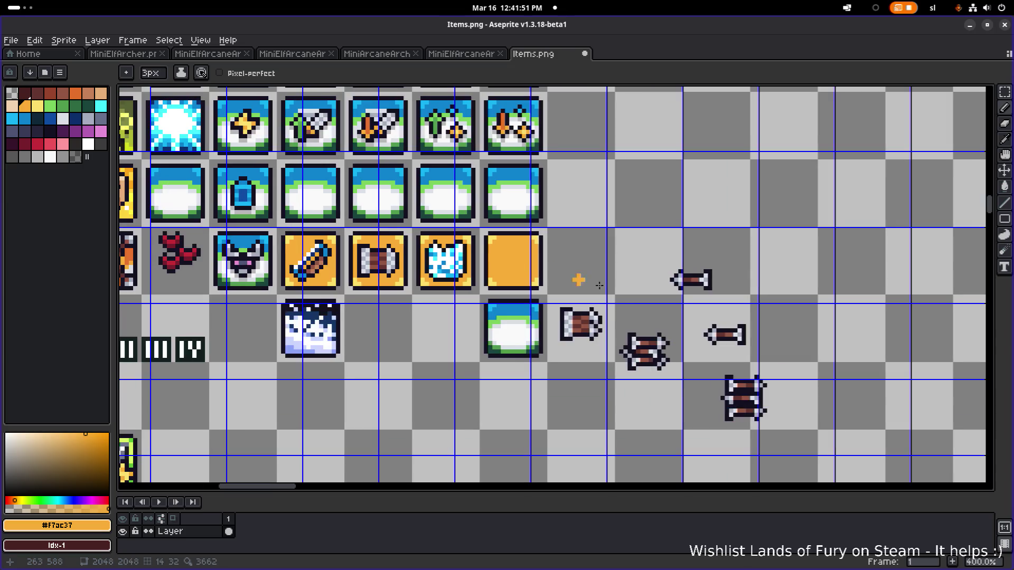
scroll(600, 285, right, 2)
key(m)
drag(646, 428, 711, 372)
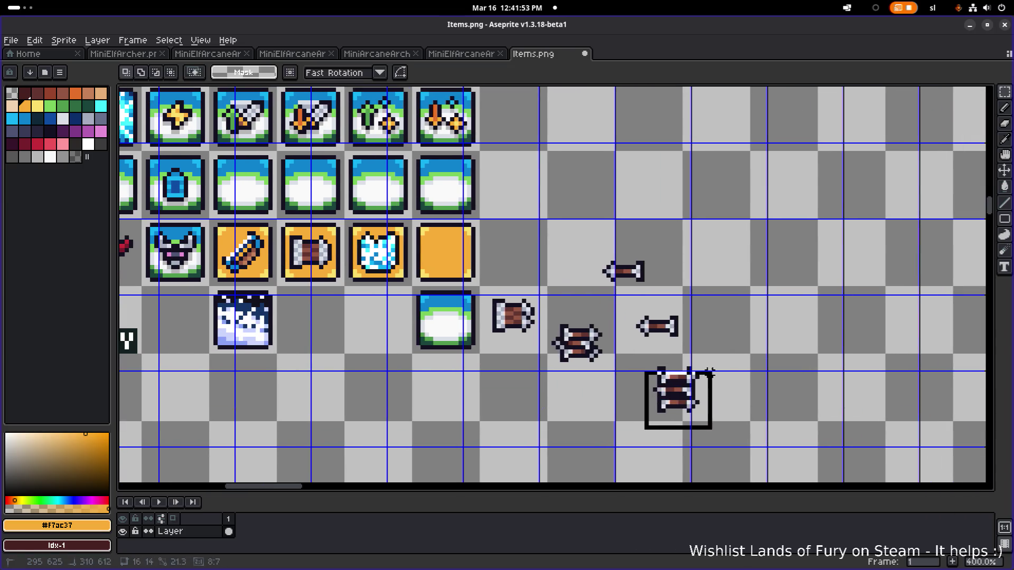
mouse_move(690, 405)
mouse_down()
mouse_move(479, 292)
mouse_move(461, 266)
mouse_up()
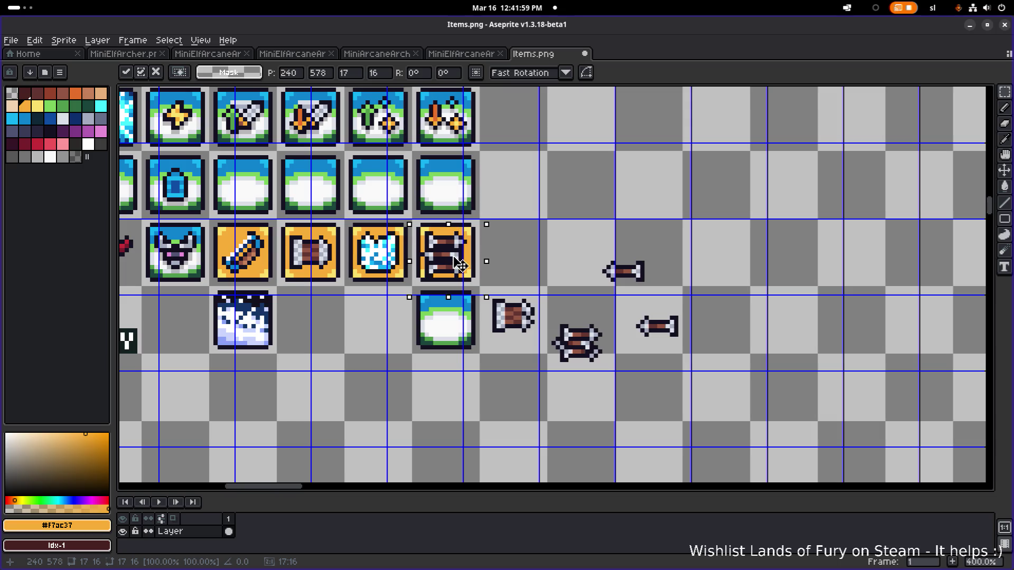
mouse_move(460, 264)
mouse_down()
mouse_move(494, 260)
mouse_move(686, 338)
mouse_move(666, 349)
mouse_move(552, 260)
mouse_move(465, 262)
mouse_move(561, 254)
mouse_up()
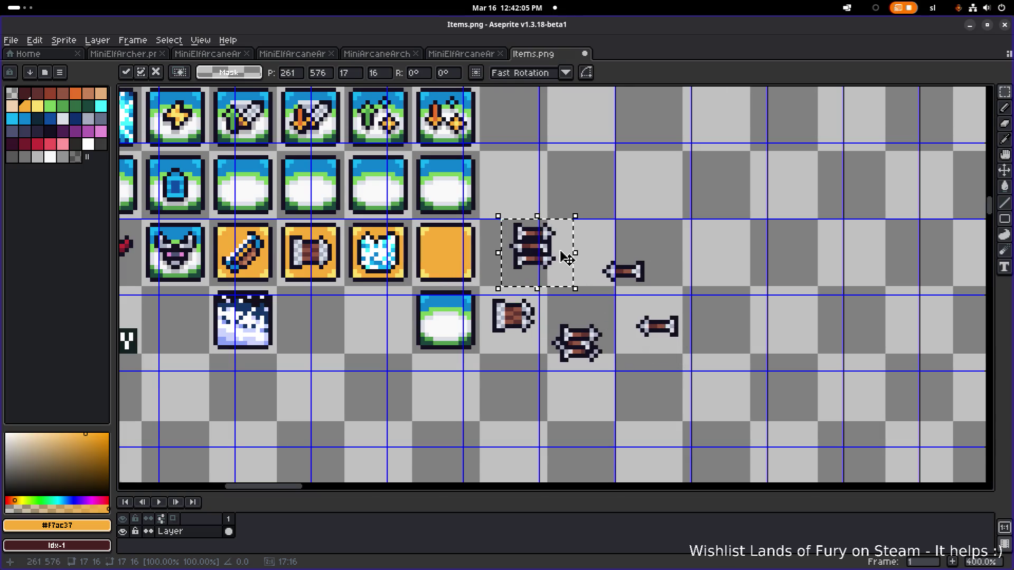
scroll(557, 251, up, 5)
click(654, 198)
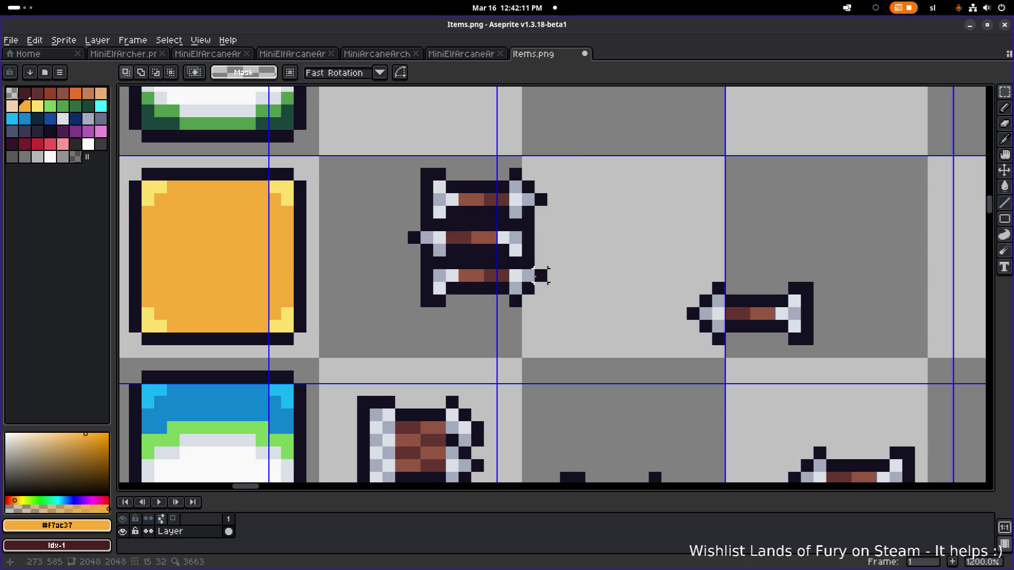
Shift the ladder's lower rung up one pixel and its top rung one pixel left and down
scroll(541, 275, down, 3)
drag(493, 292, 620, 296)
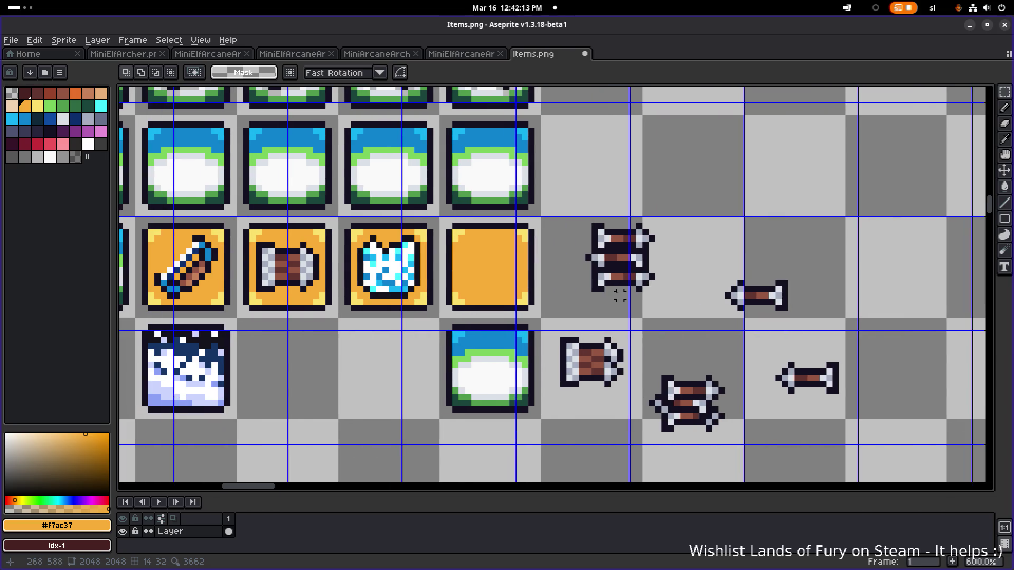
scroll(626, 289, up, 4)
drag(737, 316, 485, 233)
drag(607, 290, 607, 270)
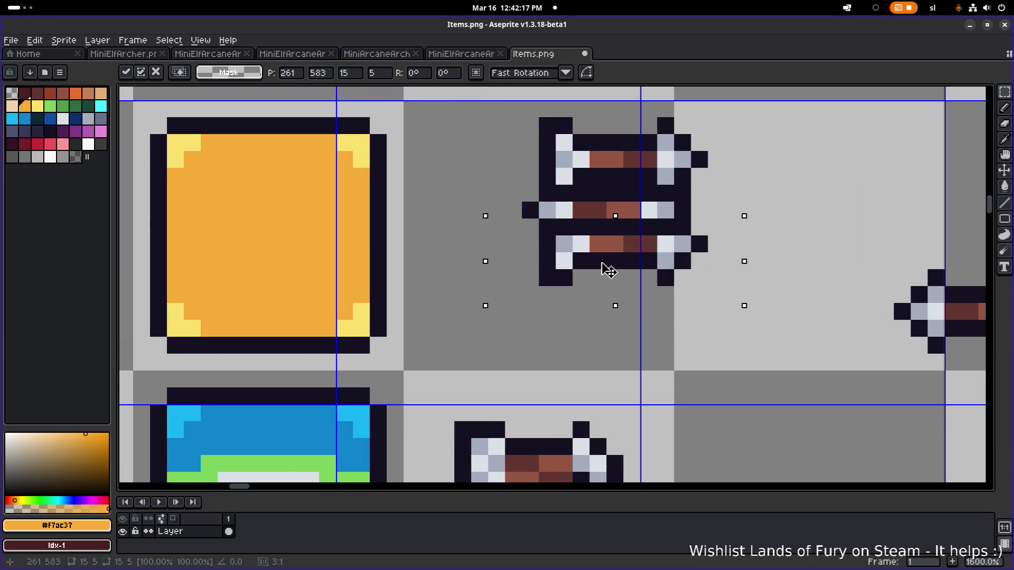
mouse_move(742, 133)
mouse_down()
mouse_move(756, 181)
mouse_move(542, 204)
mouse_up()
click(748, 152)
drag(608, 182, 619, 204)
scroll(619, 203, down, 3)
click(579, 235)
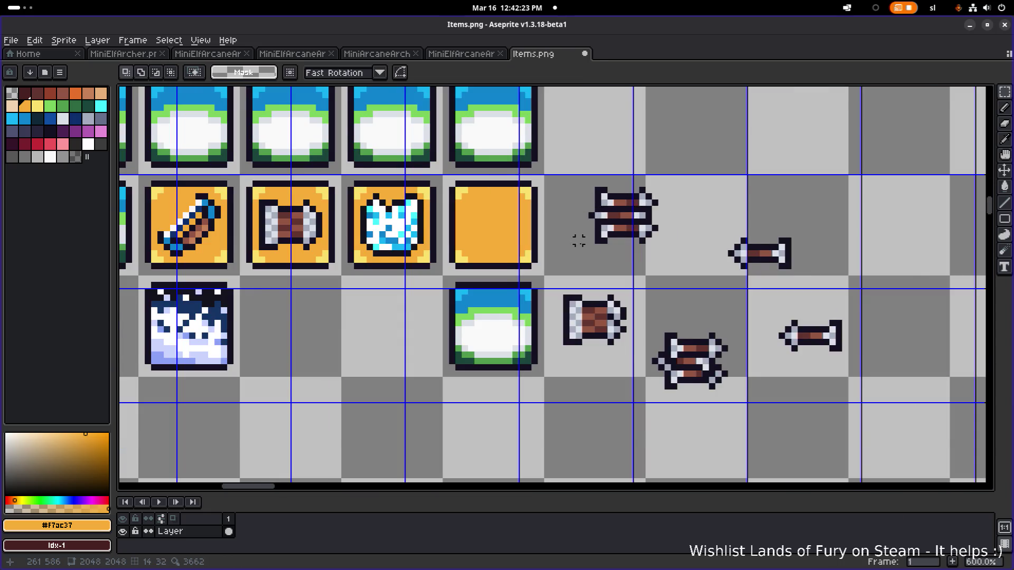
Reposition the whole ladder in the empty cell beside the blank orange tile
scroll(940, 328, down, 1)
drag(628, 273, 714, 197)
drag(687, 235, 591, 241)
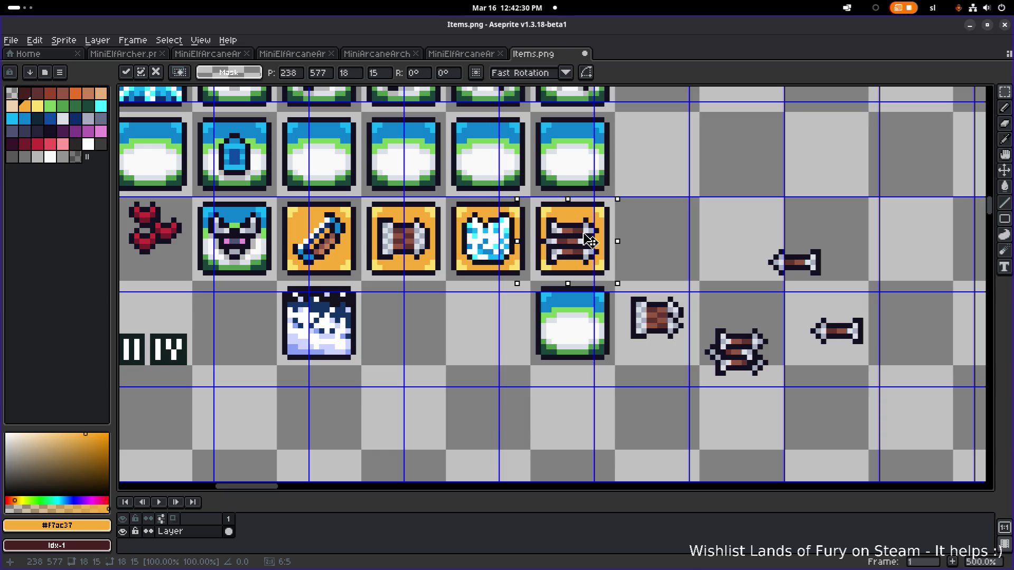
mouse_move(591, 242)
mouse_down()
mouse_move(669, 224)
mouse_move(700, 236)
mouse_up()
scroll(700, 237, up, 4)
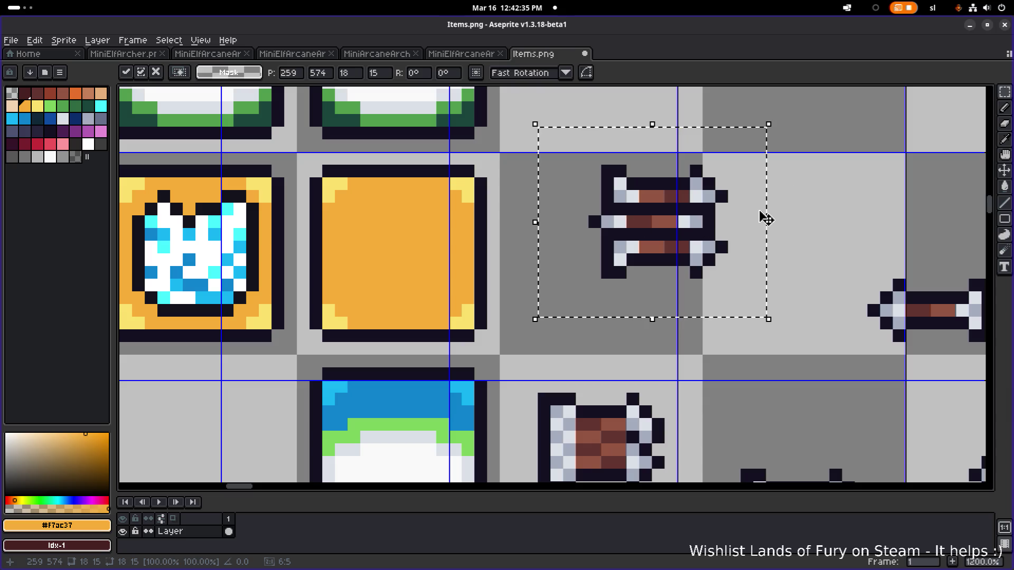
click(798, 183)
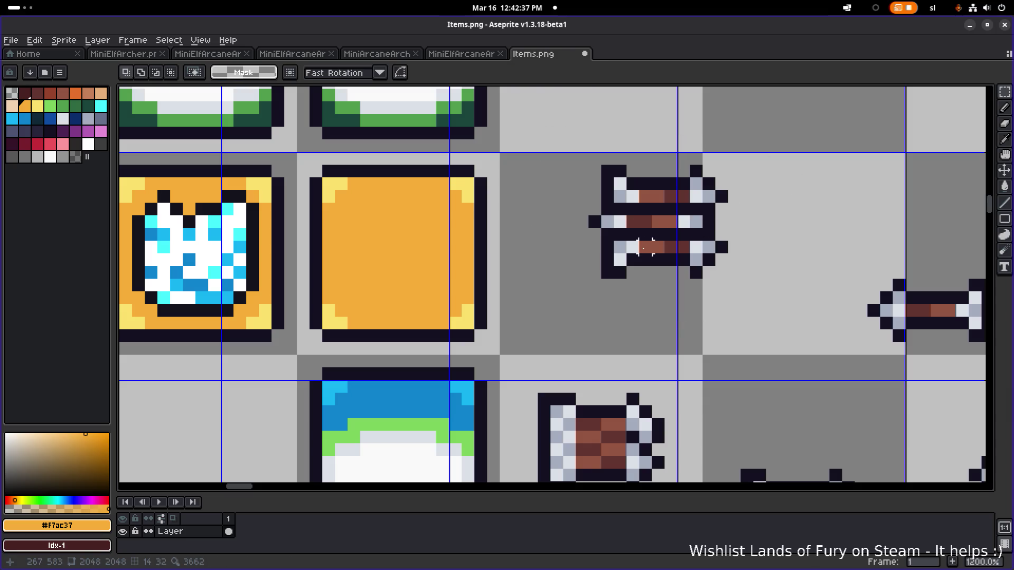
scroll(646, 247, down, 4)
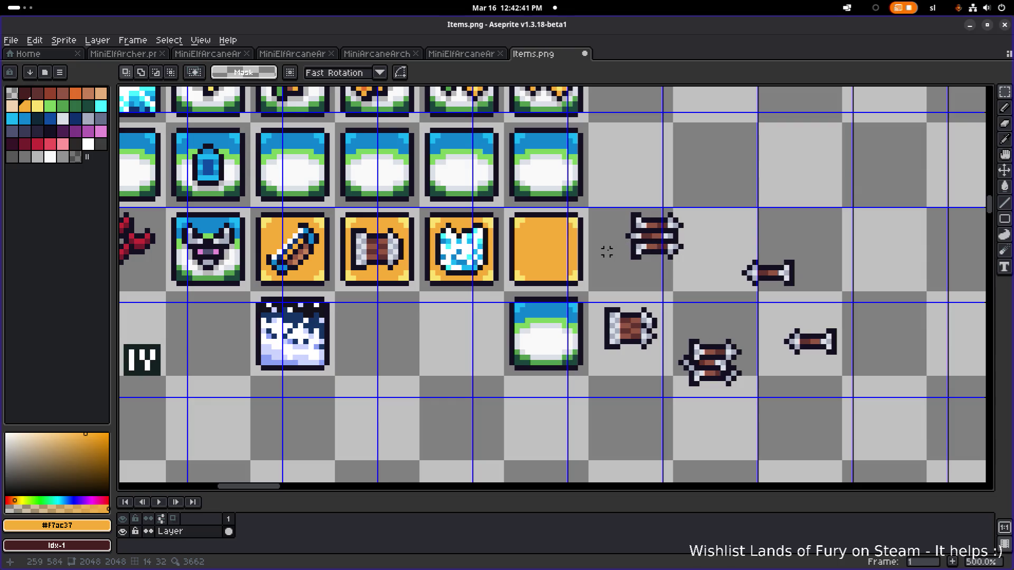
Start opening a sprite file and browse into the ui sprites folder
scroll(607, 250, down, 3)
scroll(607, 250, down, 2)
scroll(516, 302, up, 4)
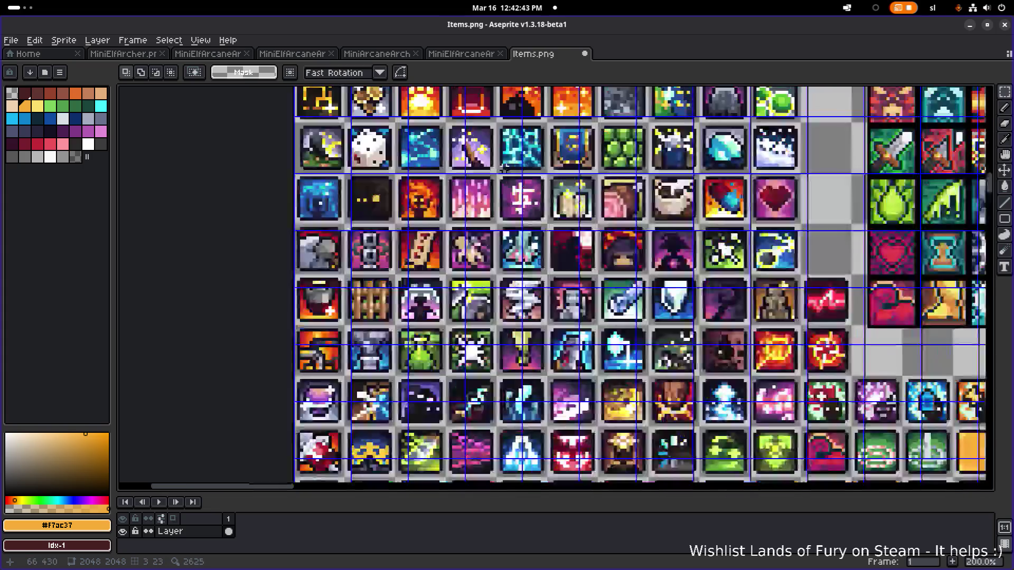
scroll(516, 302, down, 1)
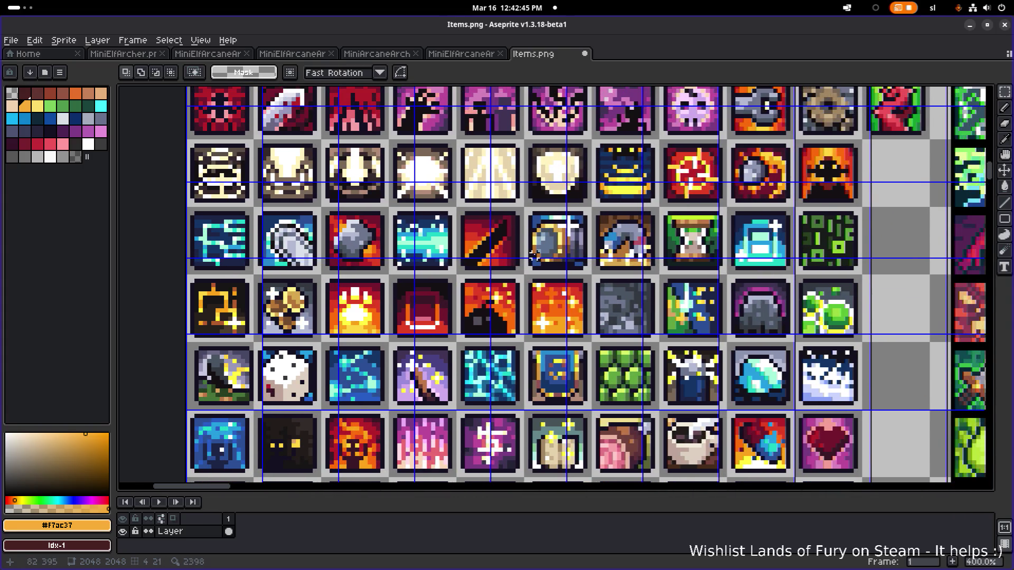
scroll(549, 257, down, 2)
scroll(549, 257, up, 1)
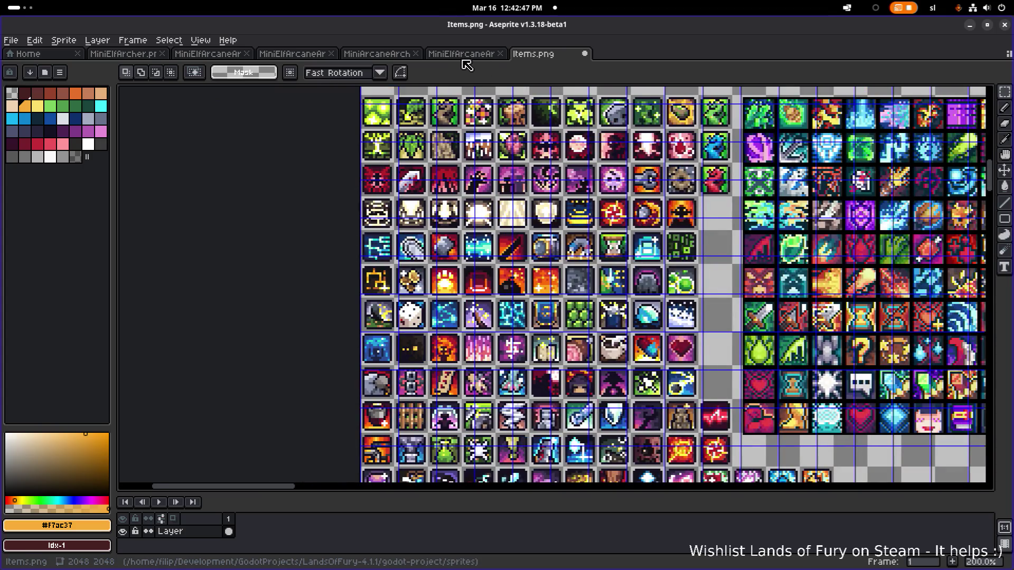
click(10, 40)
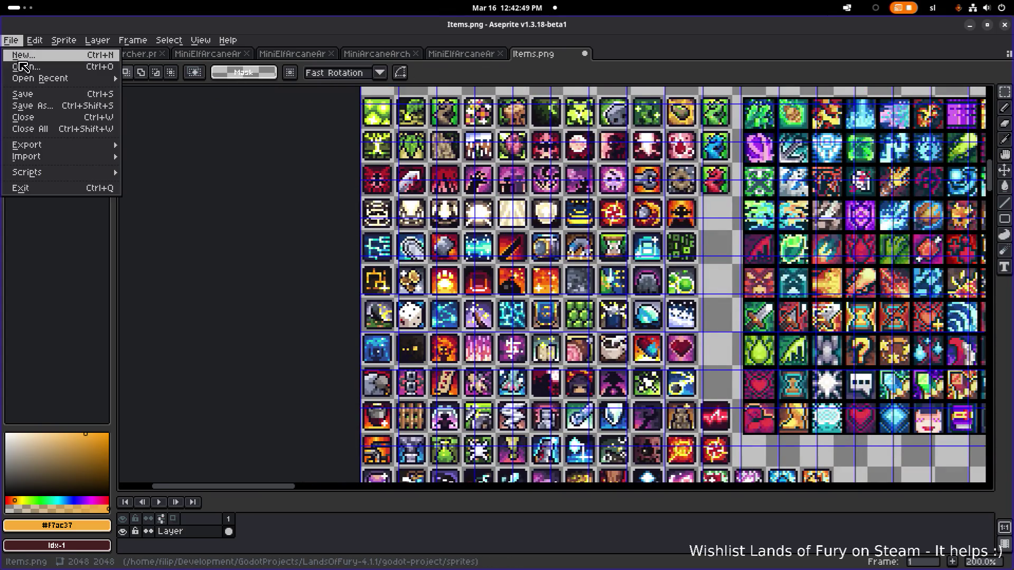
click(21, 62)
scroll(253, 250, down, 5)
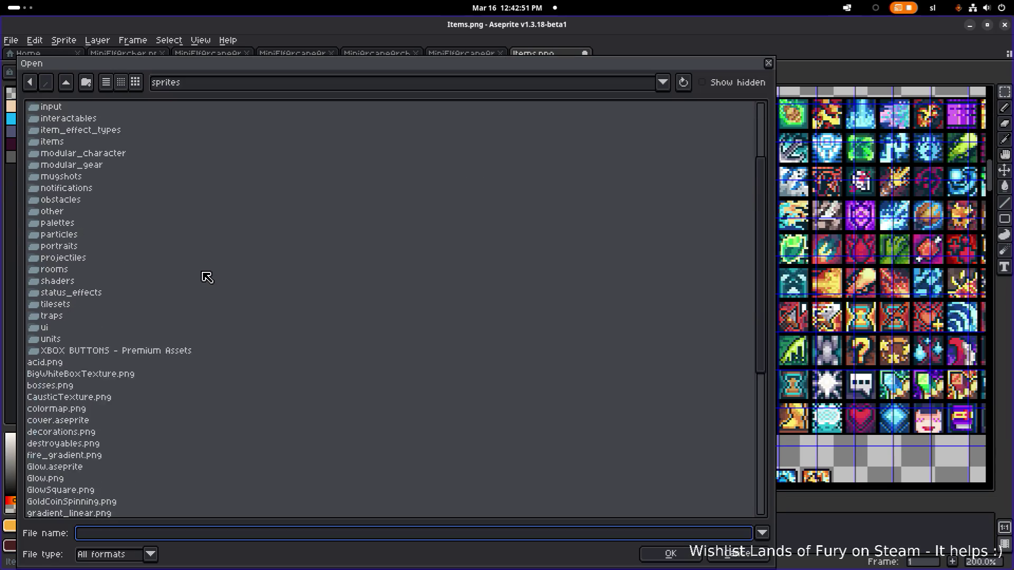
click(62, 261)
double_click(62, 261)
Open ui_elements.png, then return to the Items.png tab
double_click(124, 305)
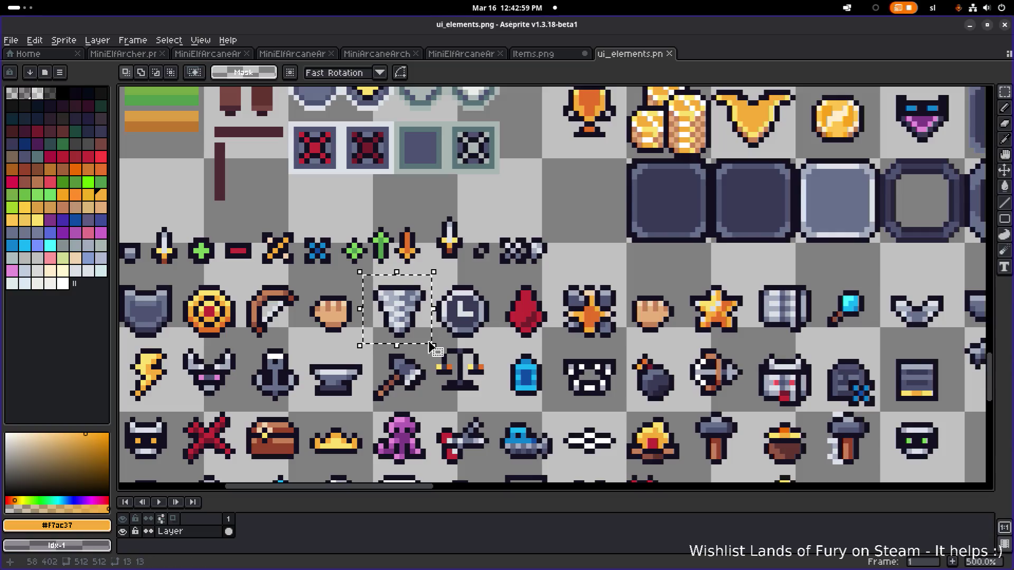
click(573, 58)
scroll(462, 334, down, 5)
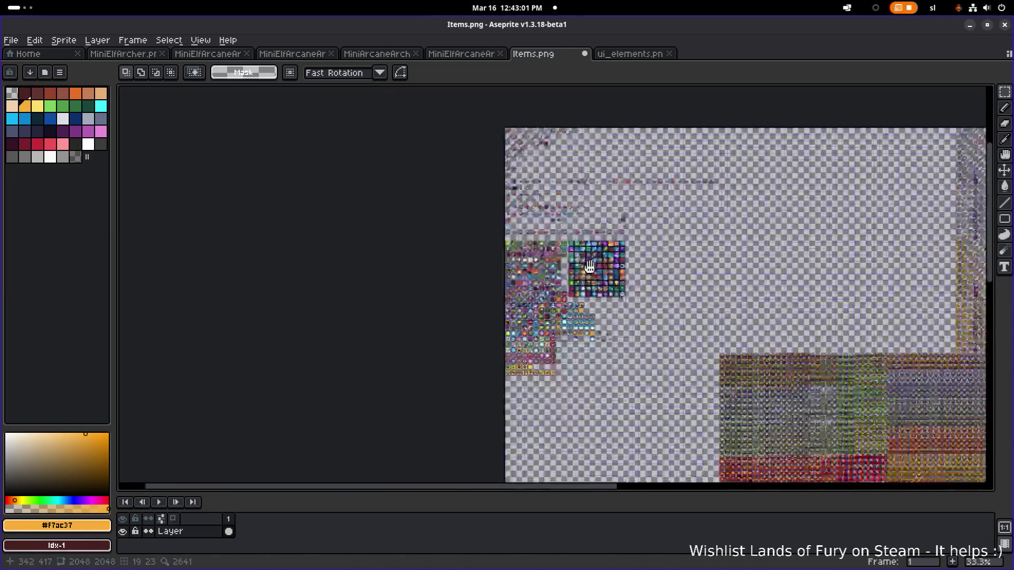
Paste the grey cone and set it down in an empty cell
scroll(462, 334, up, 7)
scroll(462, 334, up, 2)
mouse_move(696, 188)
mouse_down()
mouse_move(675, 170)
mouse_move(643, 186)
mouse_up()
key(ctrl+v)
mouse_move(573, 294)
mouse_down()
mouse_move(422, 271)
mouse_move(653, 203)
mouse_move(660, 191)
mouse_up()
key(Right)
key(Return)
Move the stacked brown-arrow sprite over the grey cone
drag(475, 283, 561, 216)
mouse_move(528, 248)
mouse_down()
mouse_move(679, 199)
mouse_move(678, 180)
mouse_move(598, 195)
mouse_up()
scroll(594, 147, up, 2)
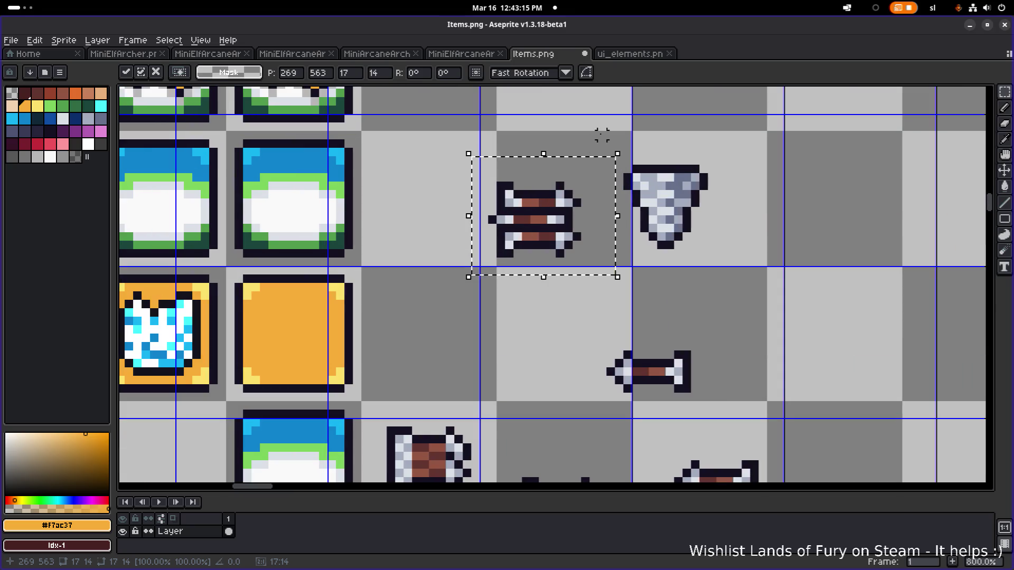
click(599, 137)
scroll(577, 192, down, 3)
scroll(584, 169, up, 3)
scroll(585, 164, up, 2)
mouse_move(608, 91)
mouse_down()
mouse_move(544, 283)
mouse_move(528, 285)
mouse_up()
click(570, 219)
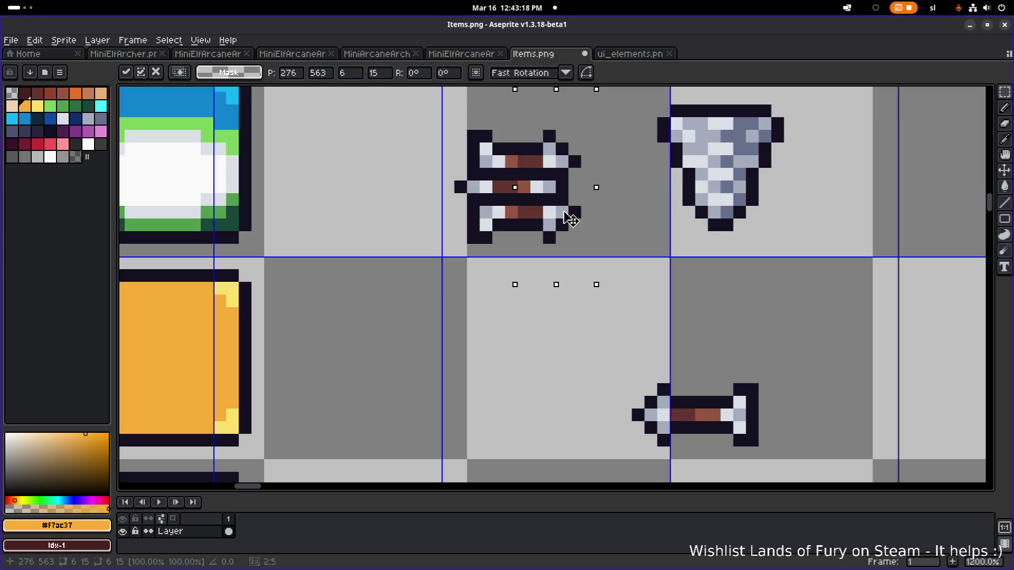
click(611, 186)
Reselect the brown arrow piece and drop it onto the cone to form the shield icon
drag(430, 277, 601, 214)
click(584, 125)
drag(593, 105, 465, 169)
click(516, 165)
click(611, 267)
drag(617, 268, 434, 149)
drag(561, 204, 720, 191)
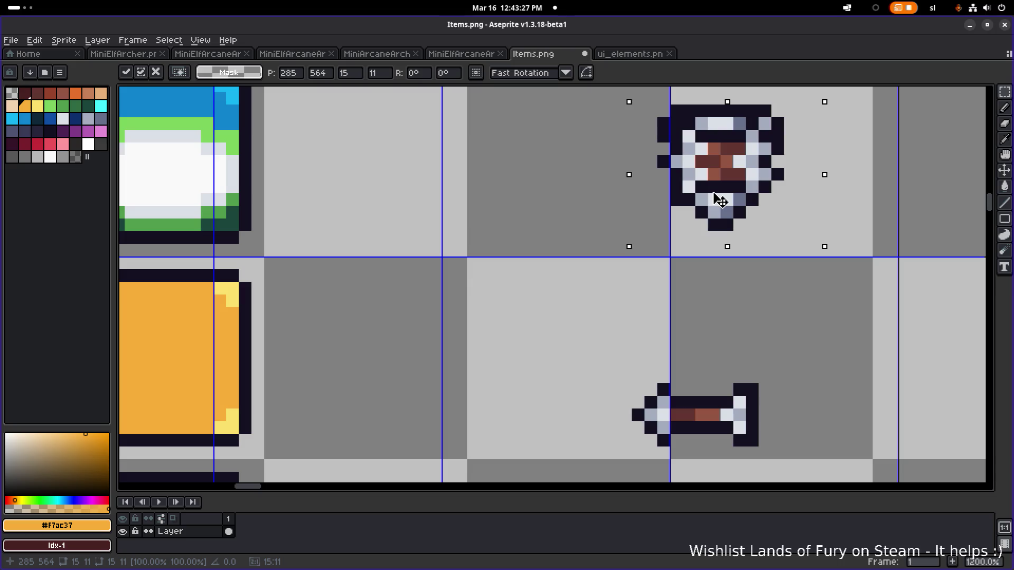
scroll(720, 201, down, 4)
click(817, 210)
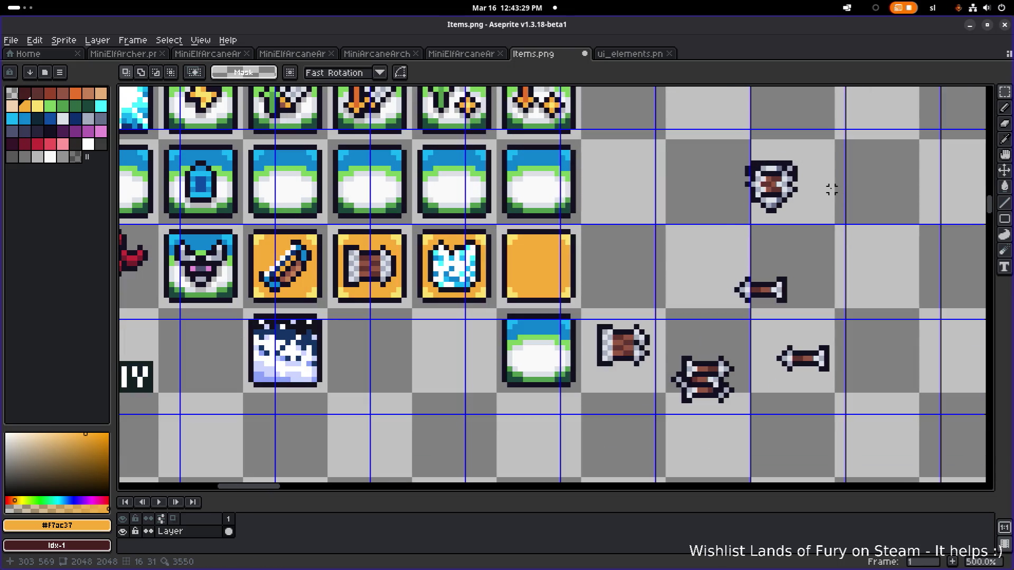
Drag the new shield icon into the blank orange tile
scroll(769, 216, up, 2)
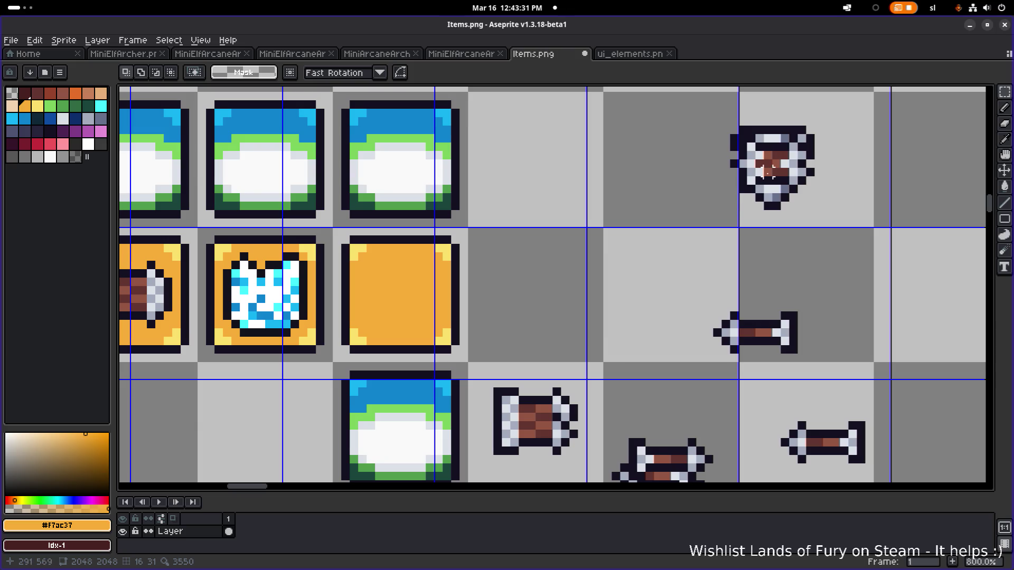
drag(683, 231, 845, 97)
mouse_move(794, 165)
mouse_down()
mouse_move(419, 259)
mouse_move(421, 295)
mouse_up()
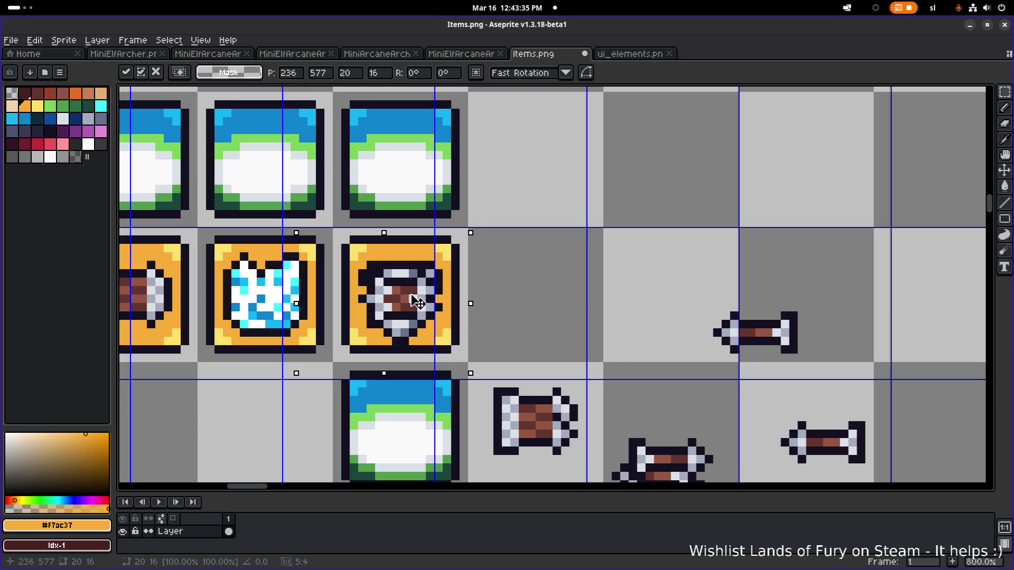
Move the shield sprite up-right into an empty cell and commit it there
scroll(517, 271, down, 5)
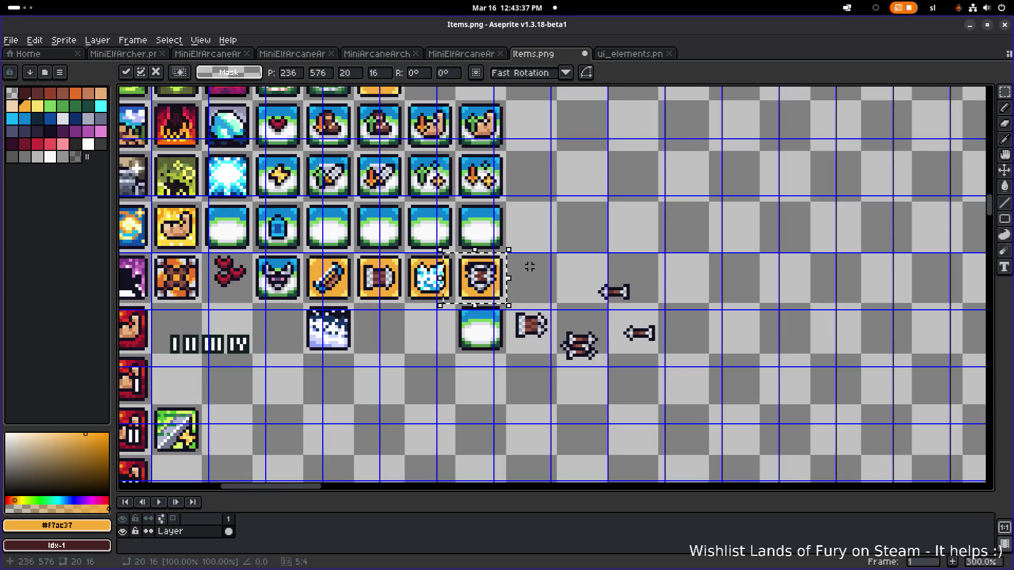
scroll(520, 269, up, 3)
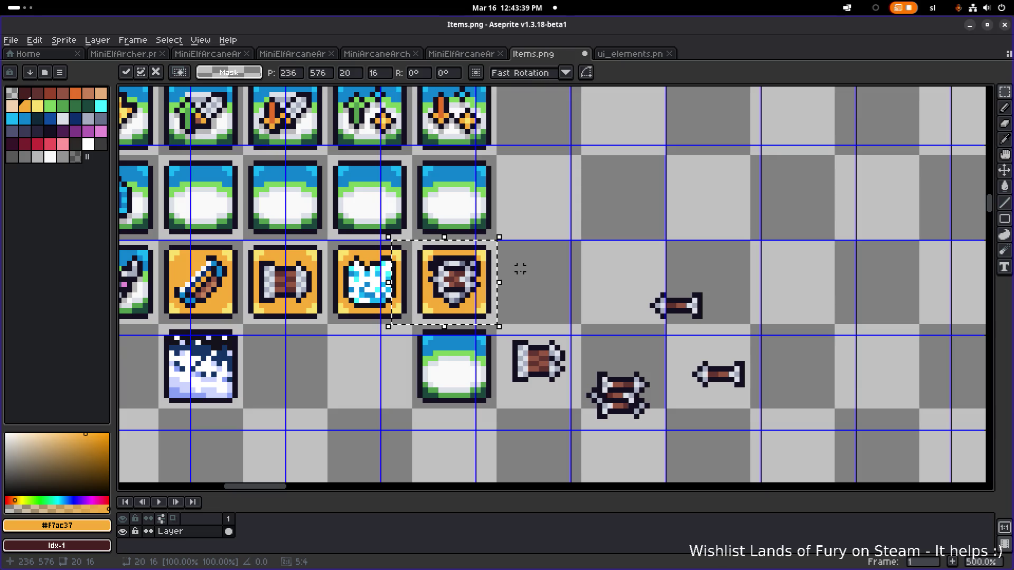
mouse_move(481, 292)
mouse_down()
mouse_move(662, 192)
mouse_move(629, 229)
mouse_up()
scroll(661, 192, up, 4)
key(Return)
key(ctrl+d)
With a 1px Pencil, shade the shield's top row in light grey #a3acbe and blue-grey #67708b
key(b)
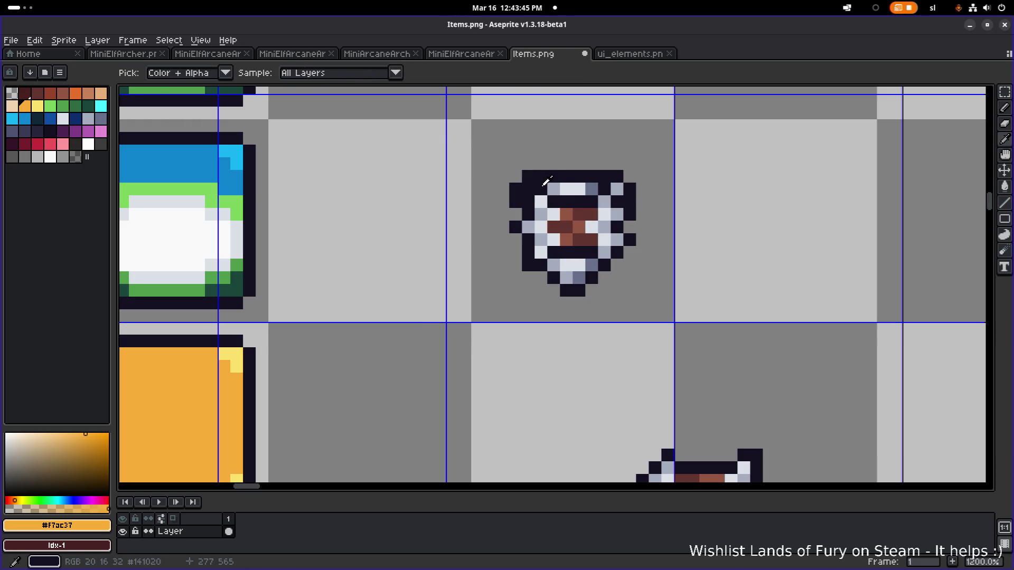
alt+click(616, 189)
click(523, 189)
key(ctrl+z)
key(minus)
key(minus)
drag(531, 187, 541, 189)
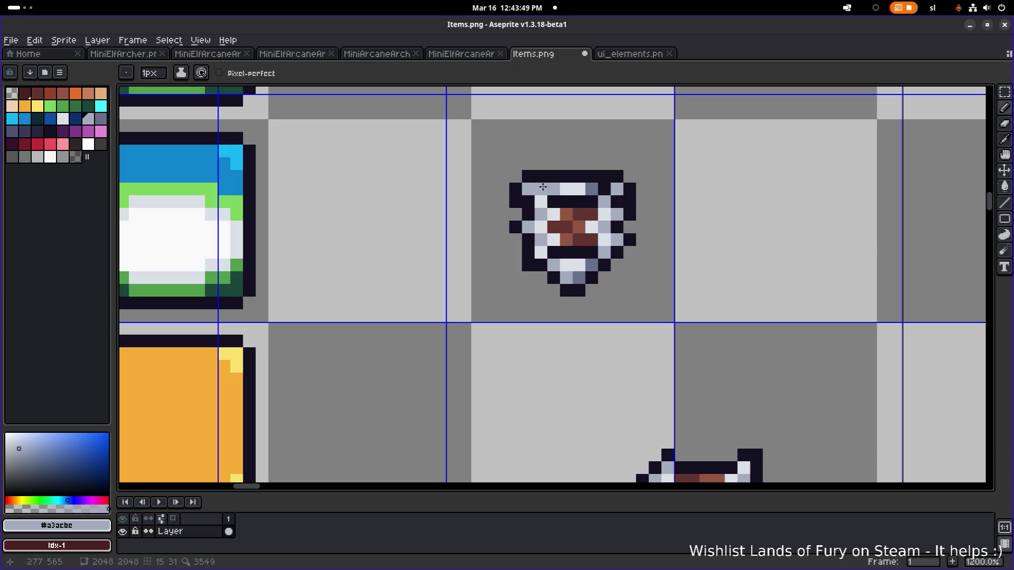
alt+click(591, 189)
click(602, 188)
click(617, 188)
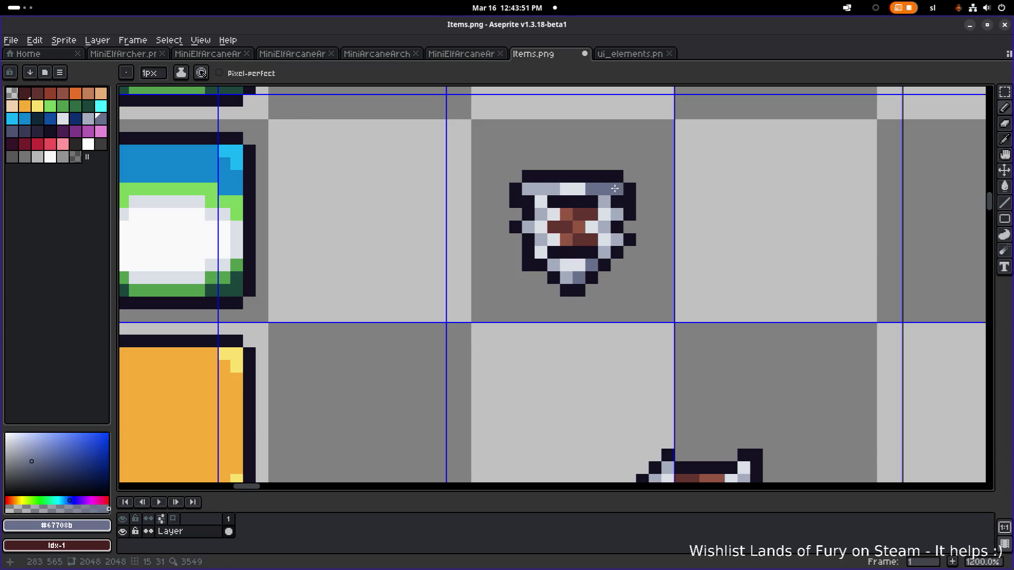
Repaint two dark inner shield rows in blue-grey #67708b
scroll(616, 191, down, 5)
scroll(633, 191, up, 2)
scroll(626, 191, up, 4)
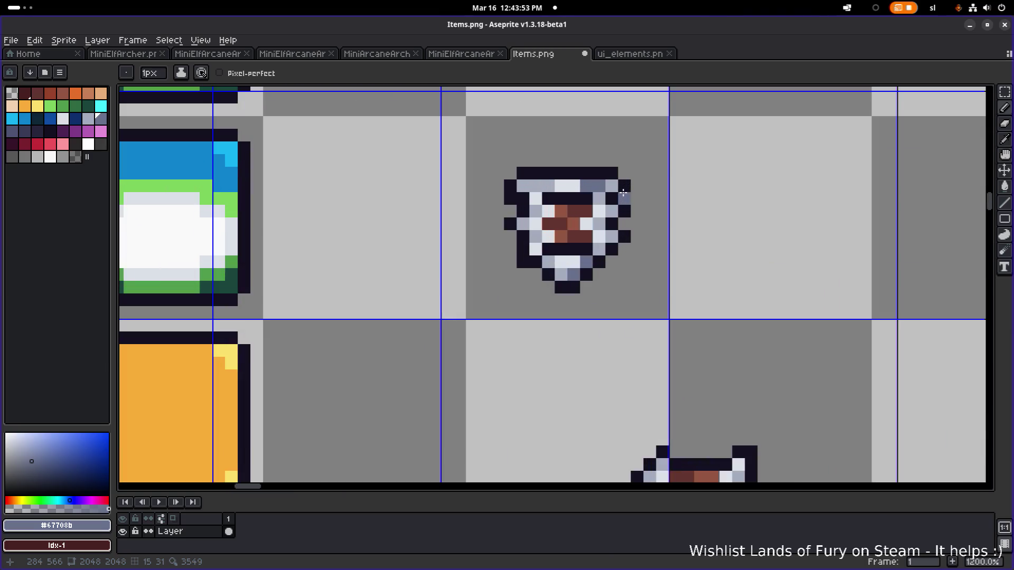
drag(551, 195, 588, 197)
drag(588, 250, 549, 251)
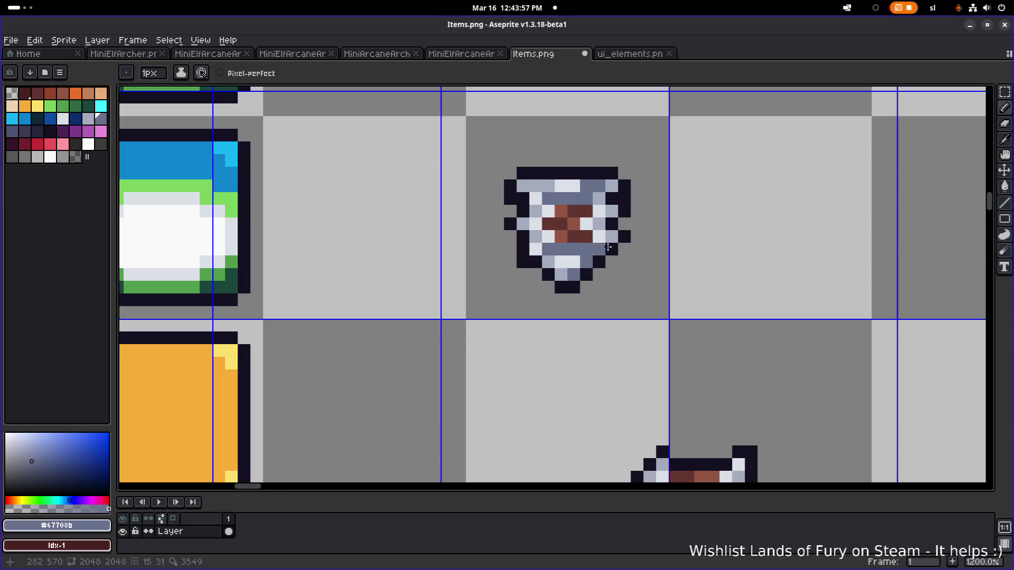
scroll(602, 248, down, 5)
scroll(586, 240, up, 3)
scroll(586, 240, up, 1)
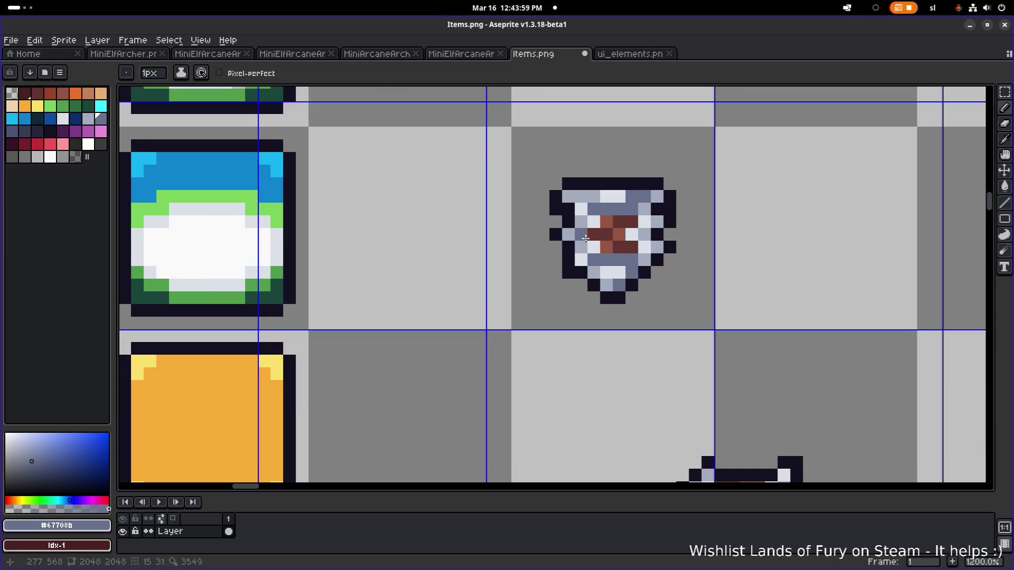
scroll(600, 218, up, 2)
Touch up a shield pixel, pick outline colour #141020, and switch to the ui_elements.png sheet
click(578, 220)
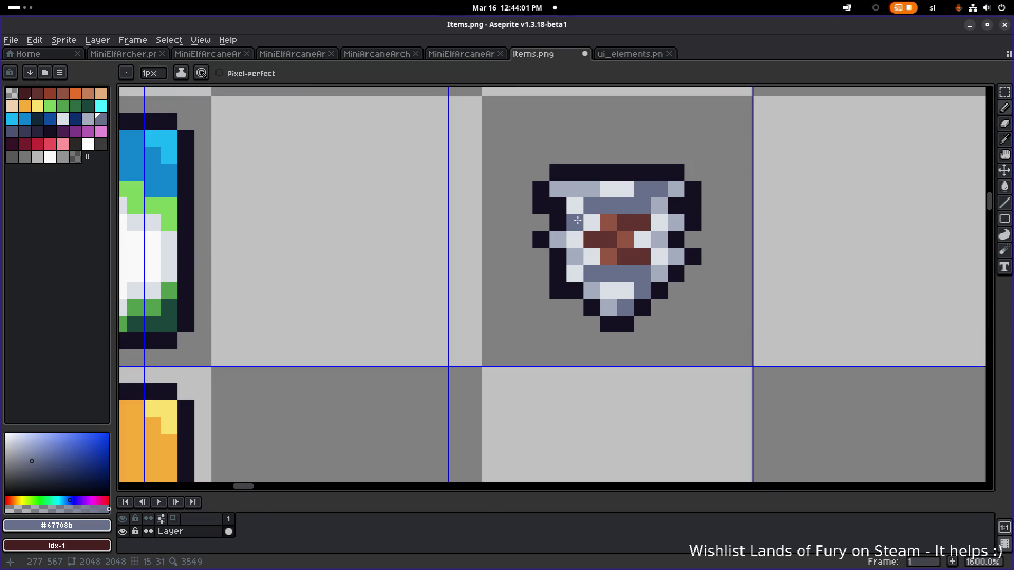
scroll(607, 227, down, 6)
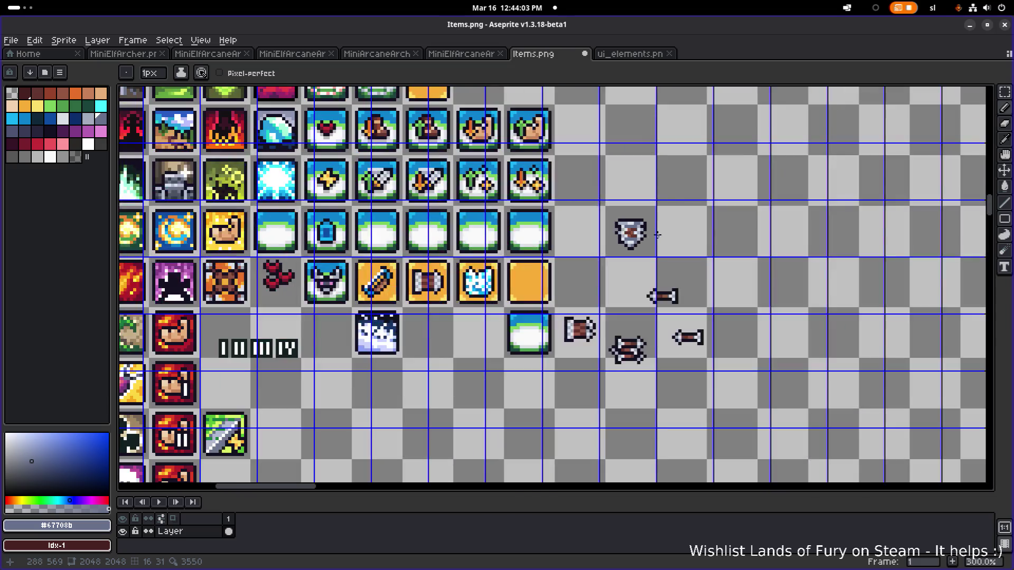
scroll(645, 234, up, 1)
scroll(646, 234, up, 1)
scroll(654, 233, down, 2)
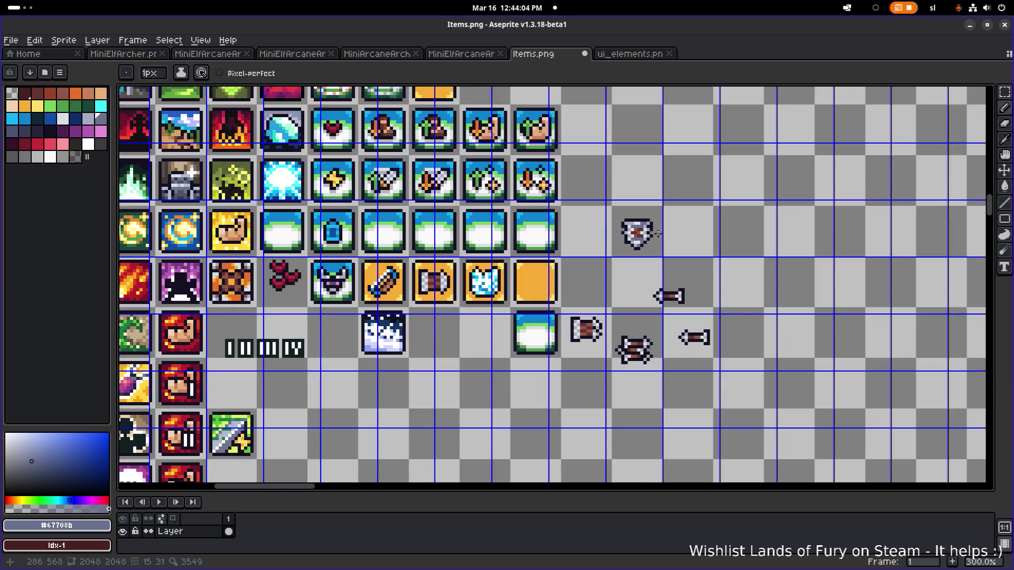
scroll(657, 234, up, 6)
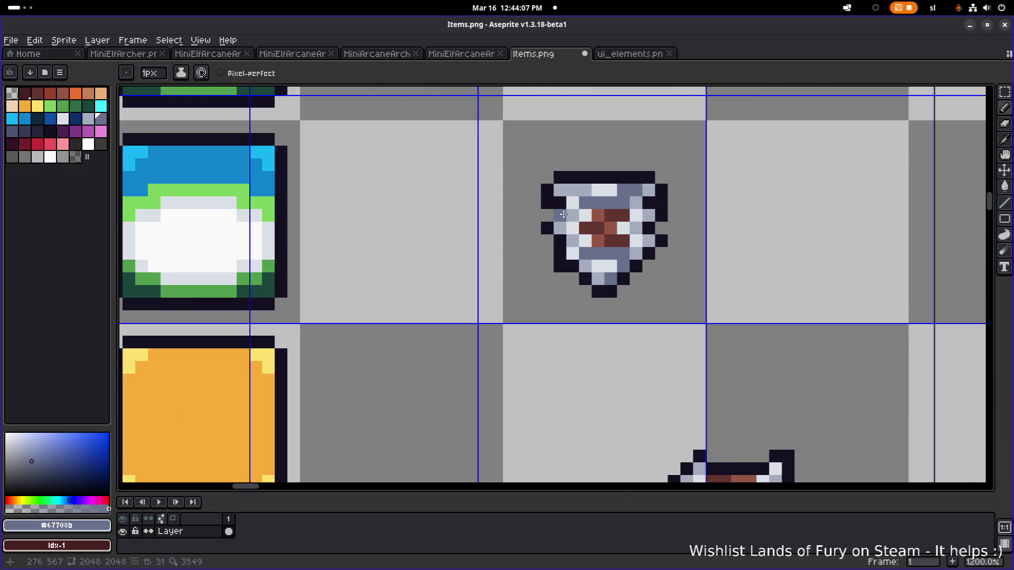
alt+click(551, 212)
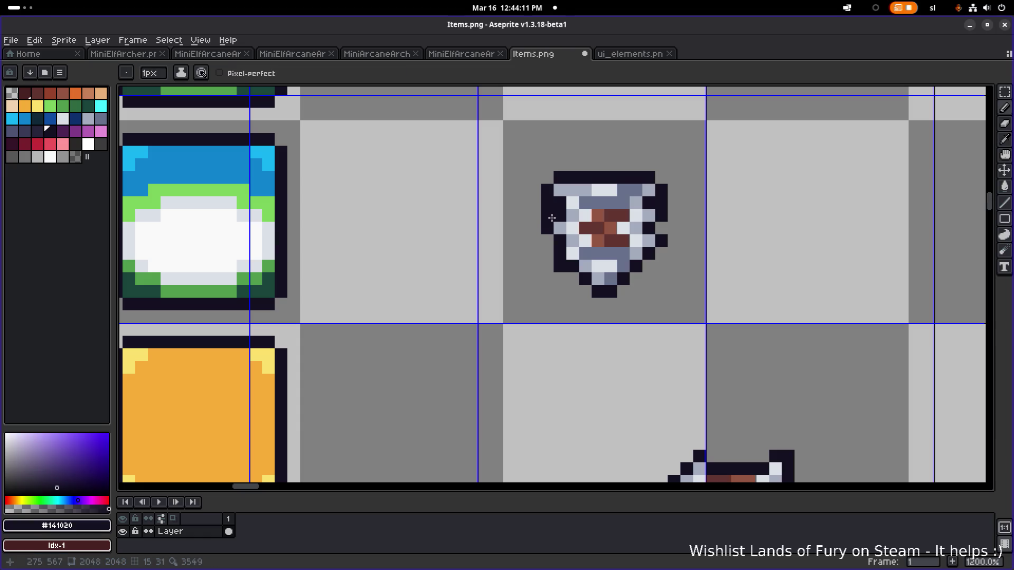
scroll(562, 276, down, 5)
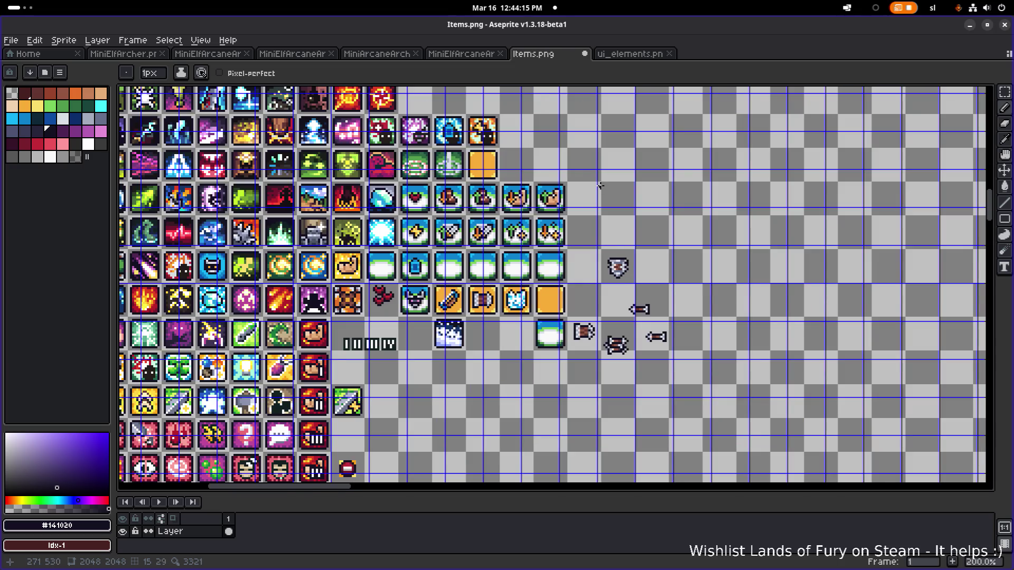
click(626, 53)
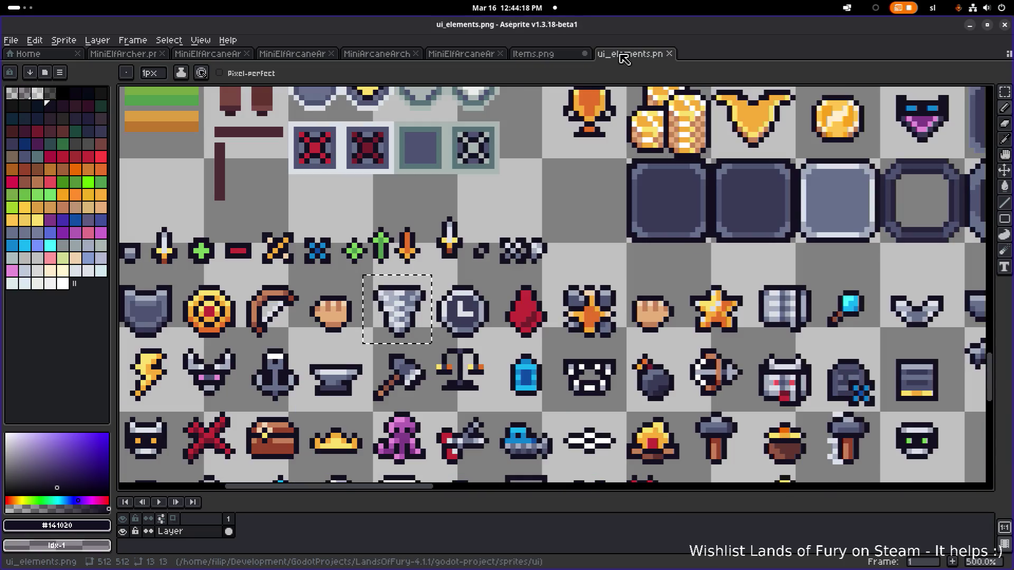
Copy the drill icon from ui_elements.png and paste it onto the empty orange tile in Items.png
click(407, 304)
click(558, 54)
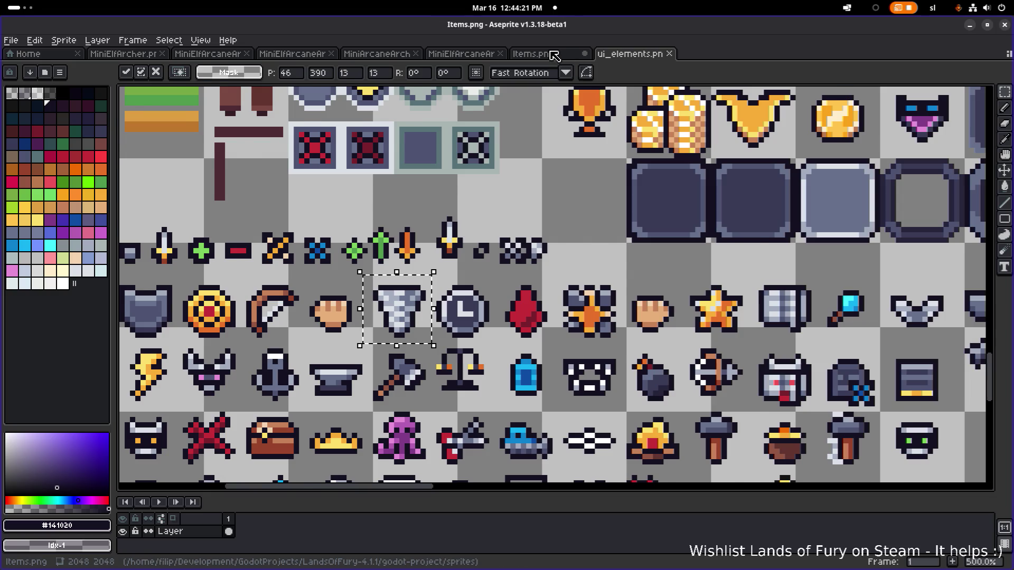
scroll(643, 272, up, 3)
key(ctrl+v)
mouse_move(555, 290)
mouse_down()
mouse_move(658, 271)
mouse_move(664, 256)
mouse_move(591, 273)
mouse_up()
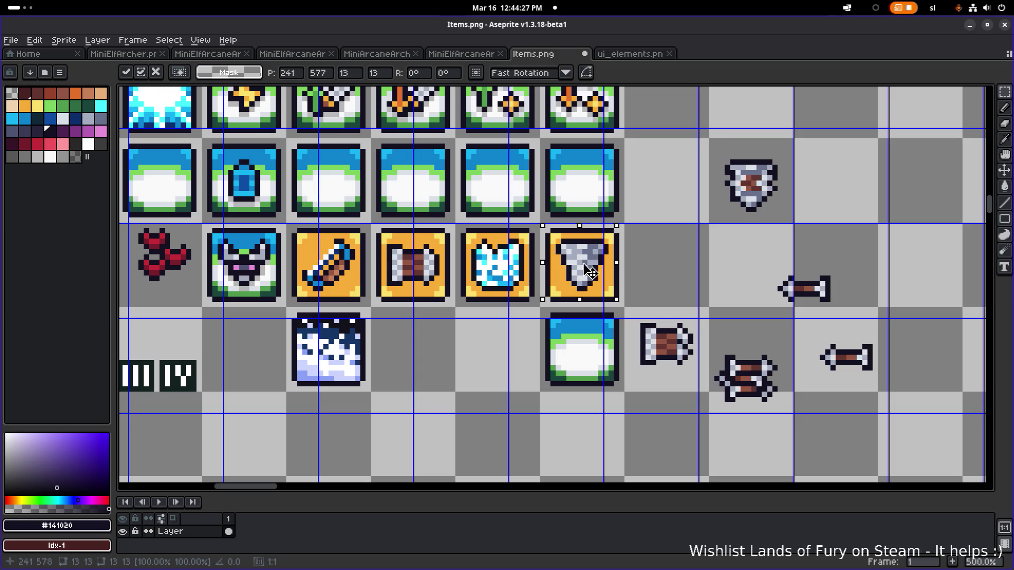
key(Return)
scroll(643, 241, down, 4)
scroll(647, 238, up, 3)
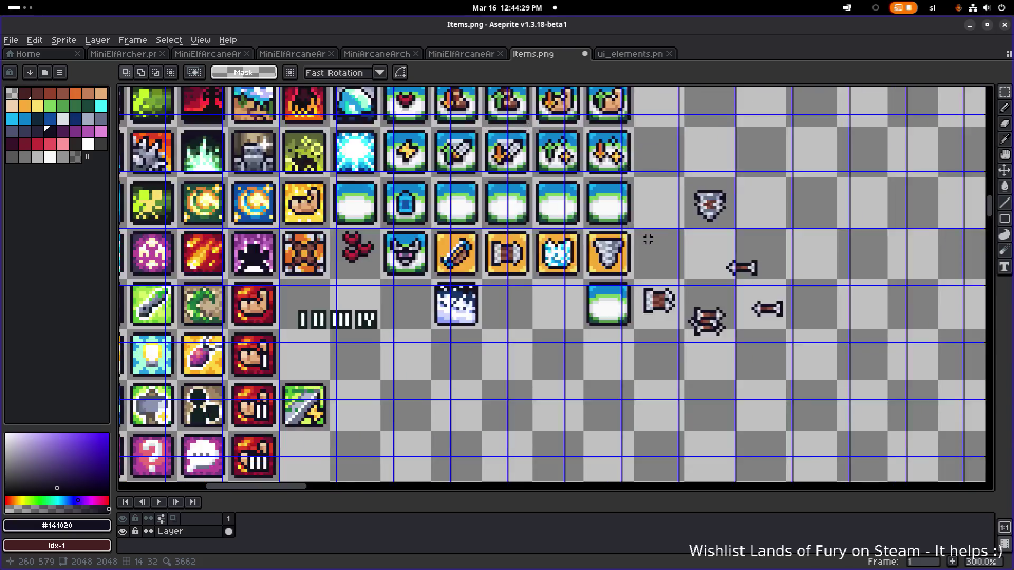
scroll(648, 239, down, 2)
scroll(647, 238, up, 1)
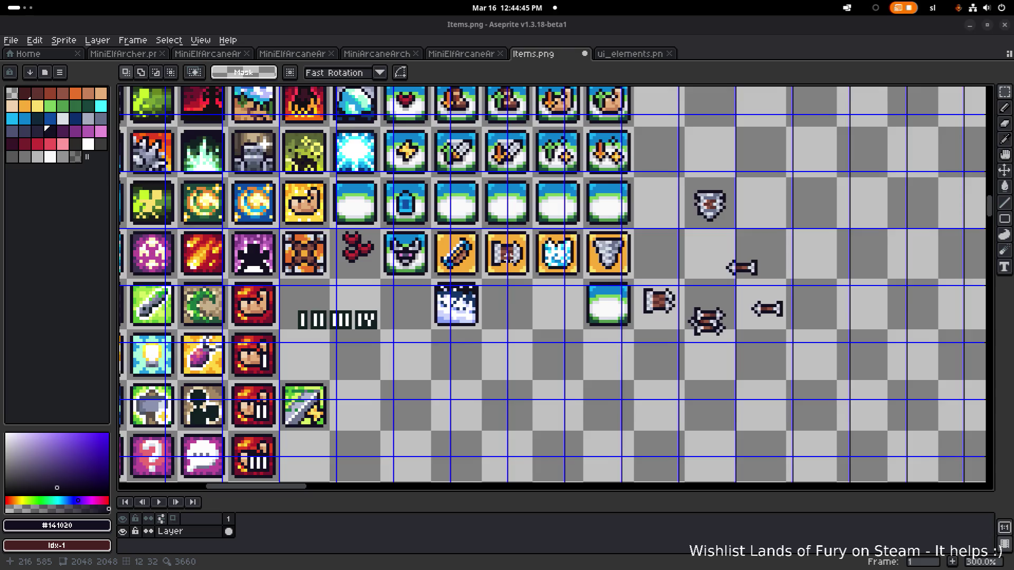
scroll(507, 148, down, 2)
scroll(396, 236, up, 2)
scroll(396, 235, down, 2)
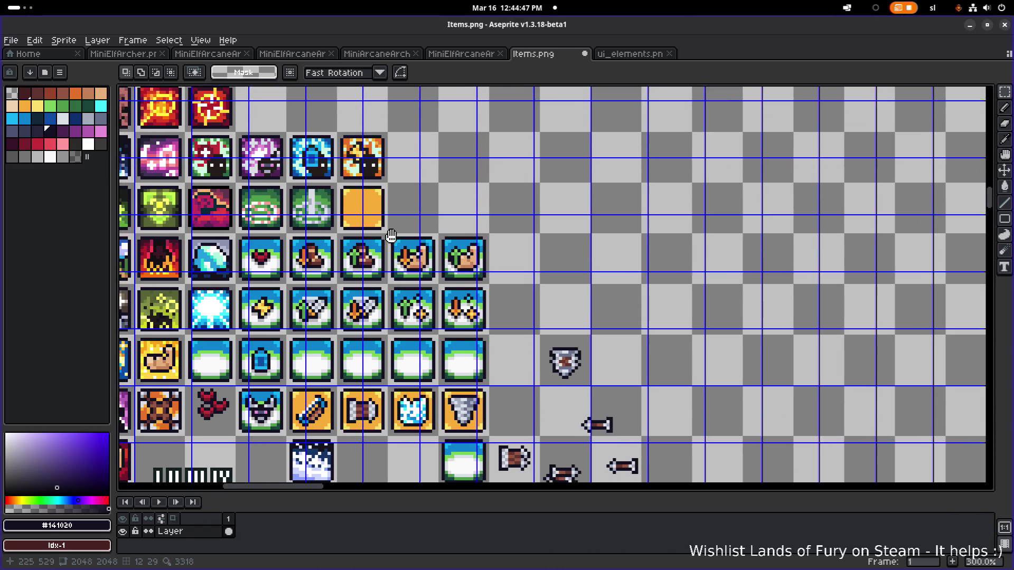
Duplicate the empty orange tile into the empty cell beside the drill
key(m)
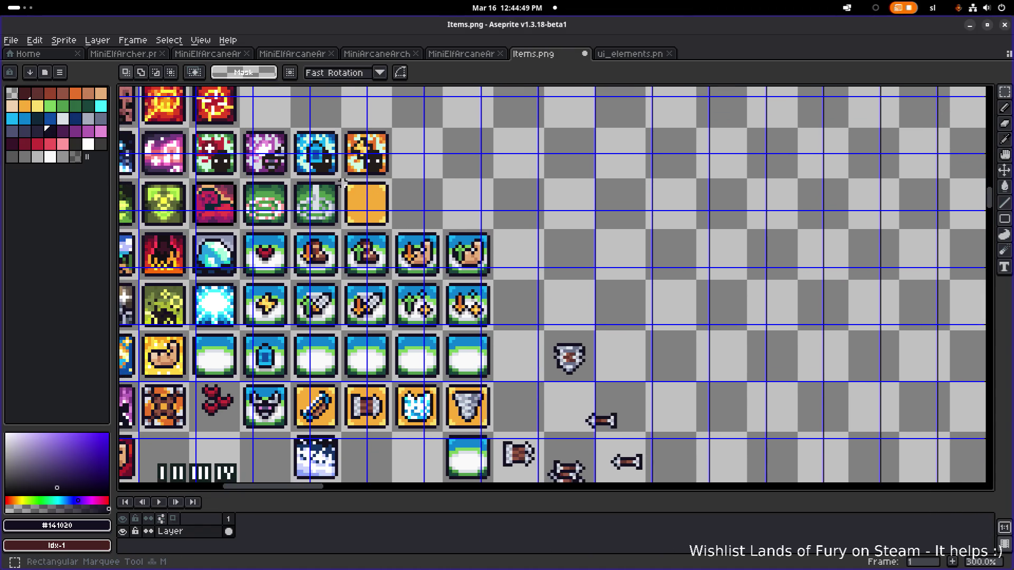
mouse_move(341, 176)
mouse_down()
mouse_move(402, 226)
mouse_move(395, 231)
mouse_up()
scroll(364, 196, down, 2)
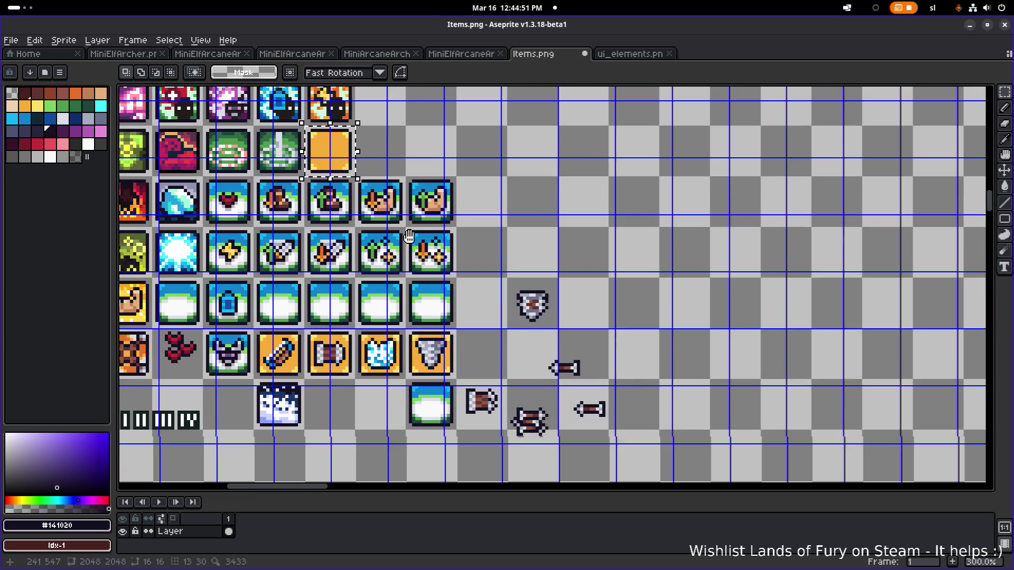
mouse_move(342, 166)
mouse_down()
mouse_move(486, 316)
mouse_move(501, 351)
mouse_move(481, 354)
mouse_up()
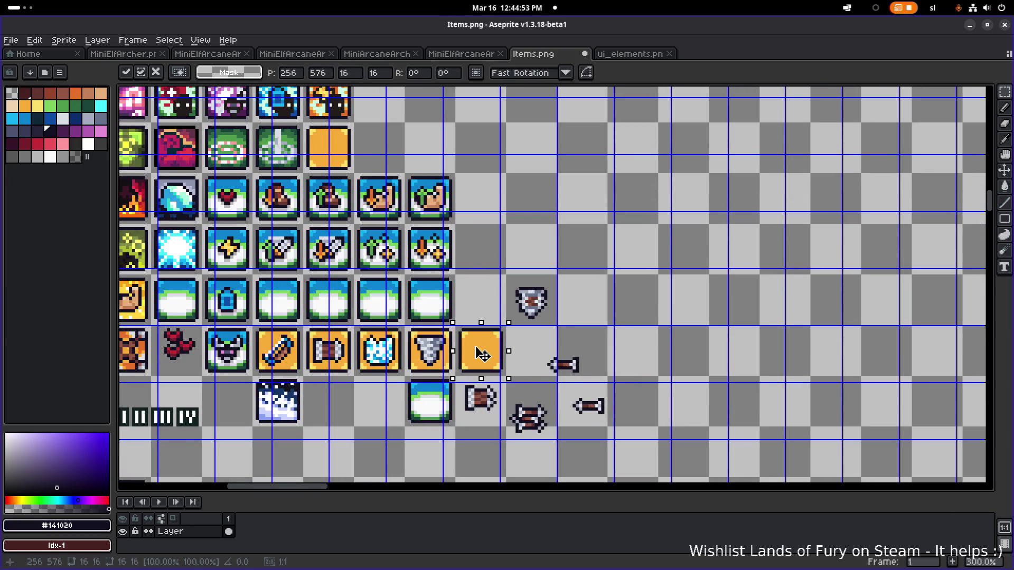
click(549, 343)
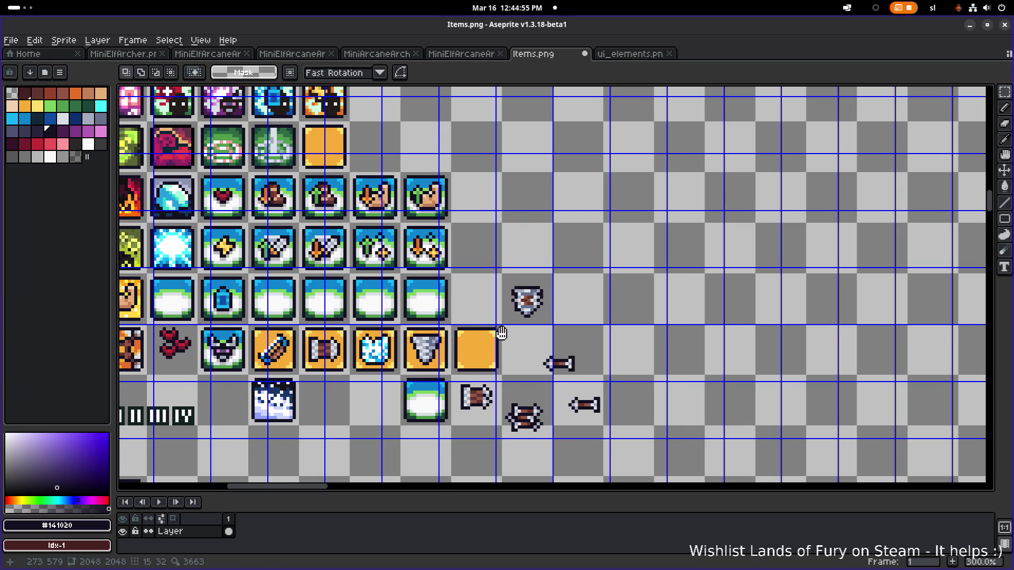
Select the barrel icon and rotate it a quarter turn
scroll(475, 328, up, 1)
scroll(480, 360, down, 1)
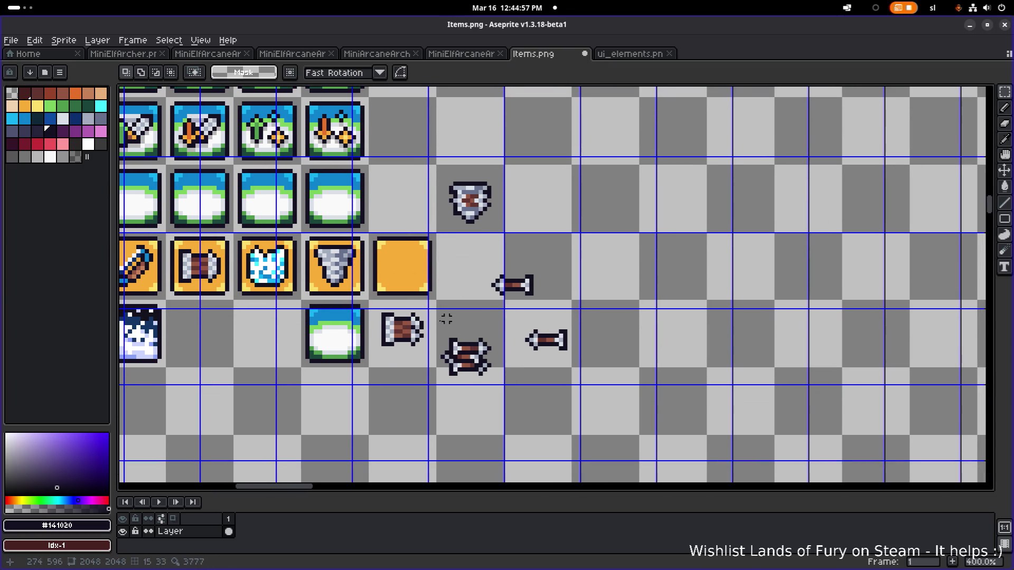
drag(354, 312, 477, 295)
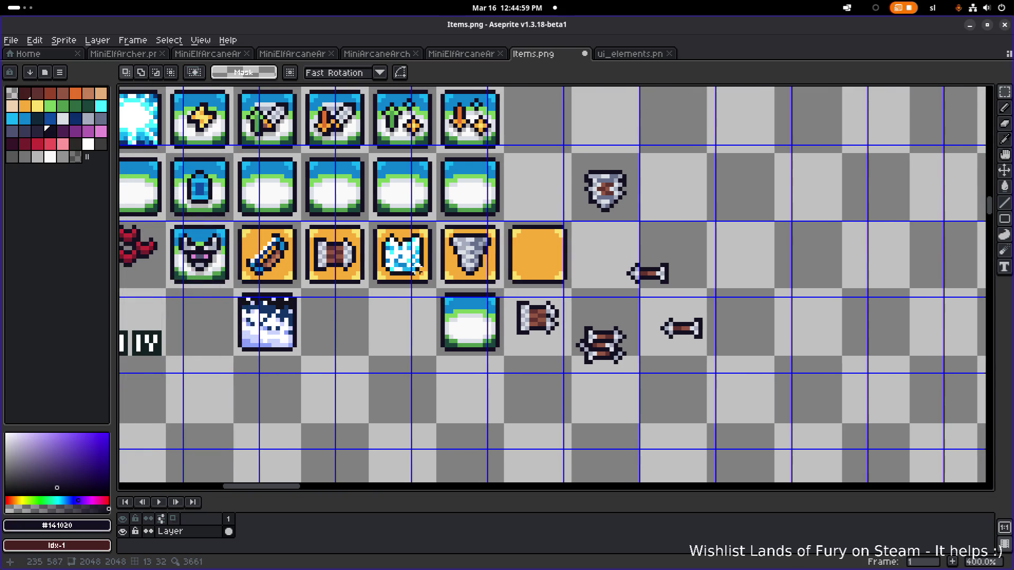
scroll(329, 249, up, 2)
mouse_move(344, 263)
mouse_down()
mouse_move(372, 285)
mouse_move(901, 233)
mouse_move(629, 264)
mouse_move(614, 221)
mouse_up()
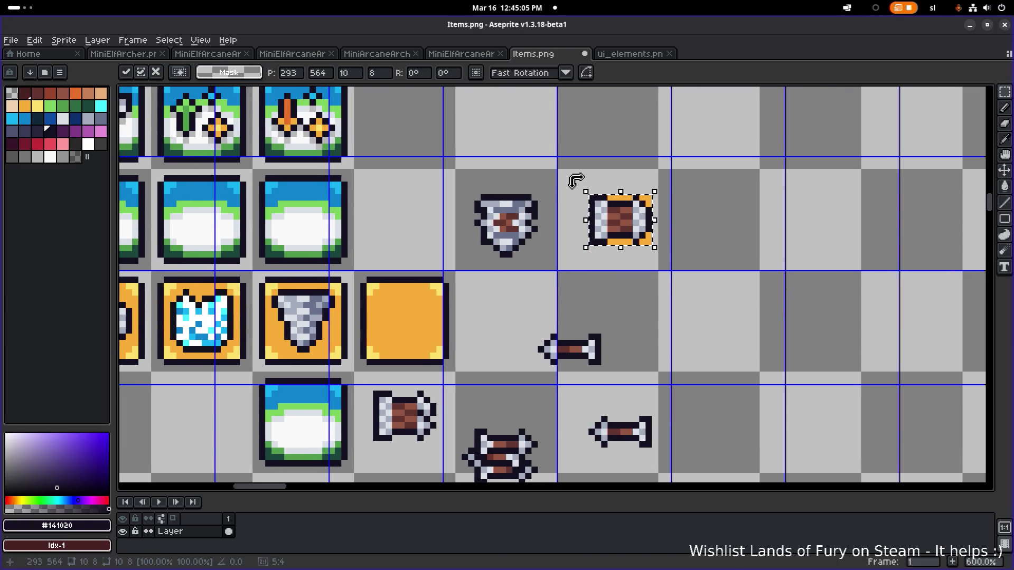
mouse_move(584, 189)
mouse_down()
mouse_move(659, 173)
mouse_move(677, 181)
mouse_move(666, 185)
mouse_up()
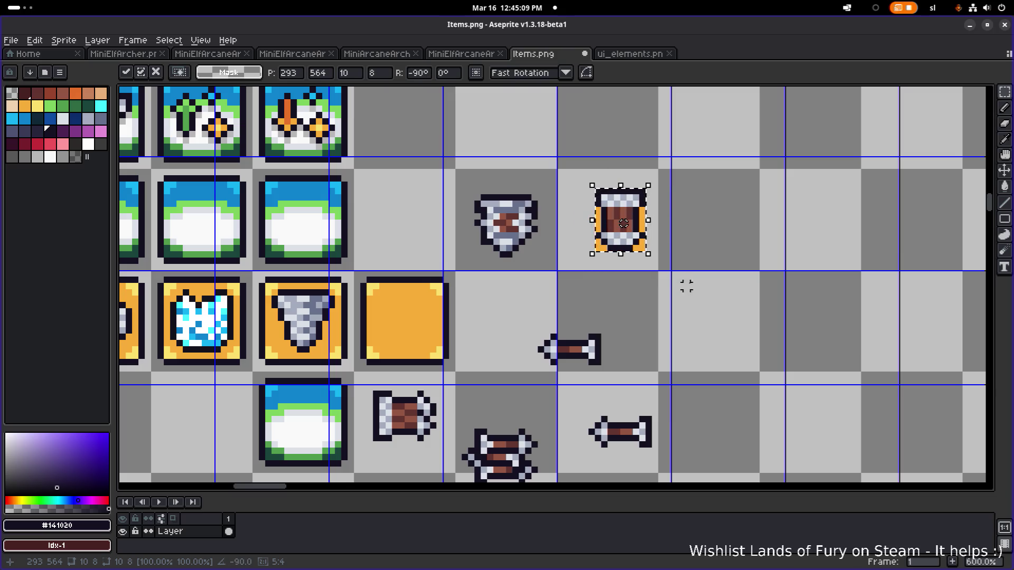
key(ctrl+d)
Move the rotated barrel onto the new orange tile, nudge it up one pixel and commit
drag(579, 266, 660, 176)
drag(627, 227, 412, 336)
key(Up)
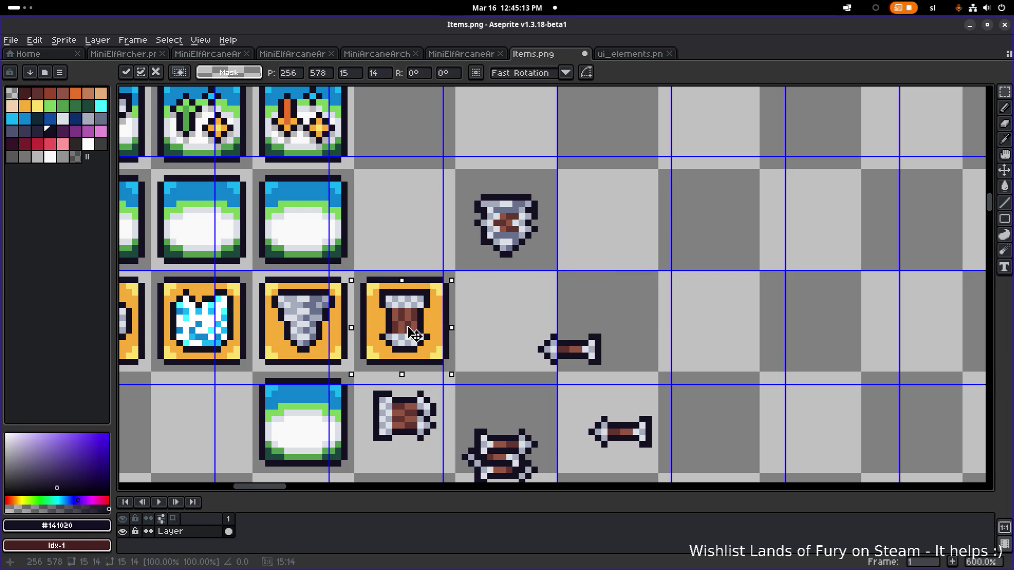
key(Return)
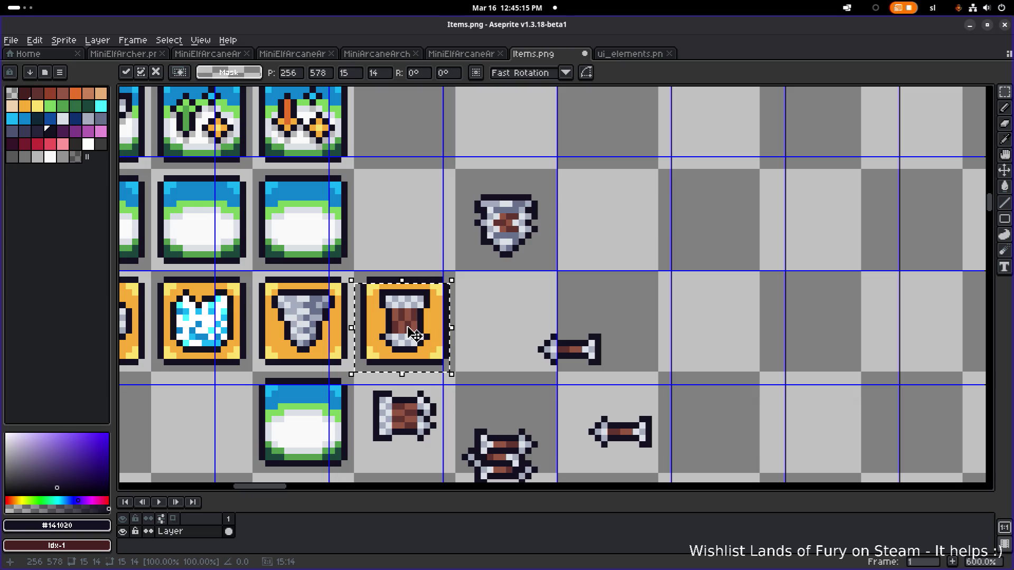
key(ctrl+d)
scroll(396, 316, up, 3)
scroll(394, 315, down, 2)
scroll(393, 316, down, 2)
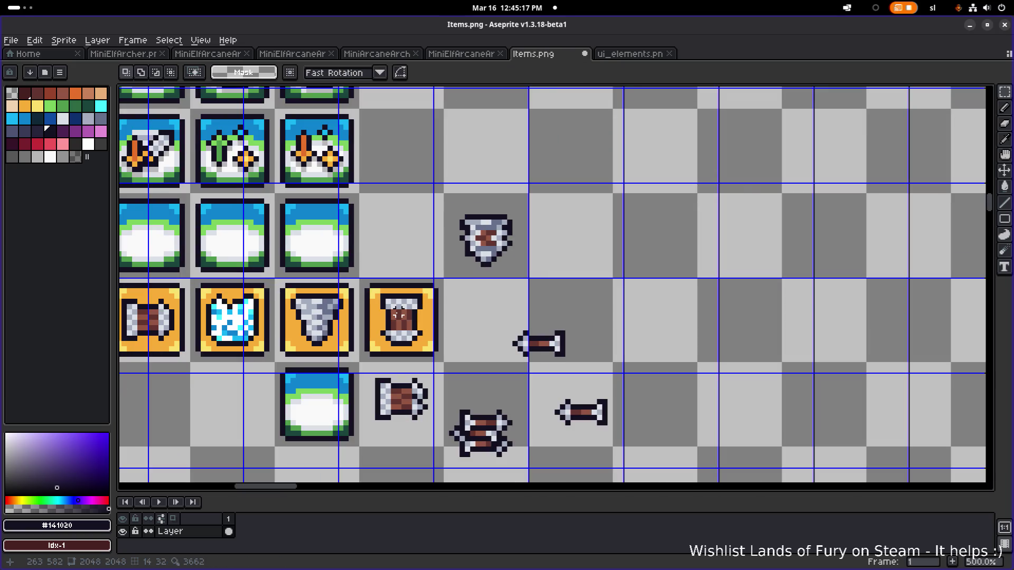
scroll(399, 316, down, 4)
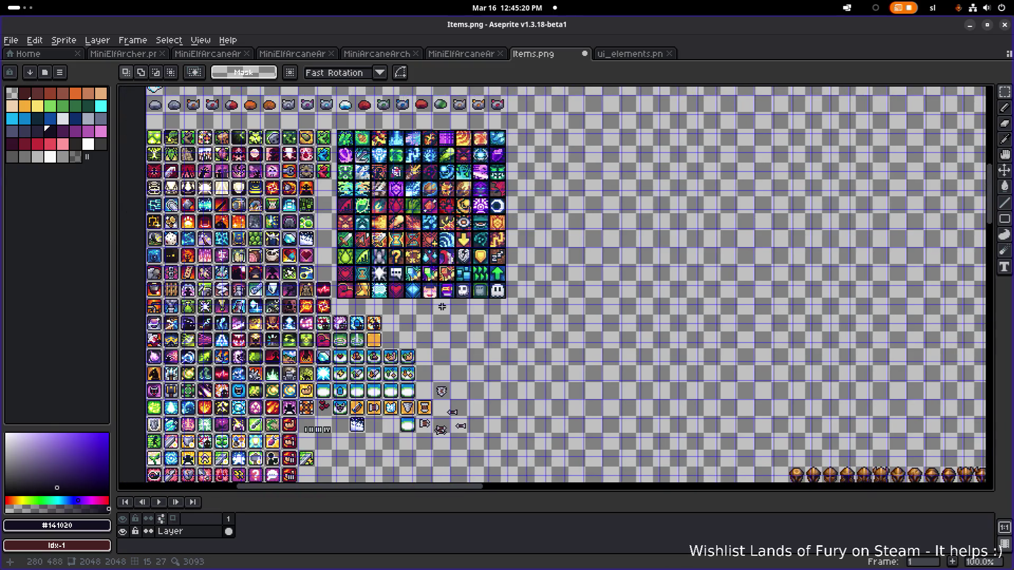
scroll(441, 306, down, 1)
click(629, 54)
key(ctrl+v)
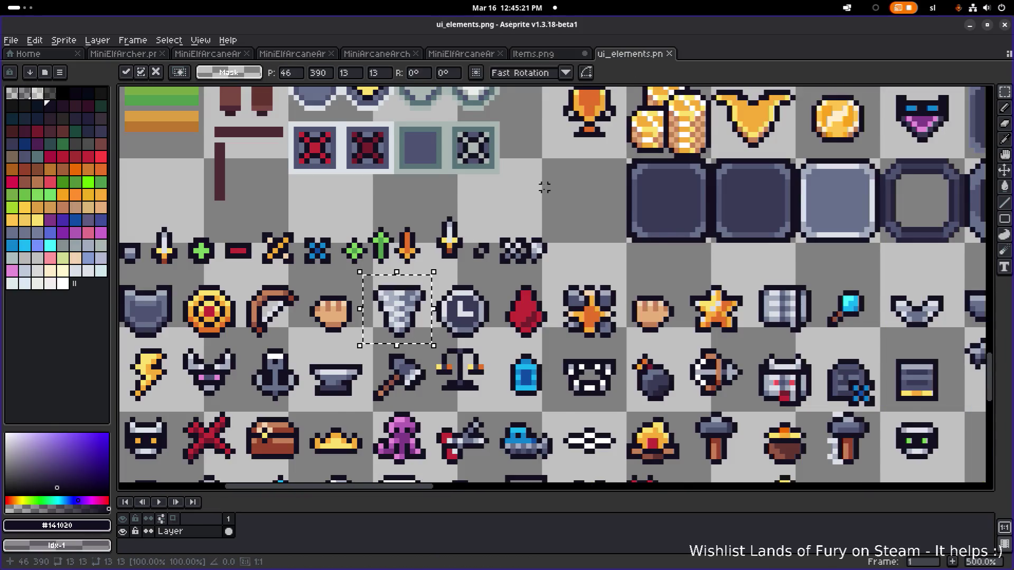
scroll(564, 280, down, 3)
scroll(564, 280, right, 2)
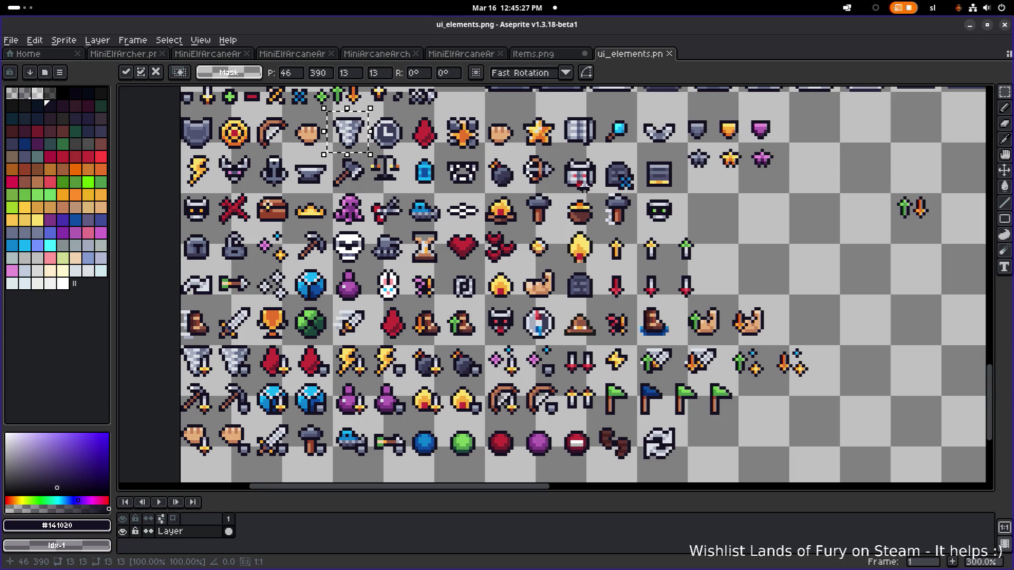
scroll(583, 183, up, 3)
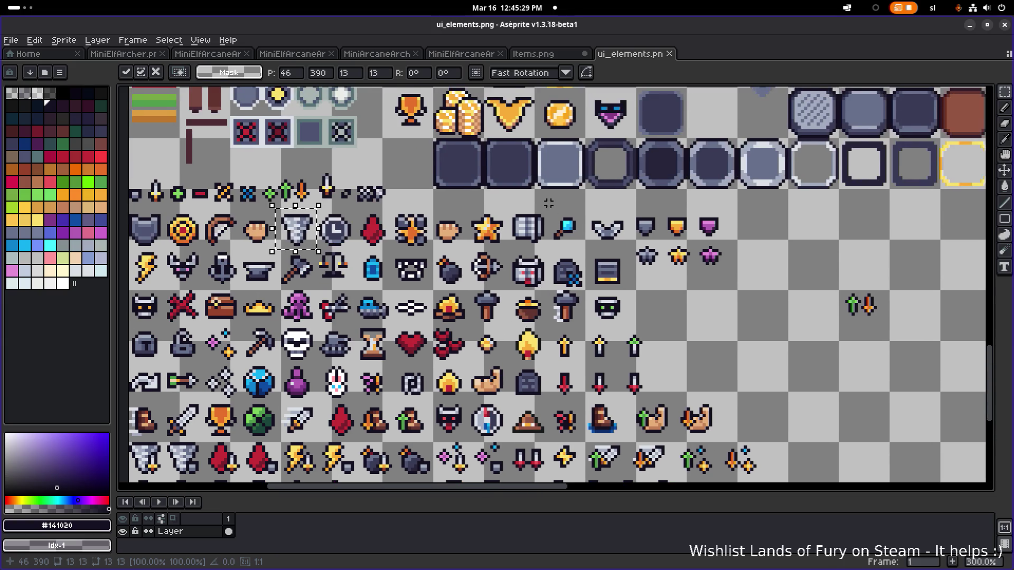
scroll(472, 364, up, 1)
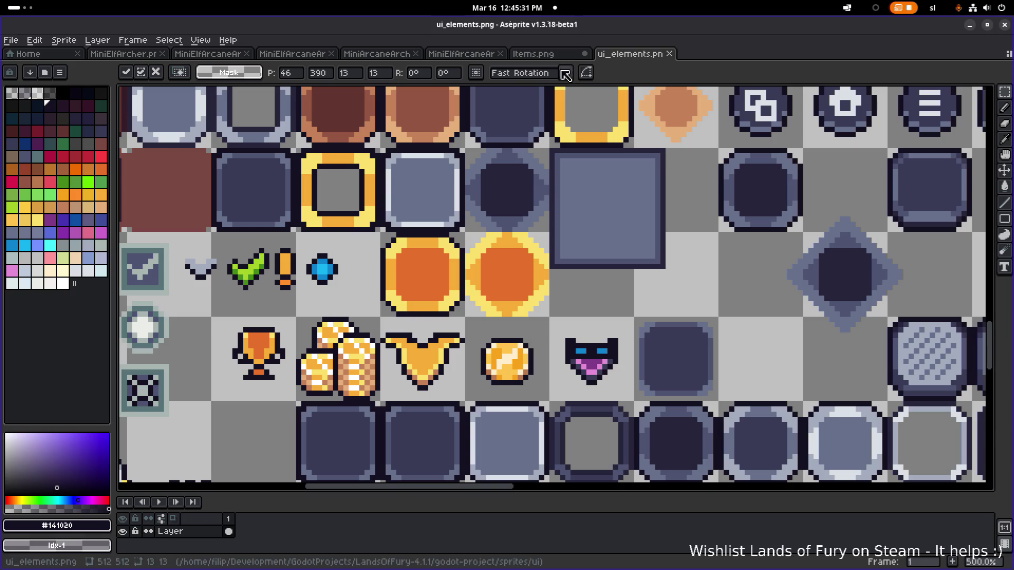
click(533, 54)
scroll(416, 373, up, 3)
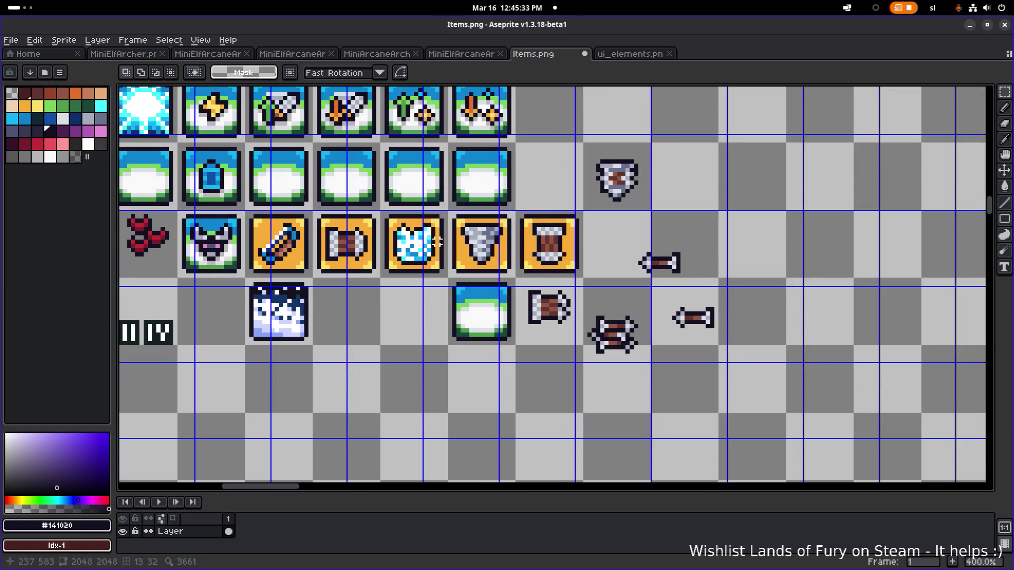
drag(437, 241, 522, 323)
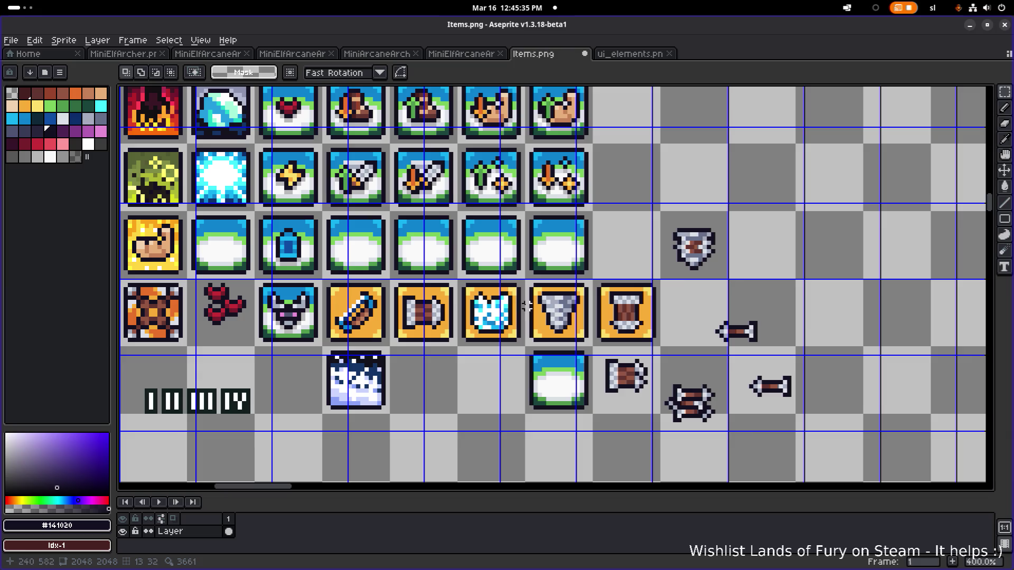
scroll(475, 275, up, 1)
scroll(460, 234, up, 1)
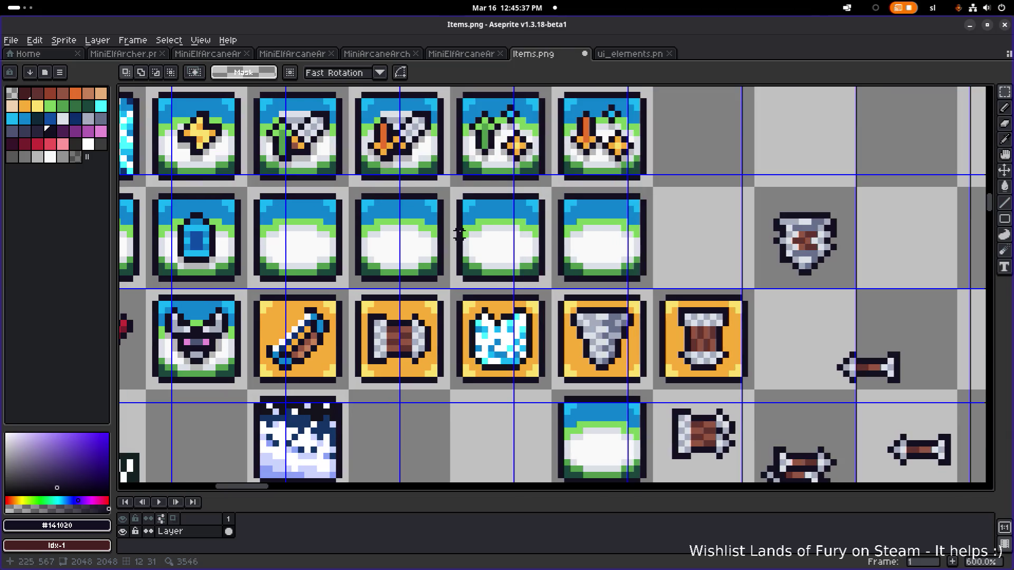
Pick the lid's light grey and paint foam pixels across the barrel's top-left
scroll(535, 294, up, 6)
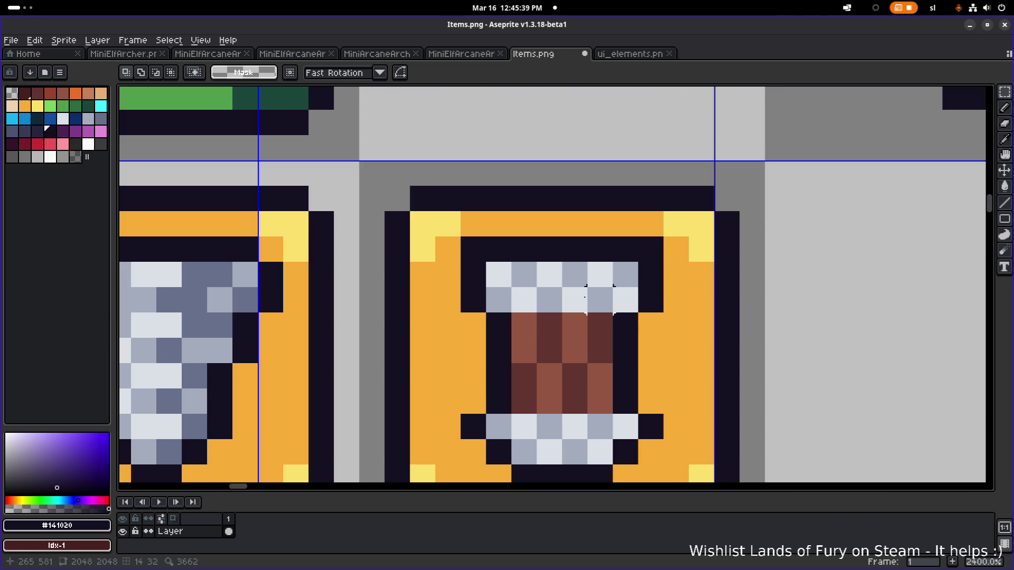
alt+click(535, 295)
click(469, 249)
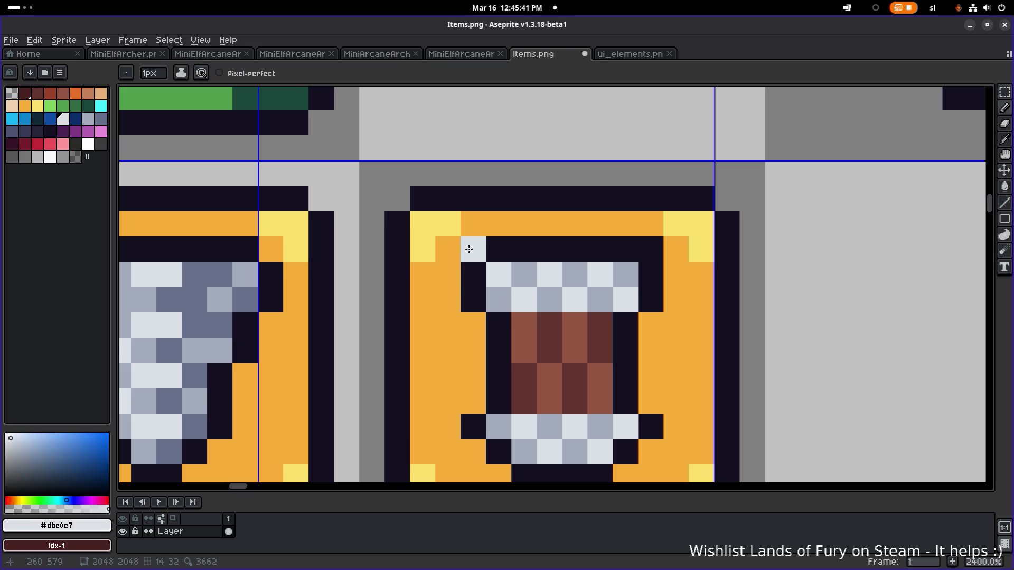
mouse_move(458, 271)
mouse_down()
mouse_move(473, 300)
mouse_move(499, 300)
mouse_move(528, 259)
mouse_move(473, 281)
mouse_up()
click(593, 306)
key(ctrl+z)
Extend the light-grey foam over the lid's top rows, right side and nearby orange pixels
click(652, 299)
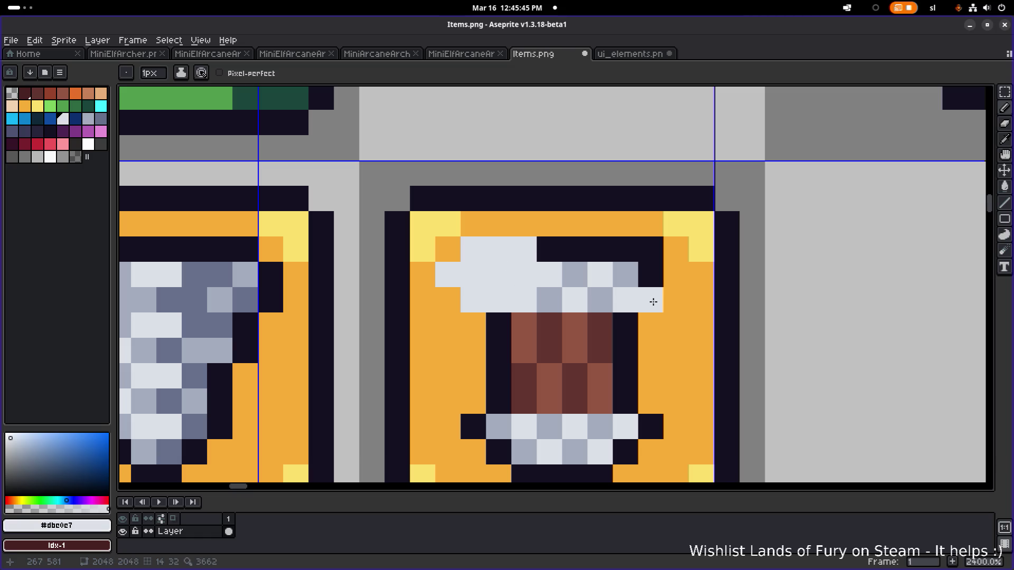
mouse_move(627, 298)
mouse_down()
mouse_move(627, 274)
mouse_move(676, 272)
mouse_move(602, 250)
mouse_move(677, 292)
mouse_up()
click(650, 321)
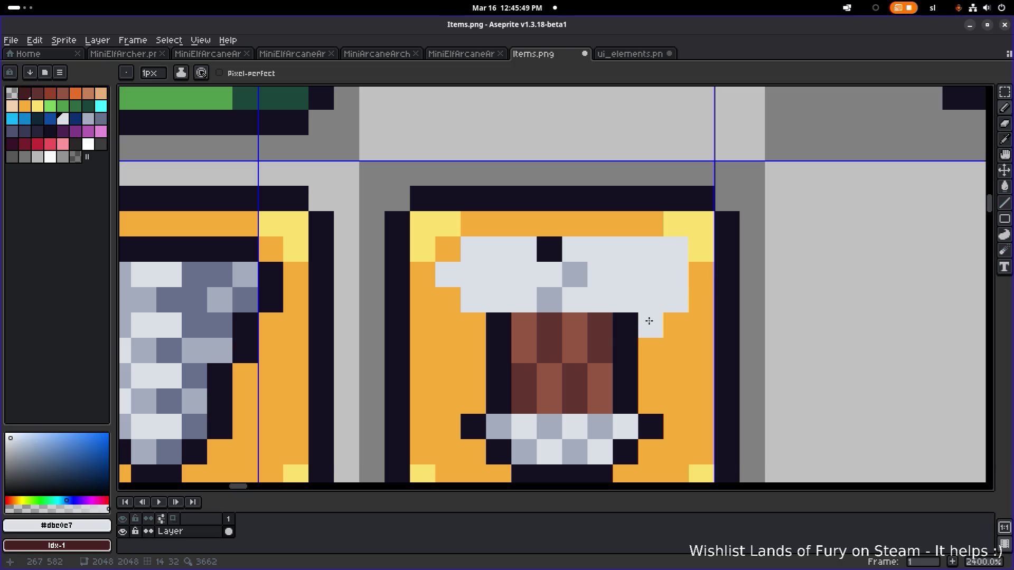
click(539, 320)
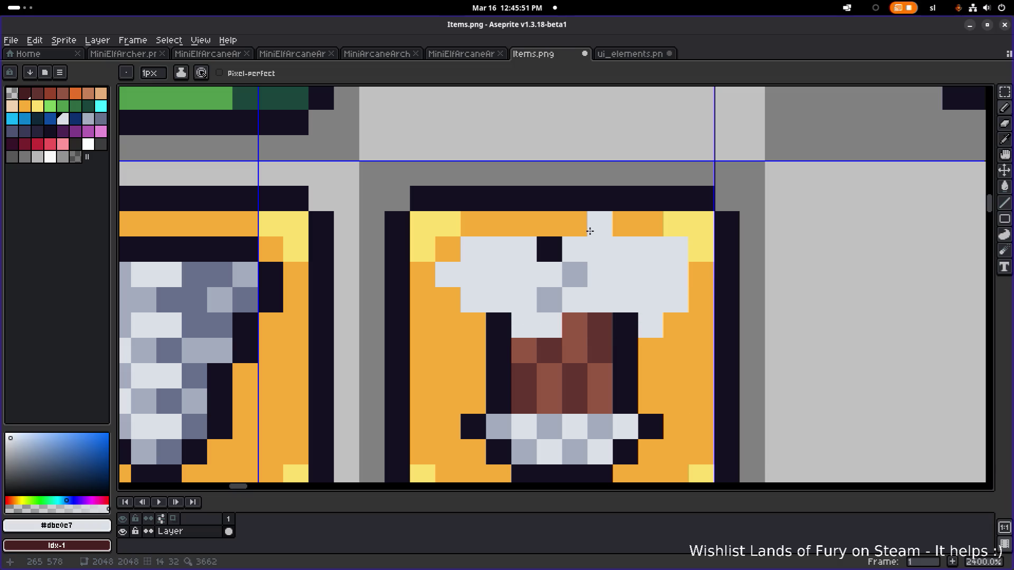
click(575, 229)
scroll(589, 235, down, 3)
scroll(550, 272, up, 3)
click(532, 256)
click(552, 279)
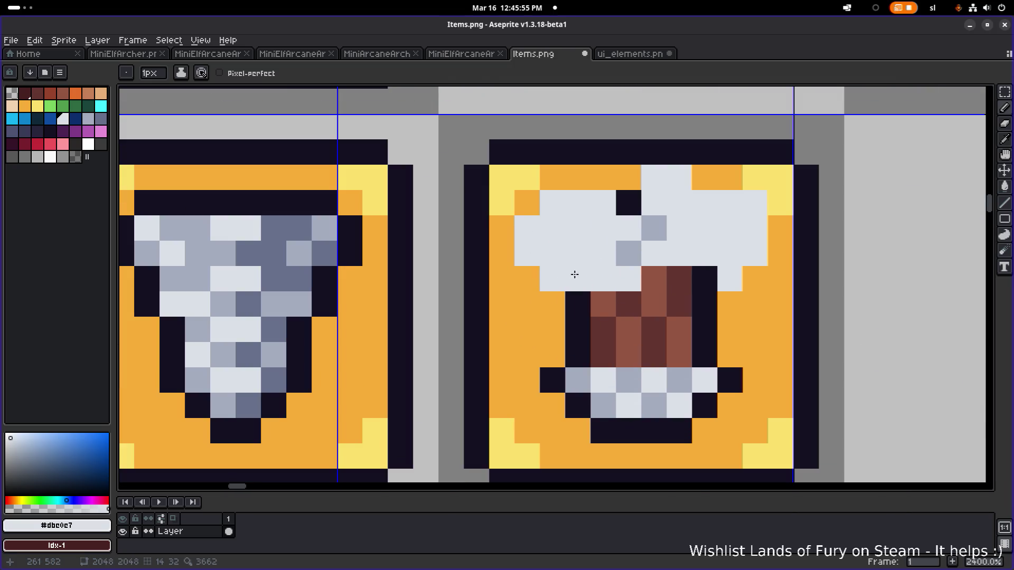
Outline the foam's left and top edges in dark #141020
alt+click(577, 280)
click(550, 301)
mouse_move(527, 279)
mouse_down()
mouse_move(502, 254)
mouse_move(502, 228)
mouse_move(525, 203)
mouse_move(577, 182)
mouse_move(696, 179)
mouse_move(735, 200)
mouse_move(761, 199)
mouse_move(760, 185)
mouse_move(781, 254)
mouse_move(733, 296)
mouse_up()
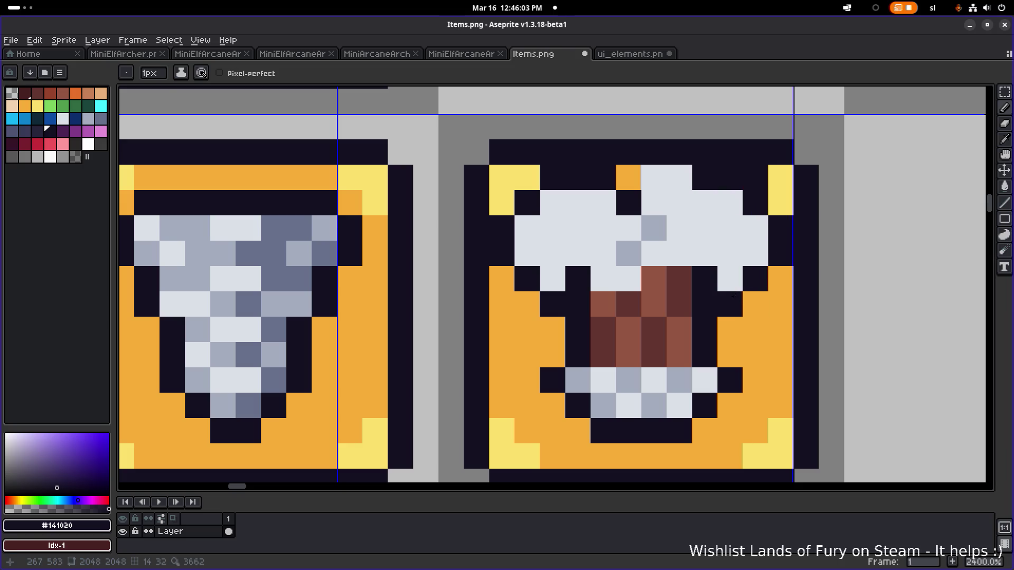
scroll(733, 296, down, 8)
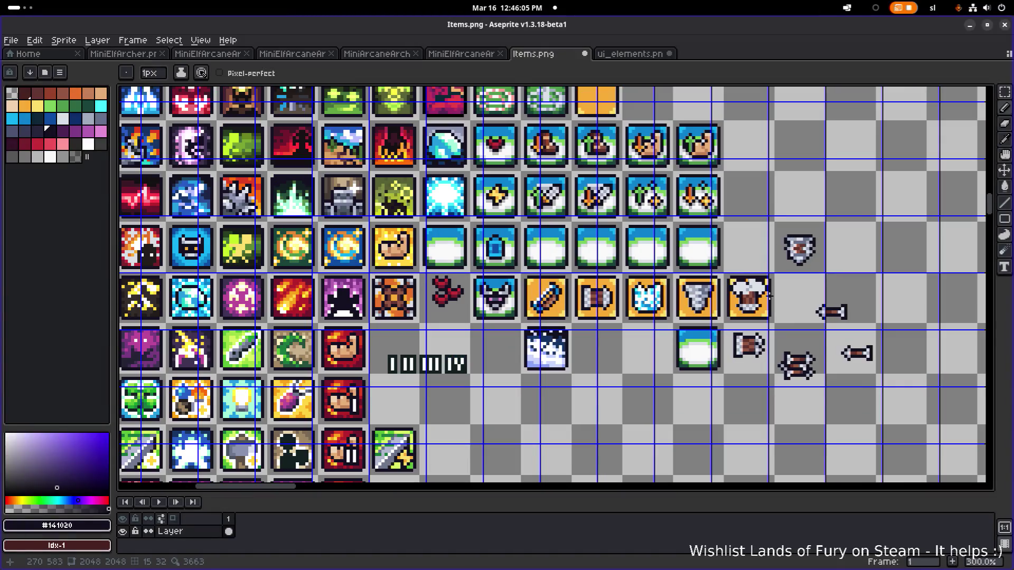
Paint dark outline pixels along the top right of the mug's foam
scroll(771, 293, up, 2)
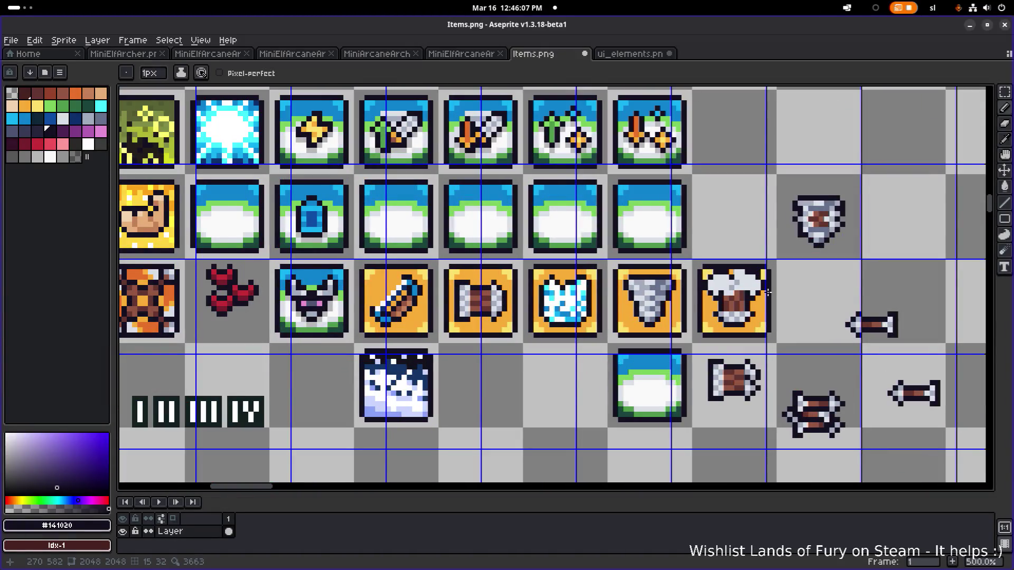
scroll(765, 292, up, 4)
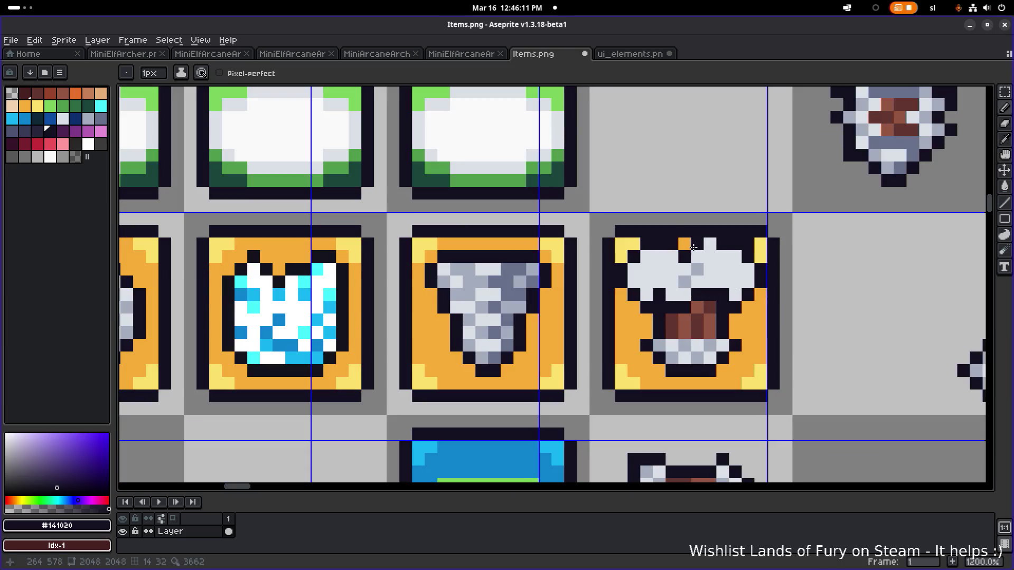
alt+click(740, 255)
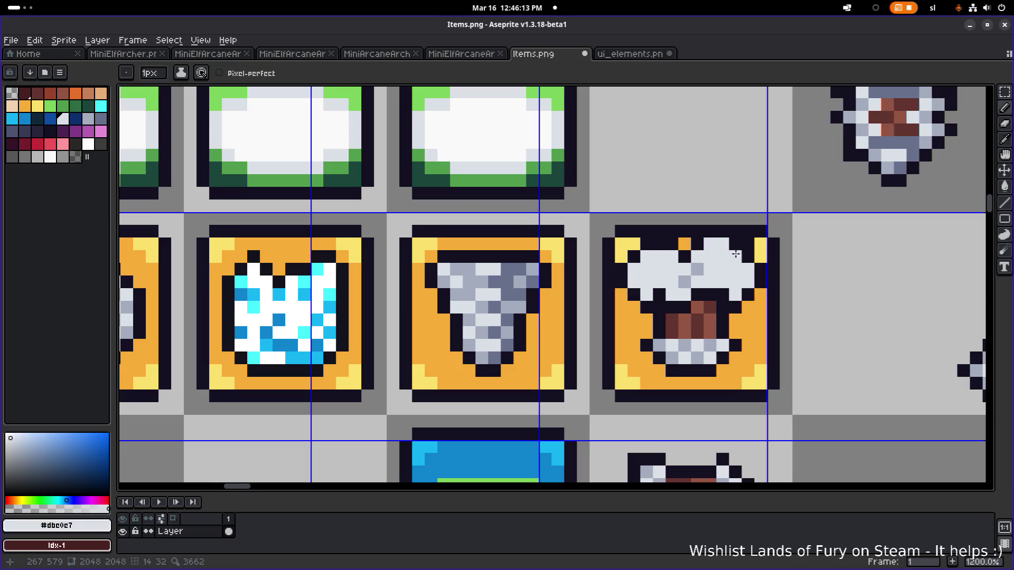
scroll(736, 255, down, 7)
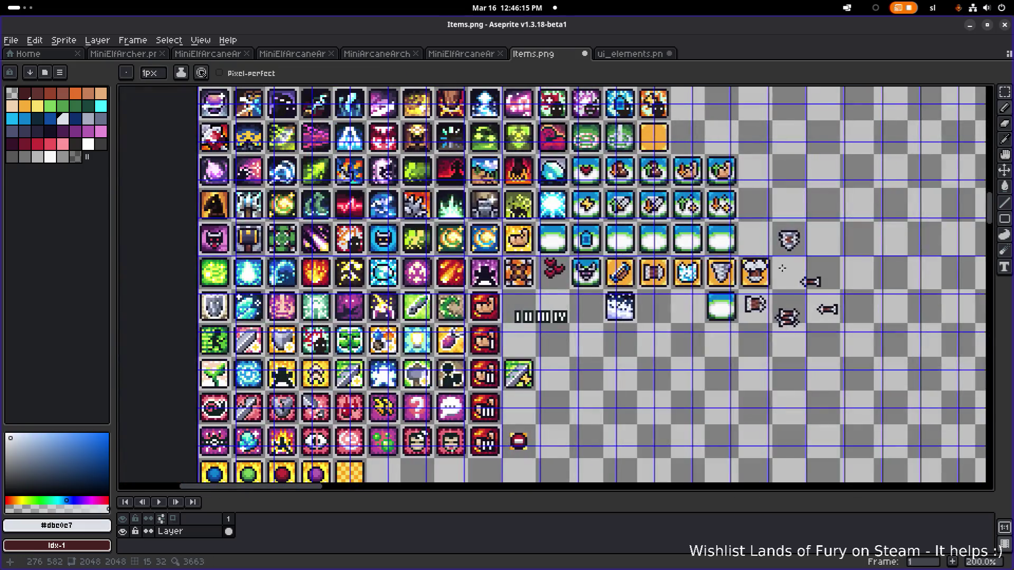
scroll(779, 268, up, 7)
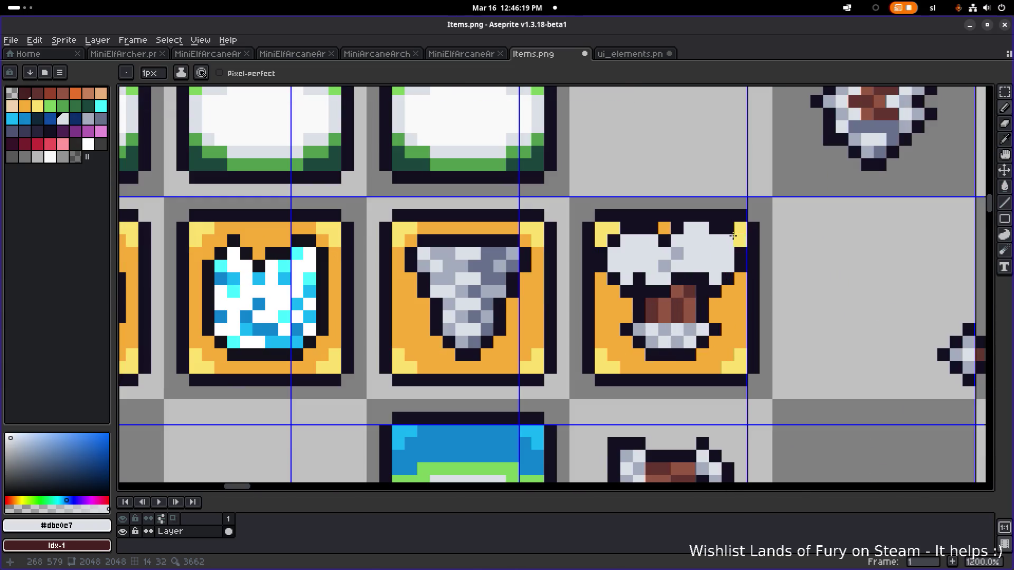
alt+click(739, 256)
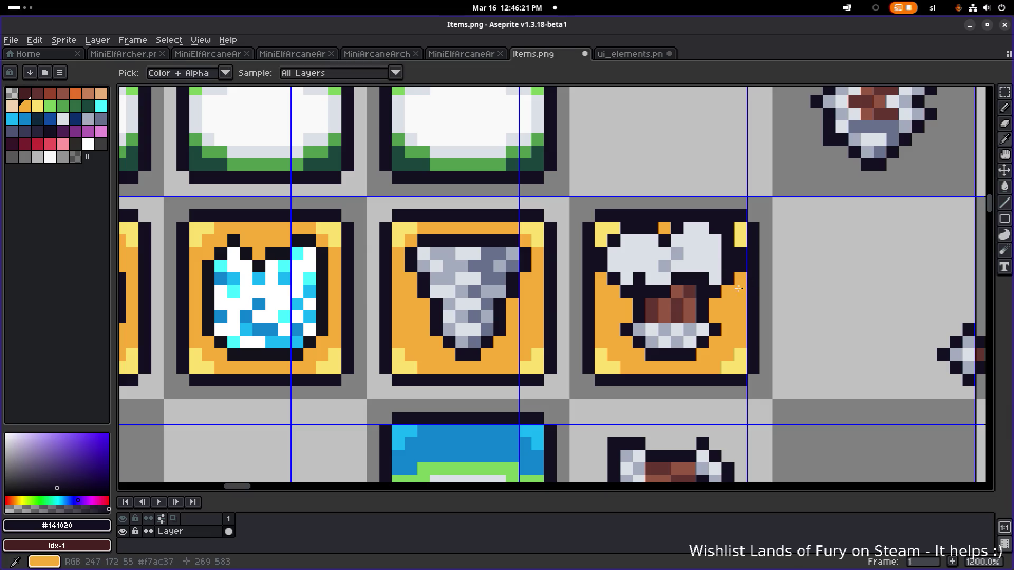
alt+click(738, 289)
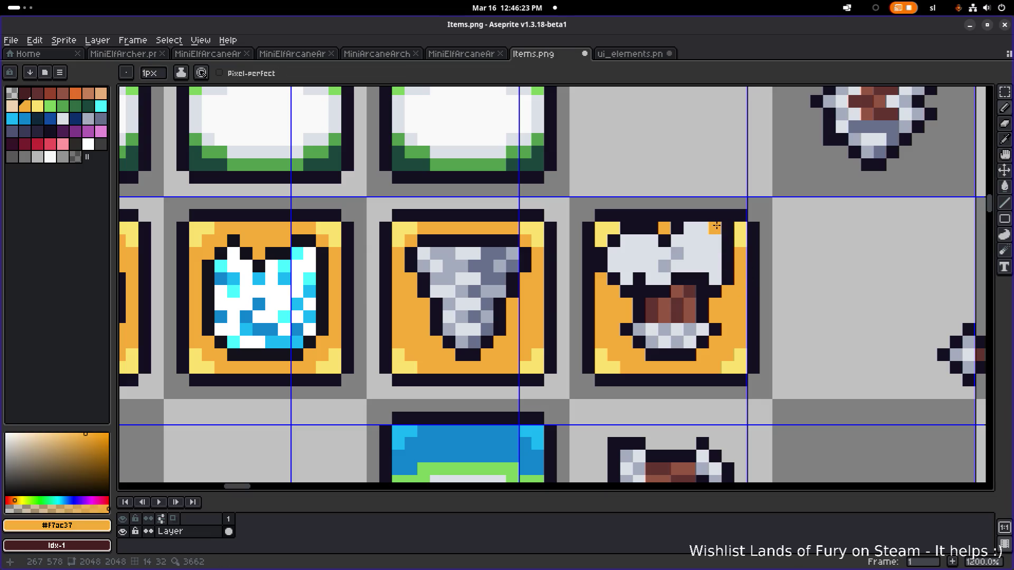
alt+click(740, 224)
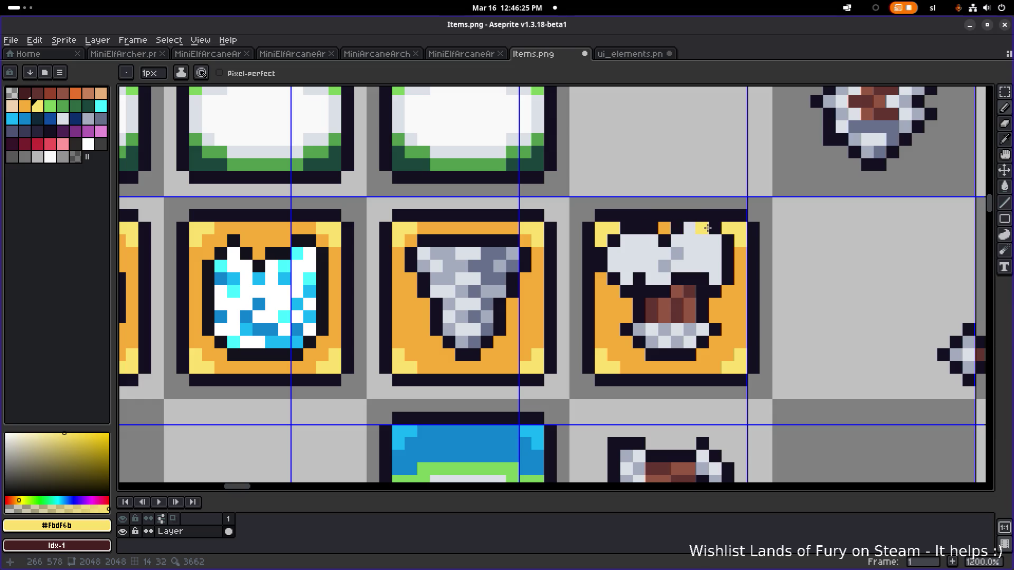
scroll(707, 228, up, 5)
alt+click(688, 244)
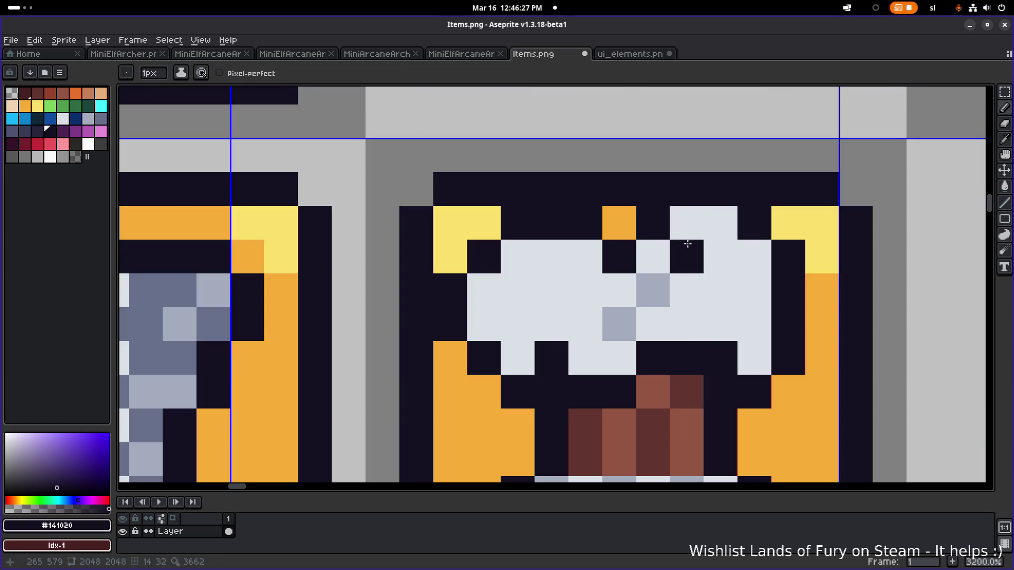
drag(697, 244, 757, 249)
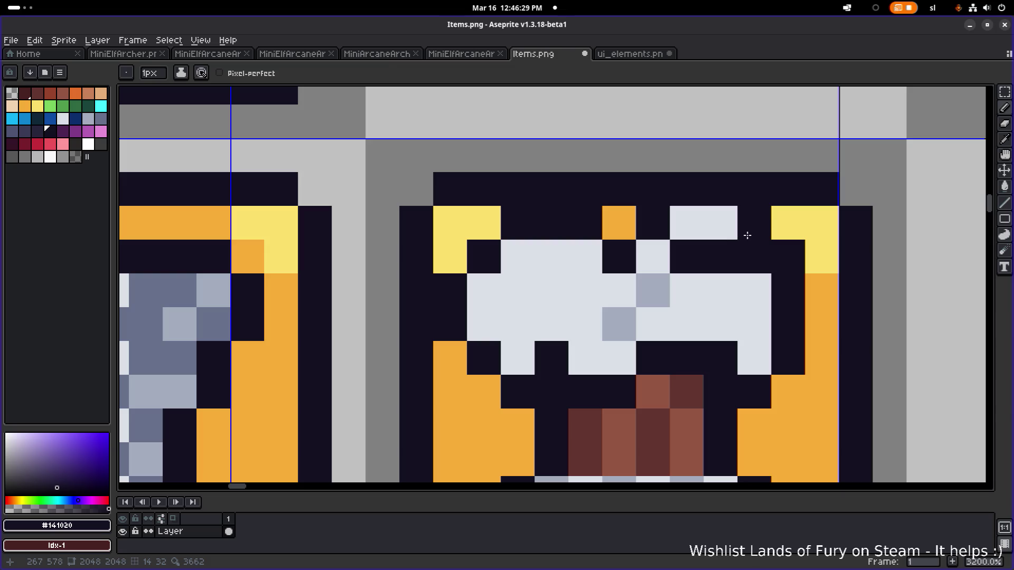
Repaint the dark top pixels orange and darken a pixel below the orange band
alt+click(621, 222)
click(656, 225)
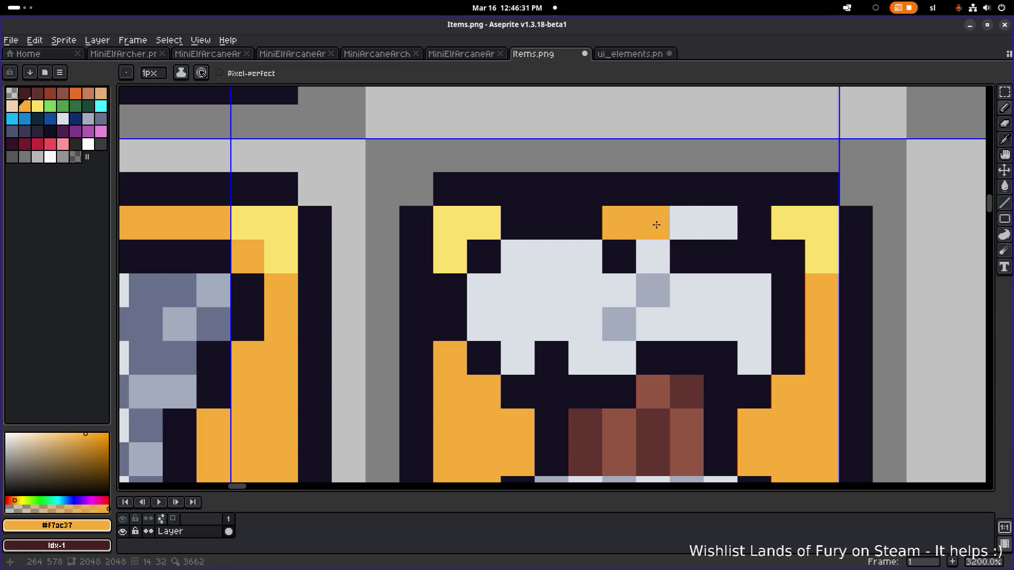
drag(656, 225, 729, 221)
alt+click(690, 255)
click(656, 254)
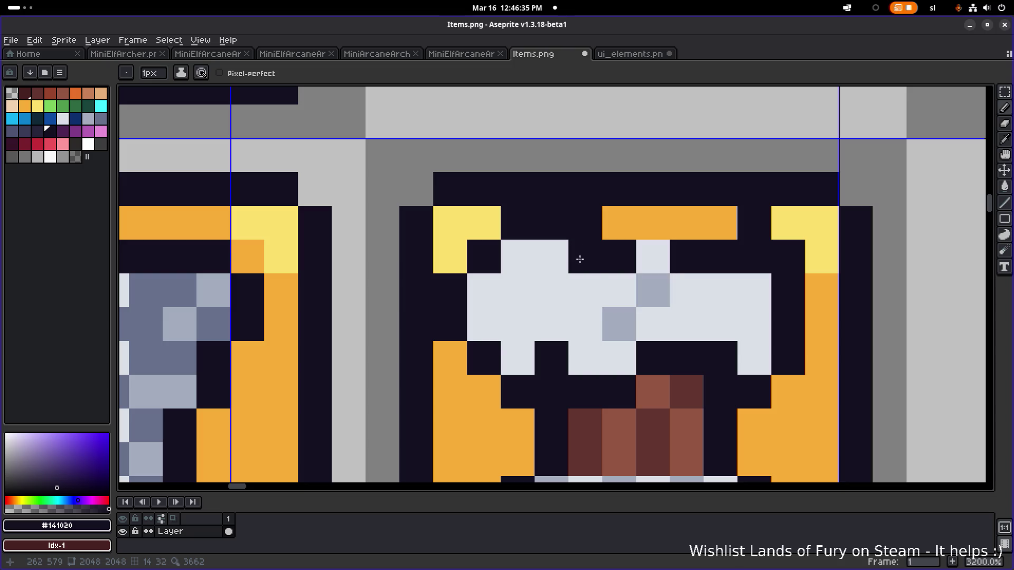
alt+click(626, 222)
Undo the last pencil stroke and zoom in on the icon's top
scroll(478, 287, down, 5)
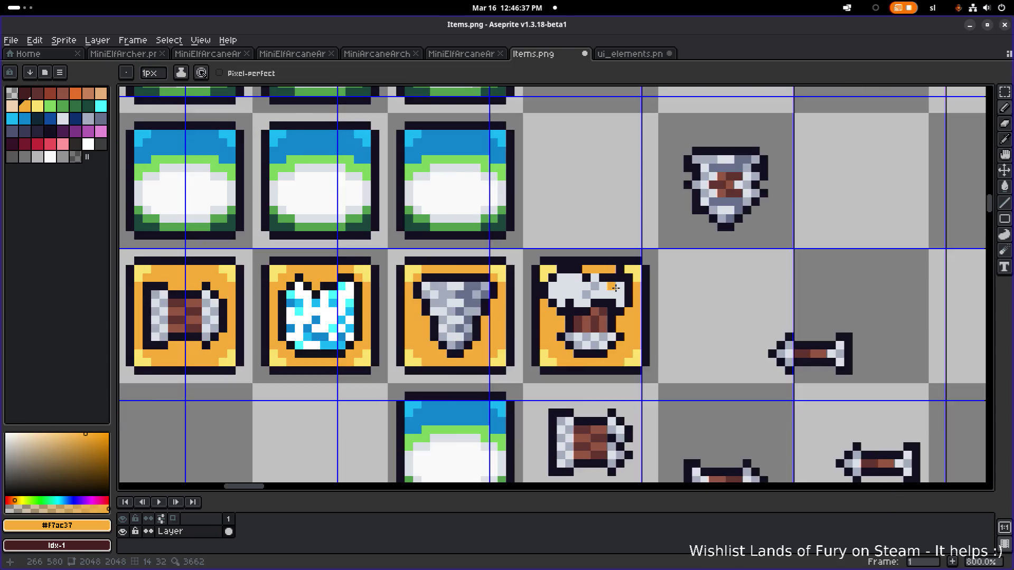
scroll(615, 287, down, 4)
key(v)
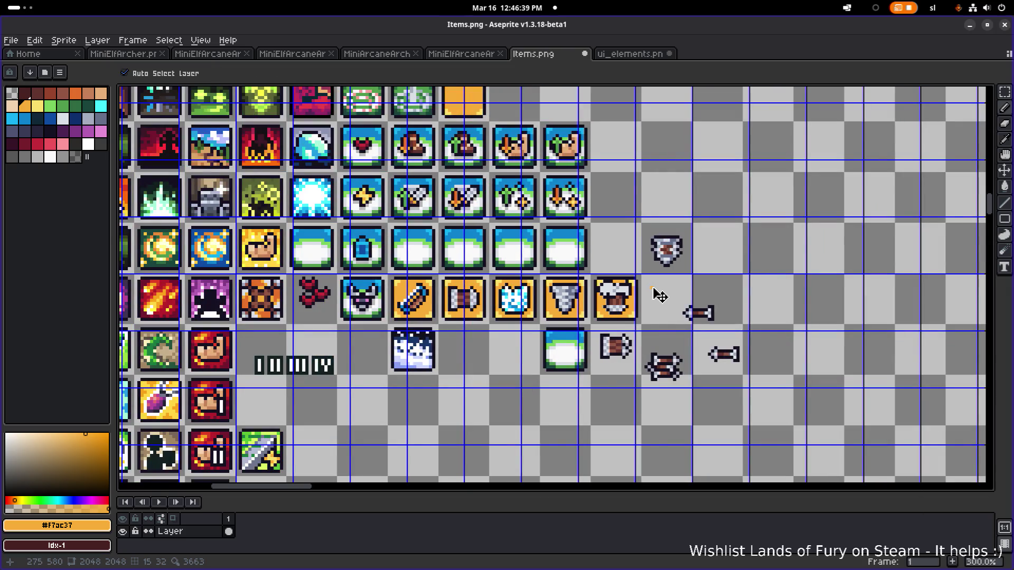
key(ctrl+z)
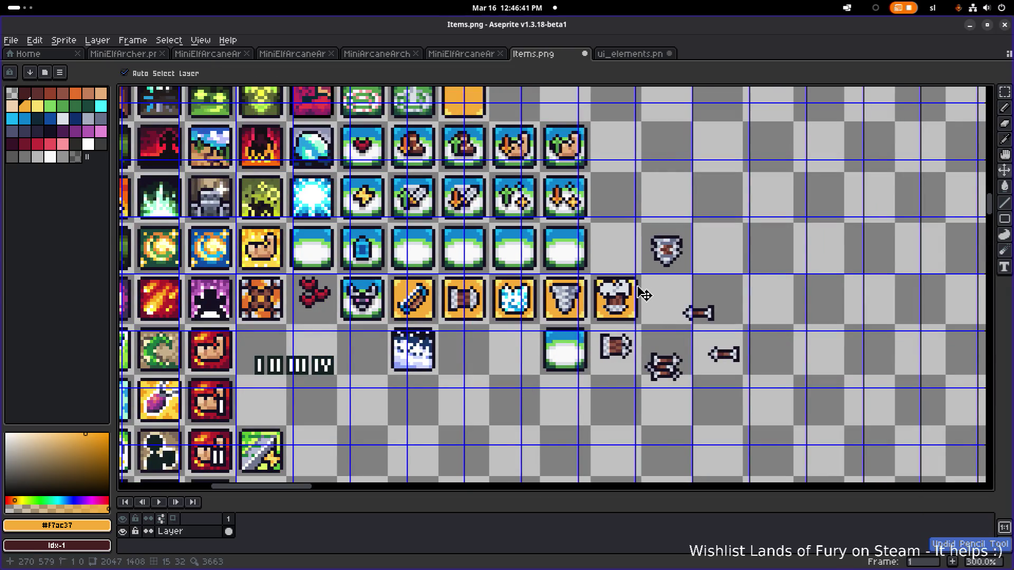
scroll(643, 293, up, 4)
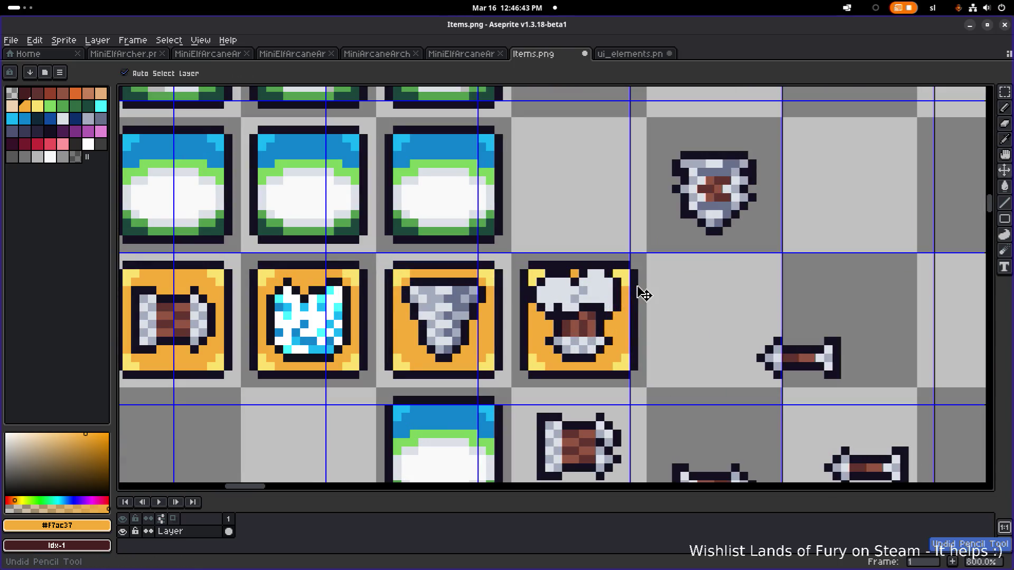
key(b)
scroll(634, 288, down, 4)
scroll(634, 287, up, 3)
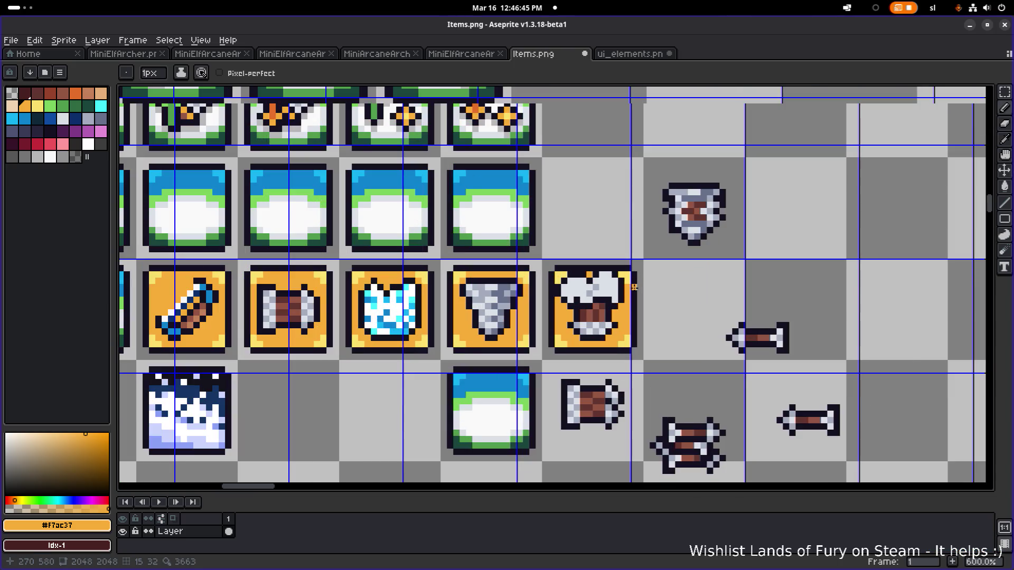
scroll(634, 287, up, 3)
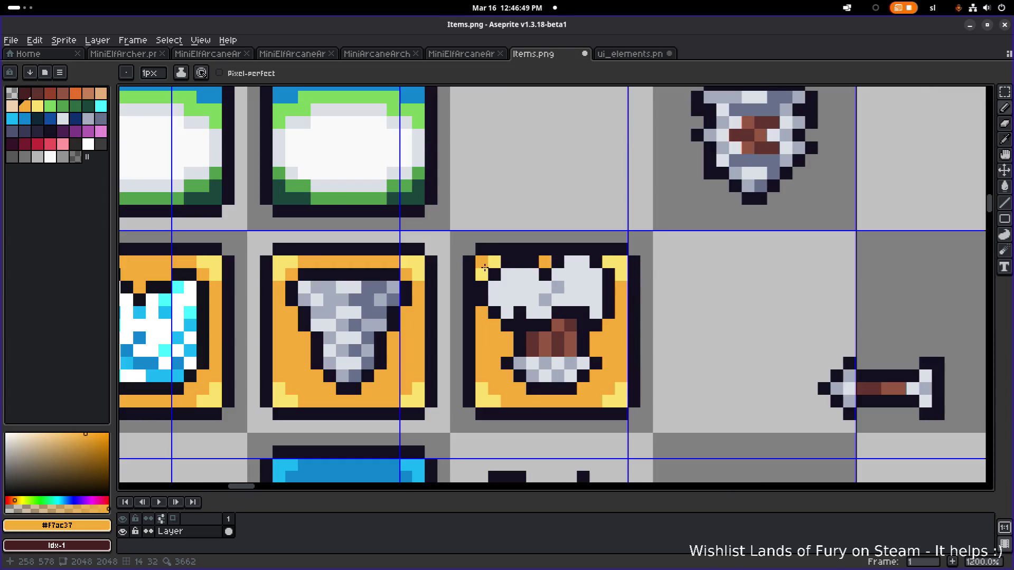
key(m)
scroll(505, 302, up, 1)
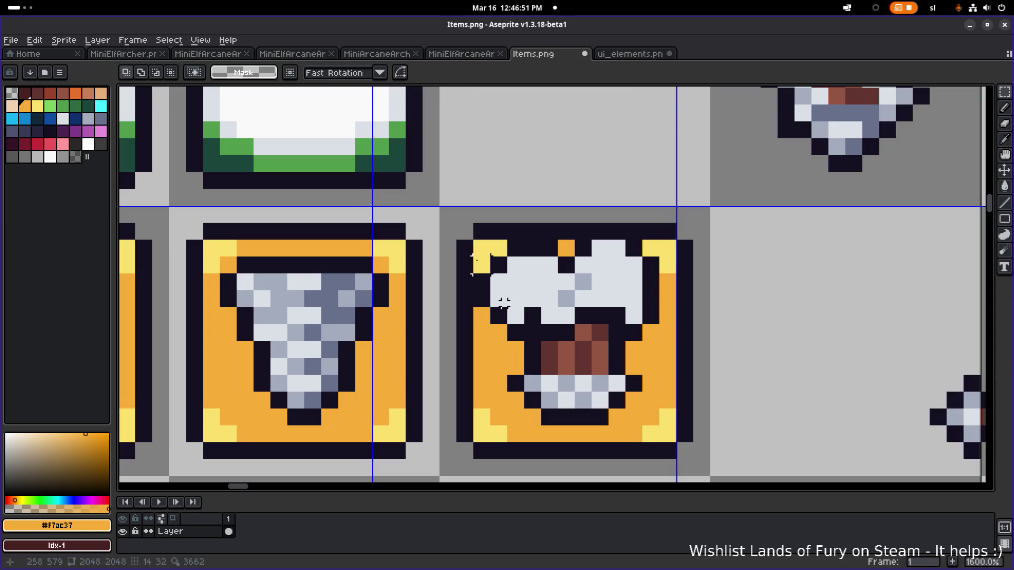
Marquee the icon's lid and move it down one pixel
mouse_move(487, 242)
mouse_down()
mouse_move(660, 325)
mouse_move(629, 324)
mouse_up()
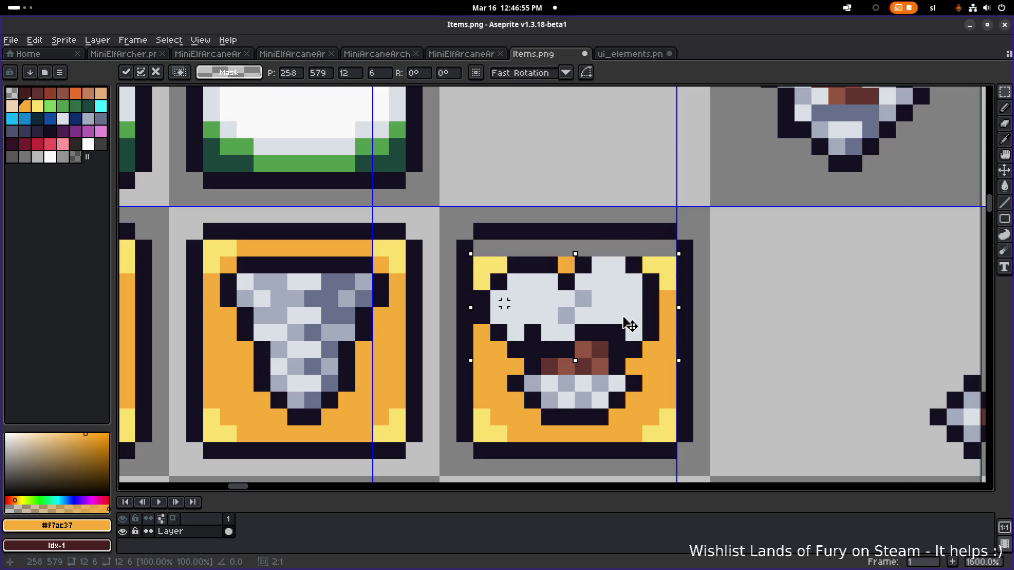
click(747, 312)
scroll(581, 328, up, 1)
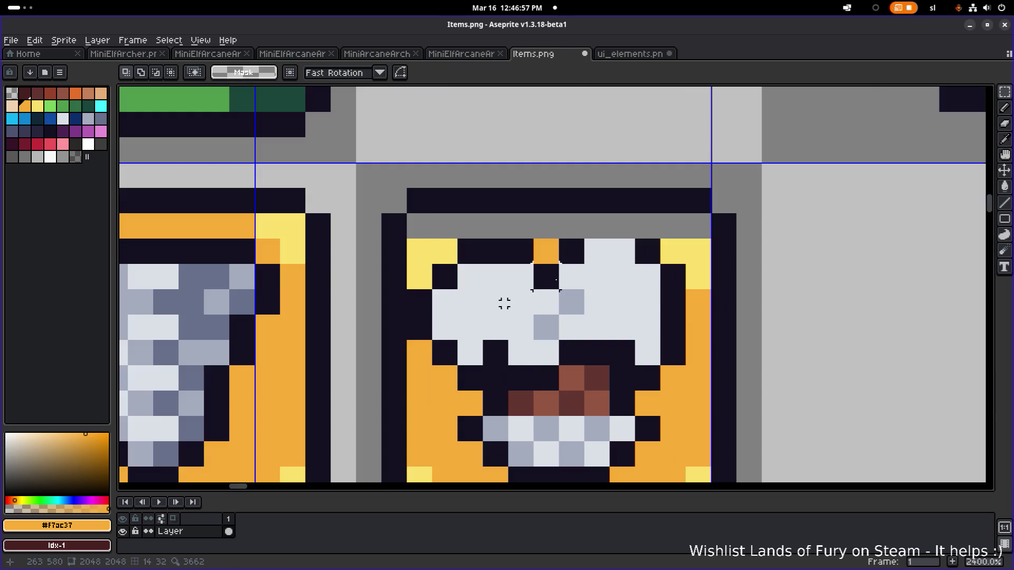
key(])
key(b)
Paint light-yellow corner pixels beside the lid and fix stray pixels orange and dark
drag(420, 226, 435, 226)
drag(671, 227, 694, 232)
alt+click(708, 297)
click(673, 252)
right_click(466, 243)
click(441, 247)
click(423, 272)
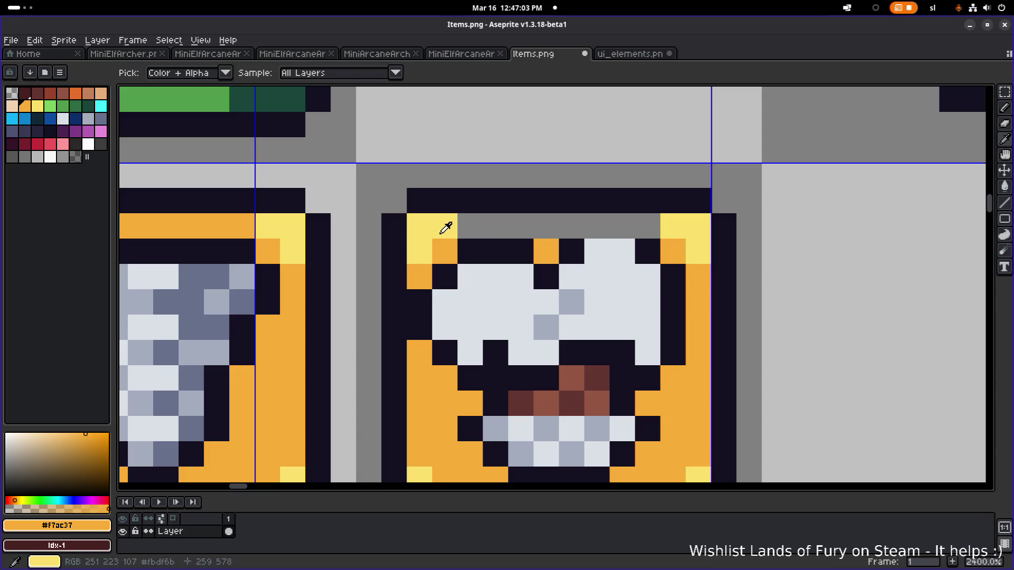
Bucket-fill the grey band above the lid with orange
key(g)
click(470, 233)
scroll(533, 241, down, 6)
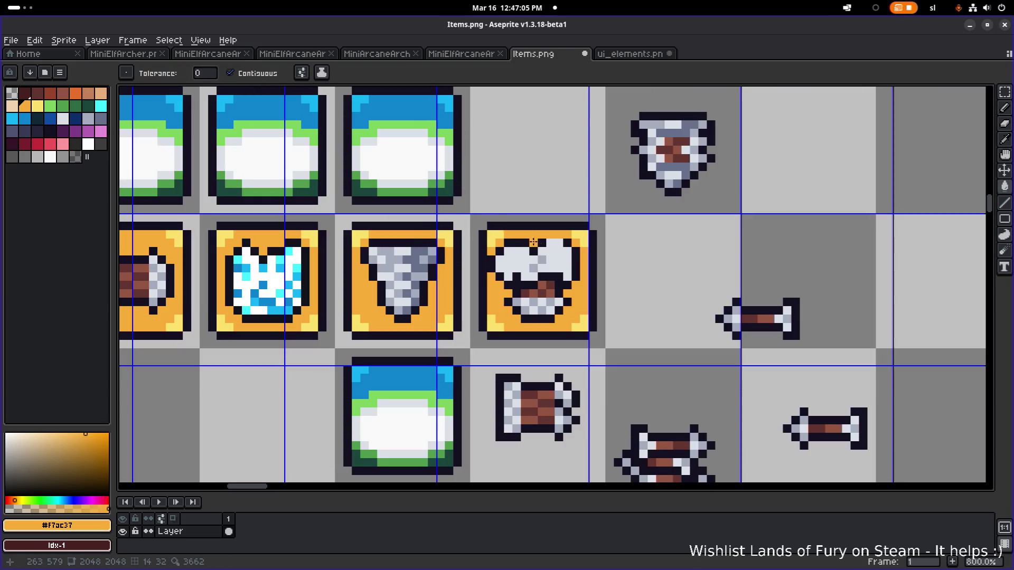
Draw two dark pixels on the lid after undoing a dark fill of its band
scroll(590, 254, down, 2)
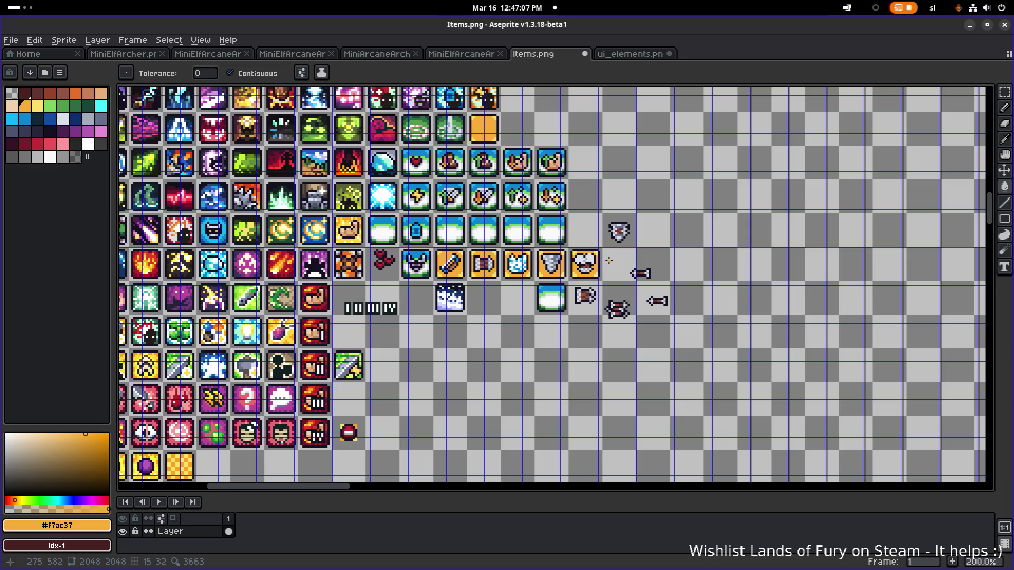
scroll(609, 261, up, 8)
alt+click(607, 227)
click(606, 262)
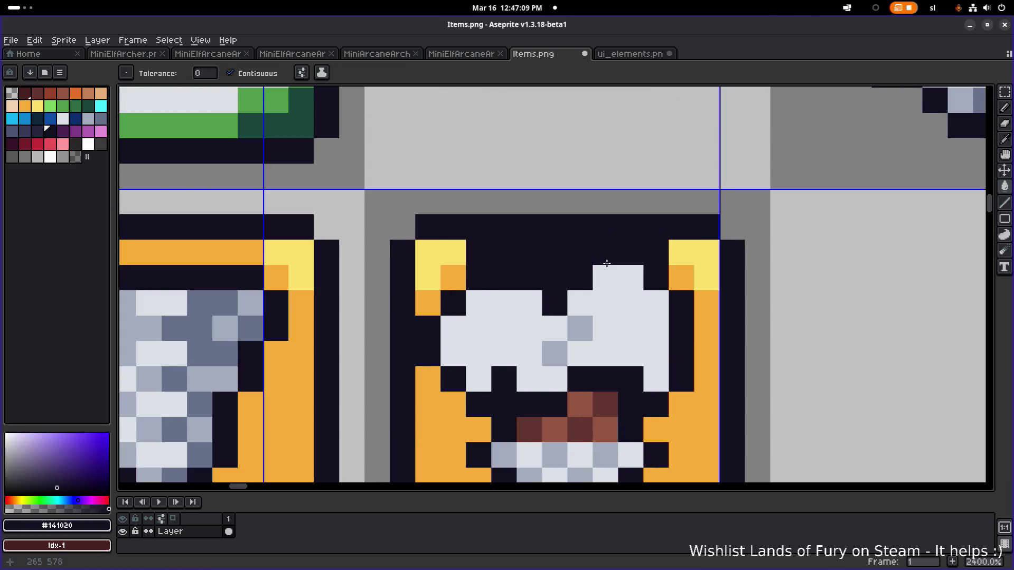
key(ctrl+z)
key(b)
drag(605, 253, 624, 261)
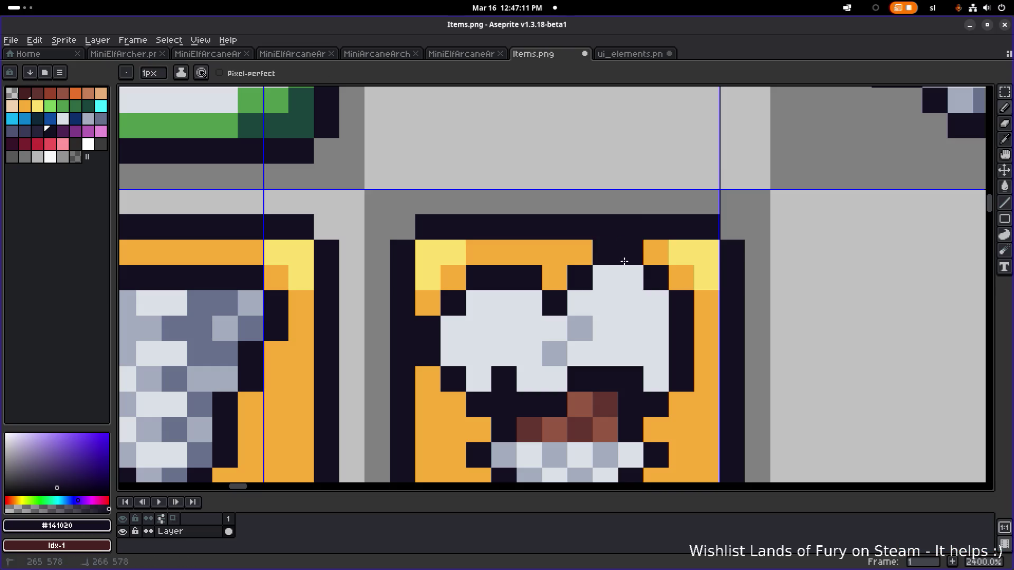
scroll(448, 330, down, 6)
scroll(449, 330, up, 4)
Shift the icon's left outline one pixel right
mouse_move(423, 346)
mouse_down()
mouse_move(430, 328)
mouse_move(413, 327)
mouse_up()
alt+click(414, 364)
click(583, 284)
key(ctrl+z)
key(ctrl+z)
Darken the light pixels in both eyes and the mouth
alt+click(531, 295)
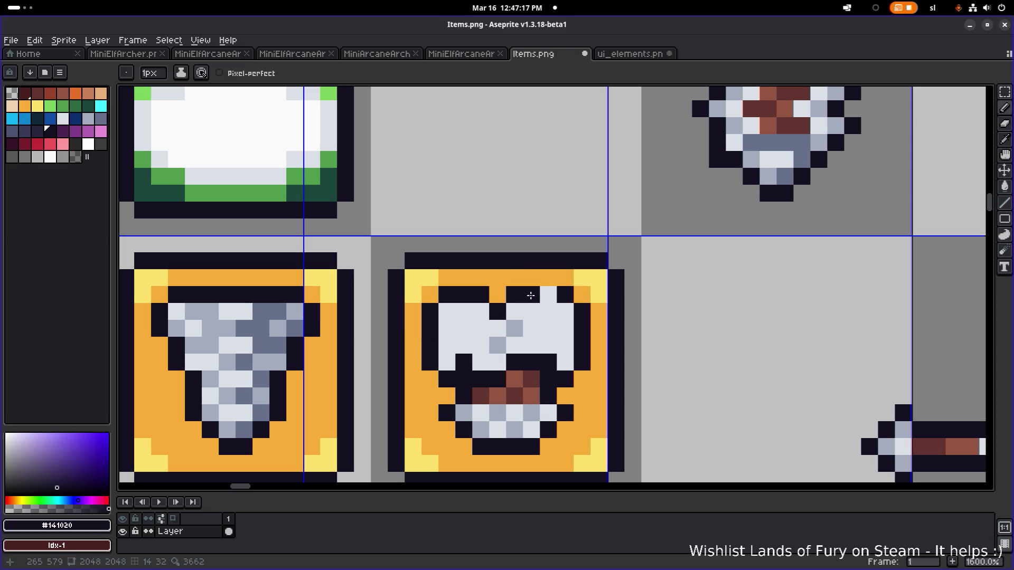
click(548, 295)
scroll(548, 294, down, 5)
scroll(559, 311, up, 1)
click(570, 312)
scroll(571, 313, up, 6)
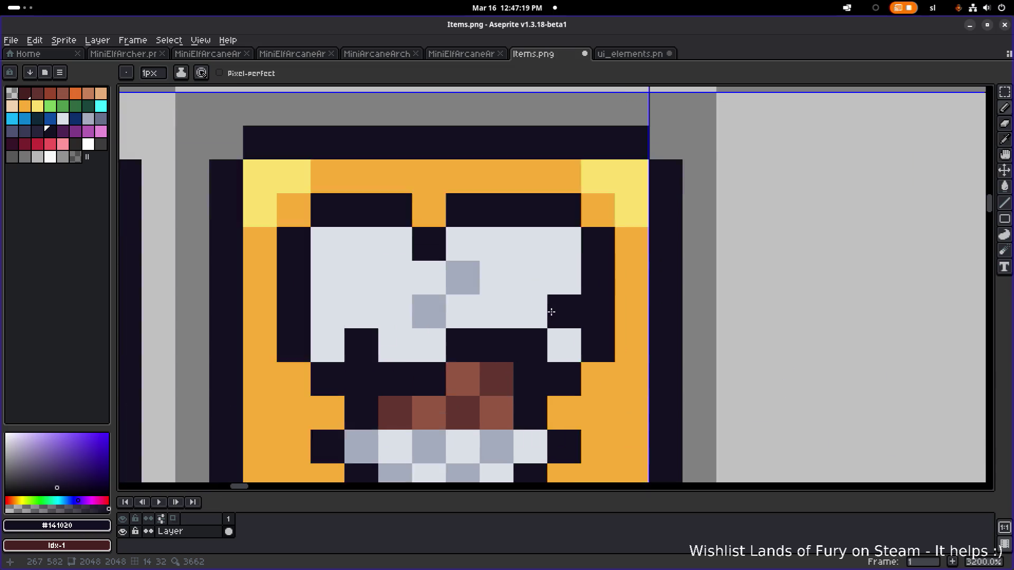
scroll(551, 312, down, 1)
click(431, 338)
click(459, 337)
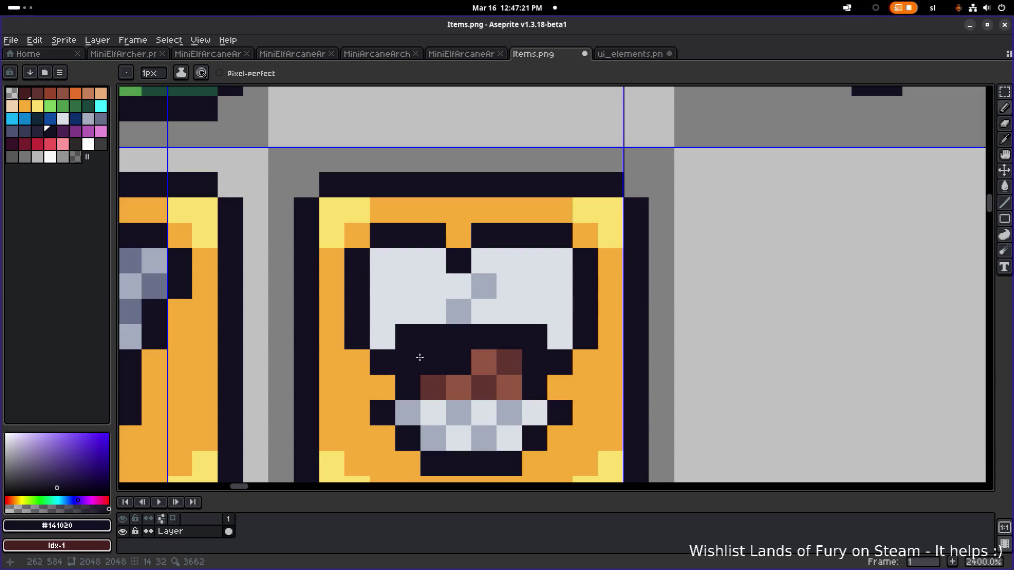
click(386, 342)
click(549, 339)
click(551, 320)
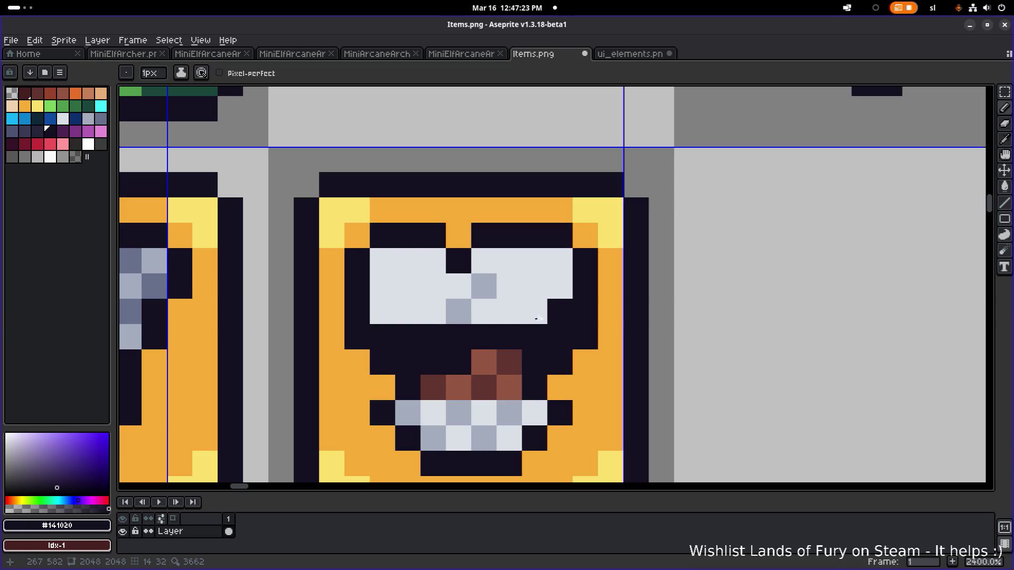
click(384, 318)
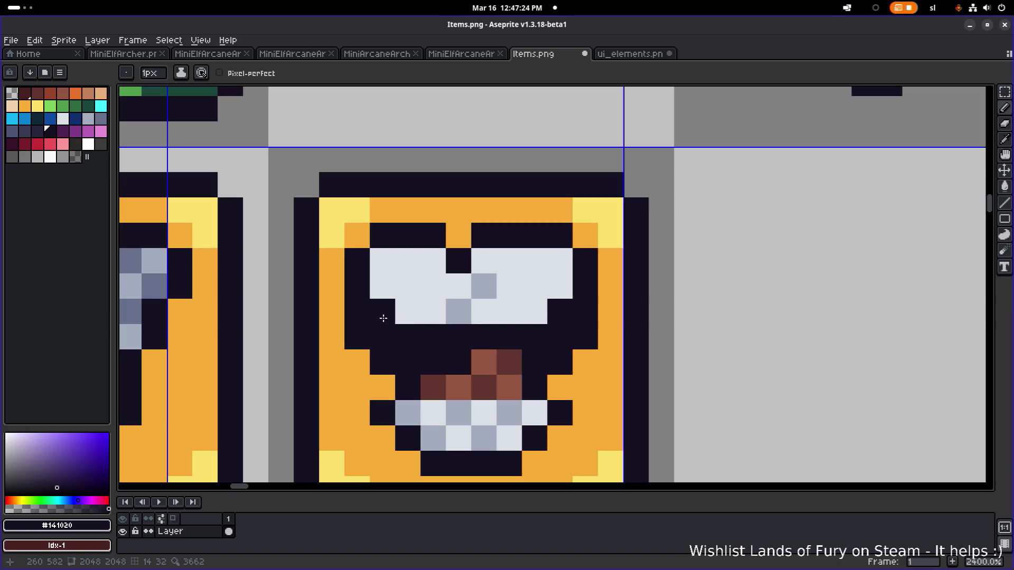
Repaint the dark pixels flanking the mouth and left eye orange
alt+click(388, 379)
click(382, 363)
click(383, 338)
click(359, 341)
click(357, 313)
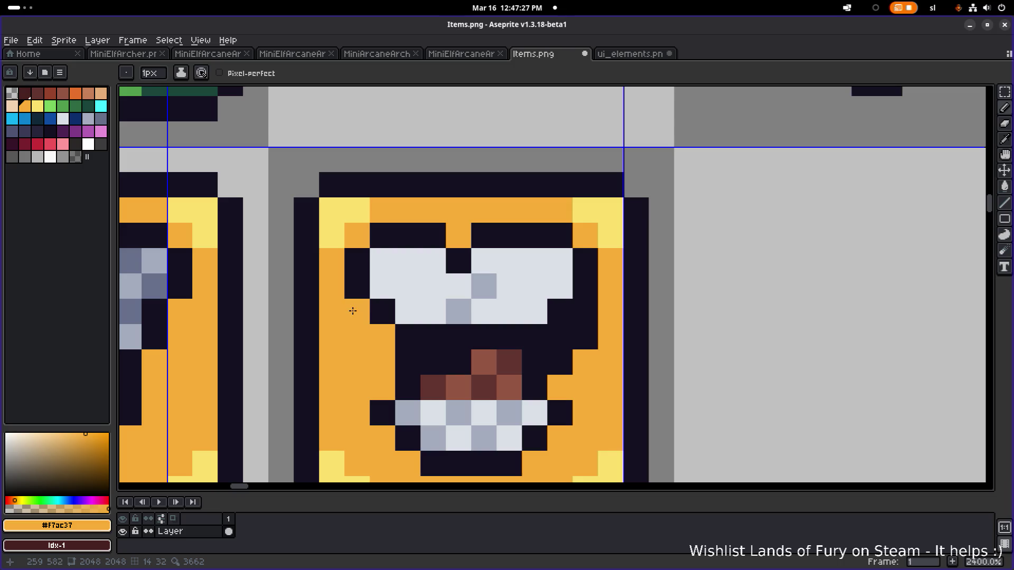
click(560, 363)
click(567, 345)
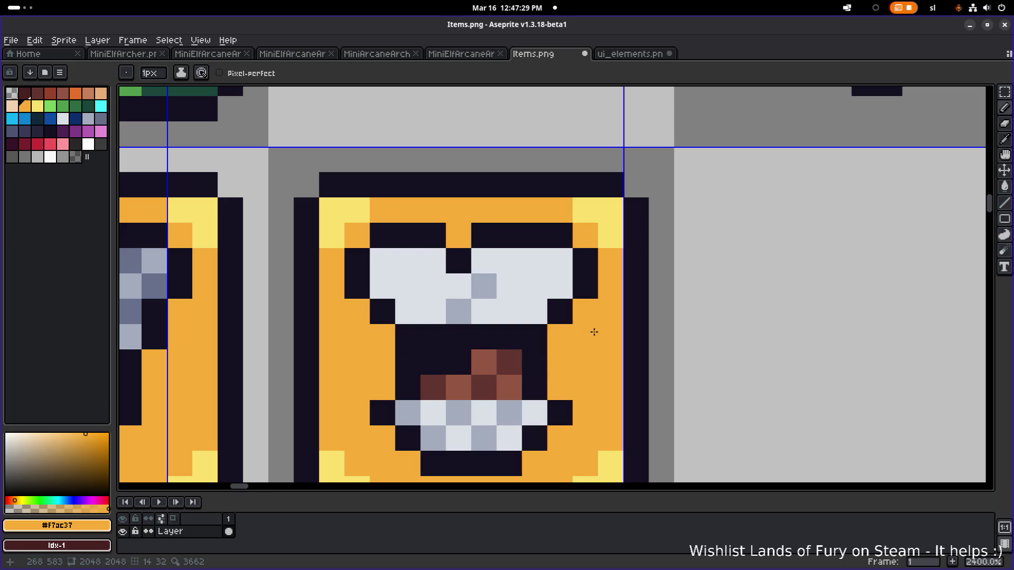
scroll(594, 332, down, 4)
scroll(590, 331, up, 4)
alt+click(589, 289)
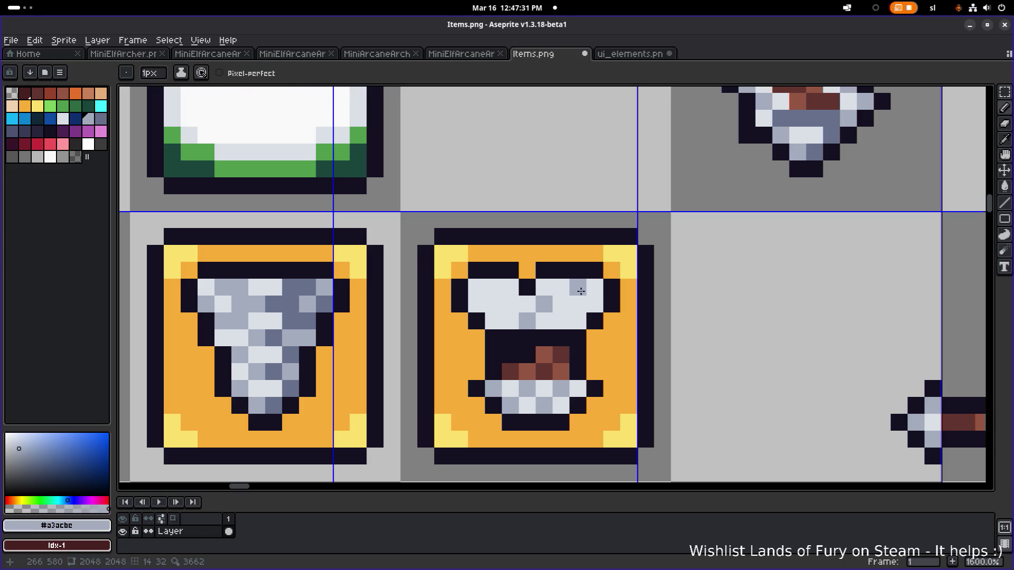
Shade the right eye with grey and lighter pixels
drag(589, 289, 578, 321)
click(591, 311)
alt+click(579, 304)
click(578, 288)
alt+click(541, 309)
click(475, 307)
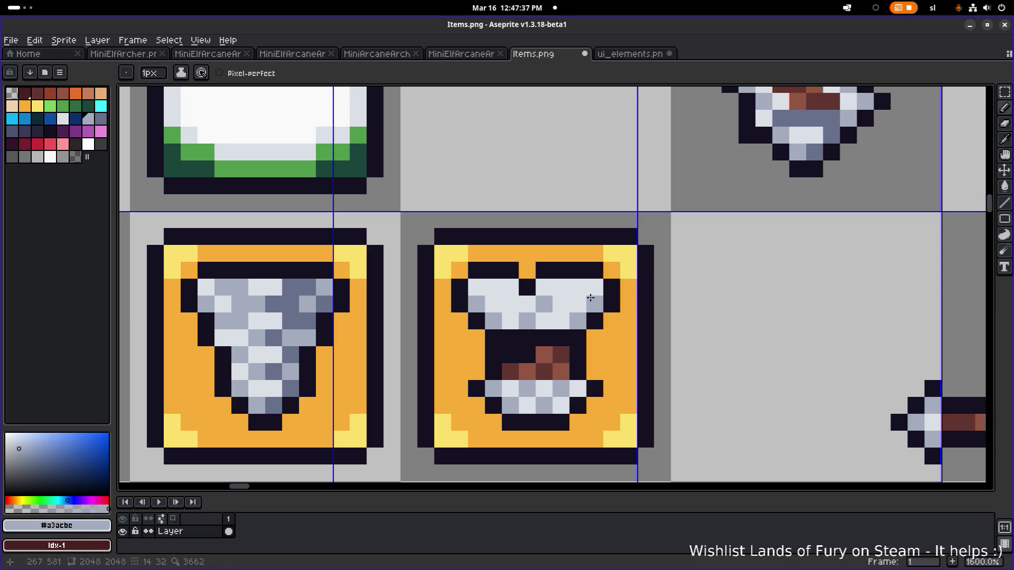
alt+click(563, 269)
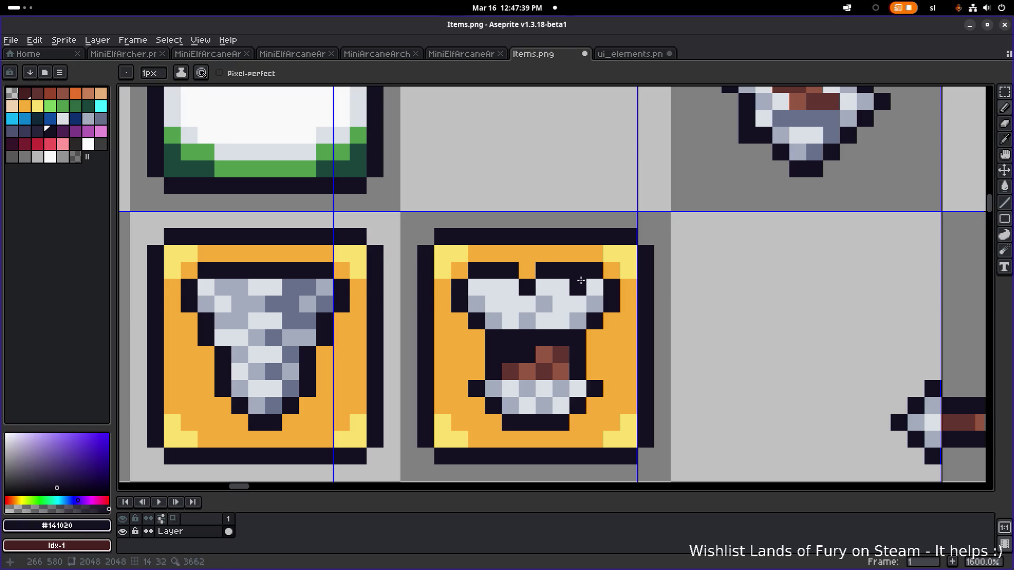
Paint mouth pixels dark brown and a lighter brown pixel inside the cup
scroll(629, 294, down, 6)
scroll(597, 314, up, 8)
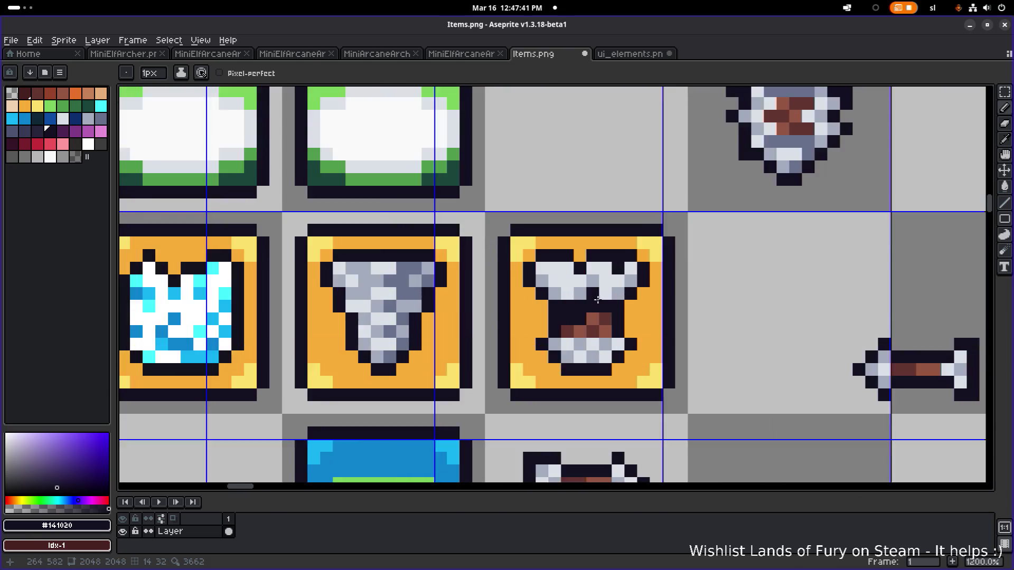
alt+click(548, 353)
click(616, 352)
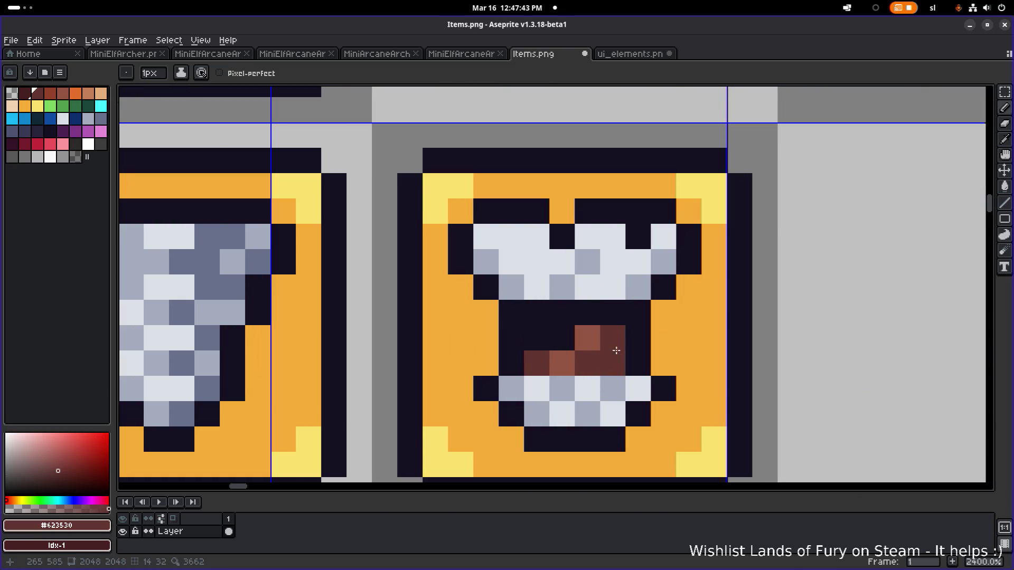
click(578, 342)
alt+click(588, 346)
click(539, 343)
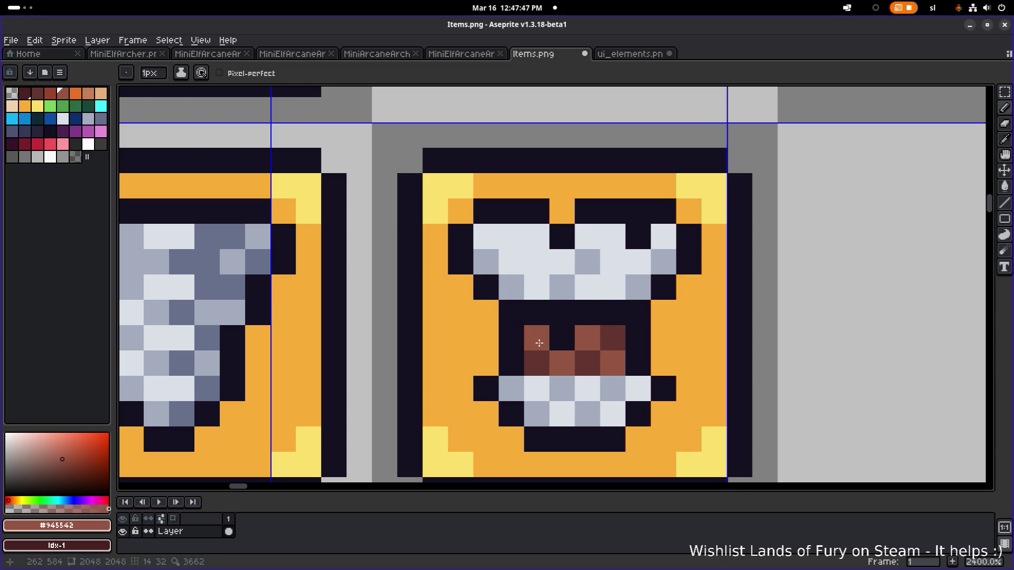
alt+click(574, 343)
Sample grey #a3acbe and paint two grey pixels on the cup's light rim
scroll(628, 351, down, 7)
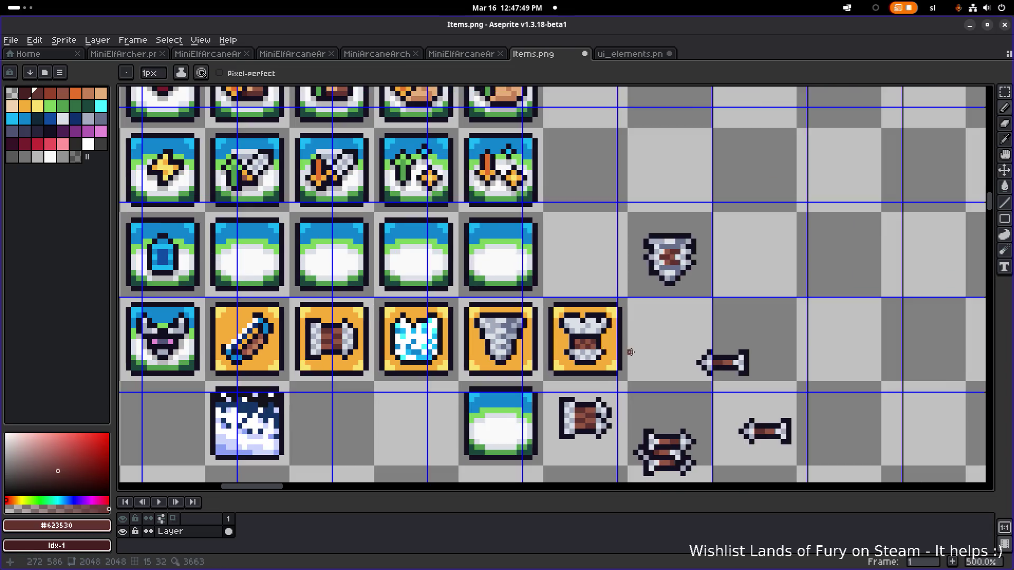
scroll(616, 344, down, 2)
scroll(629, 347, up, 2)
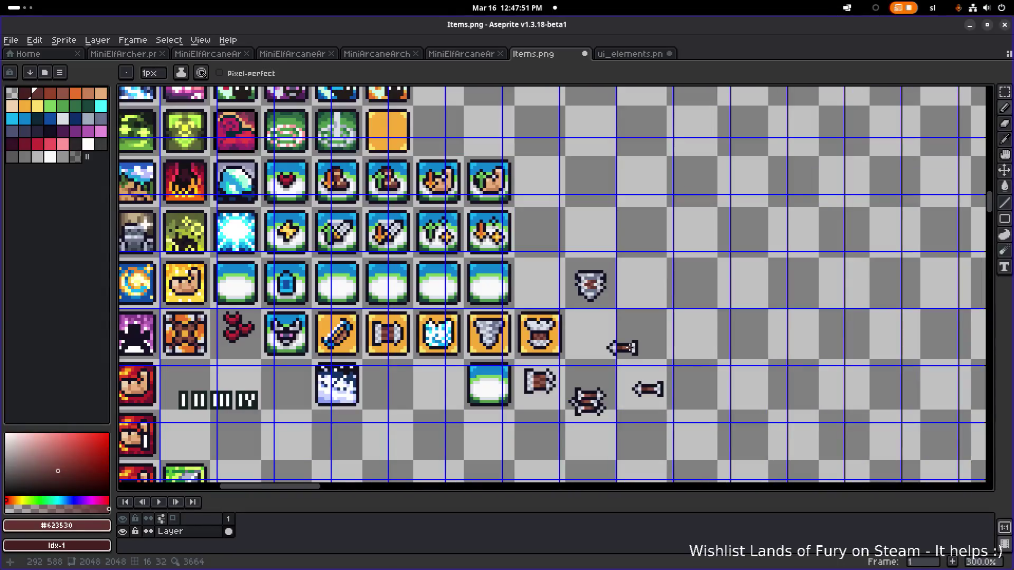
scroll(550, 333, up, 2)
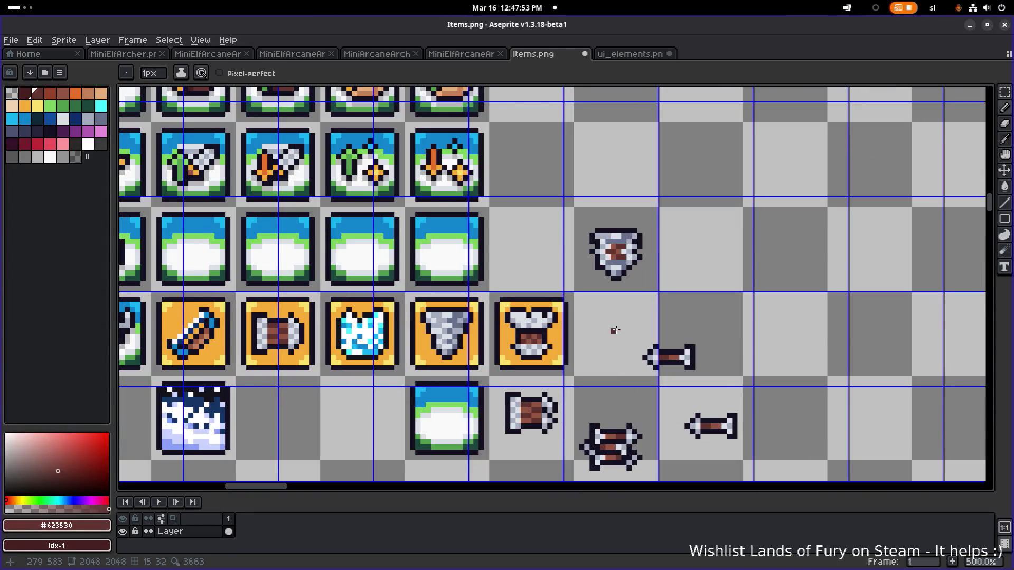
scroll(579, 327, up, 2)
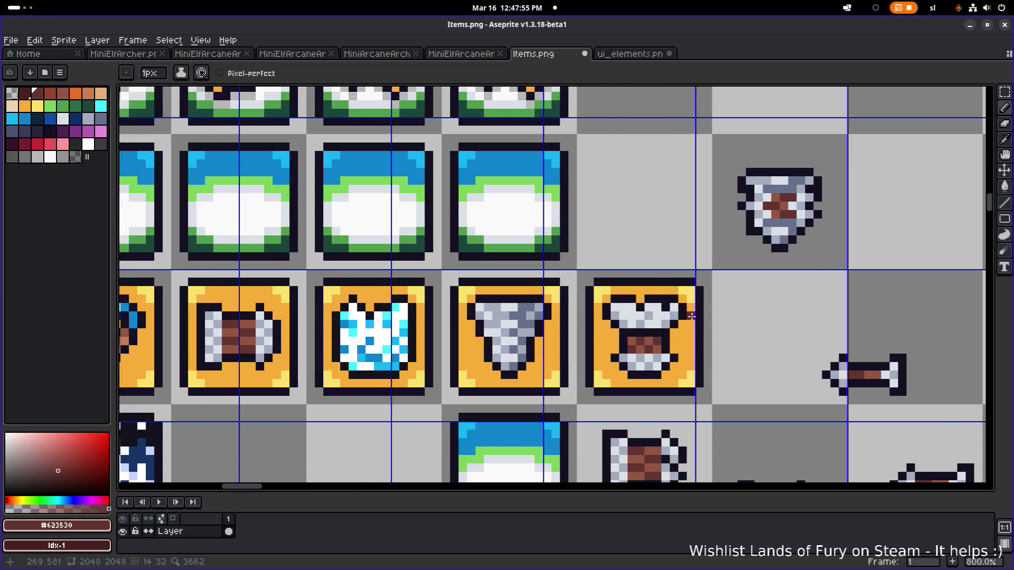
scroll(670, 318, up, 2)
scroll(655, 319, down, 2)
scroll(655, 323, up, 2)
key(i)
alt+click(605, 308)
alt+click(656, 292)
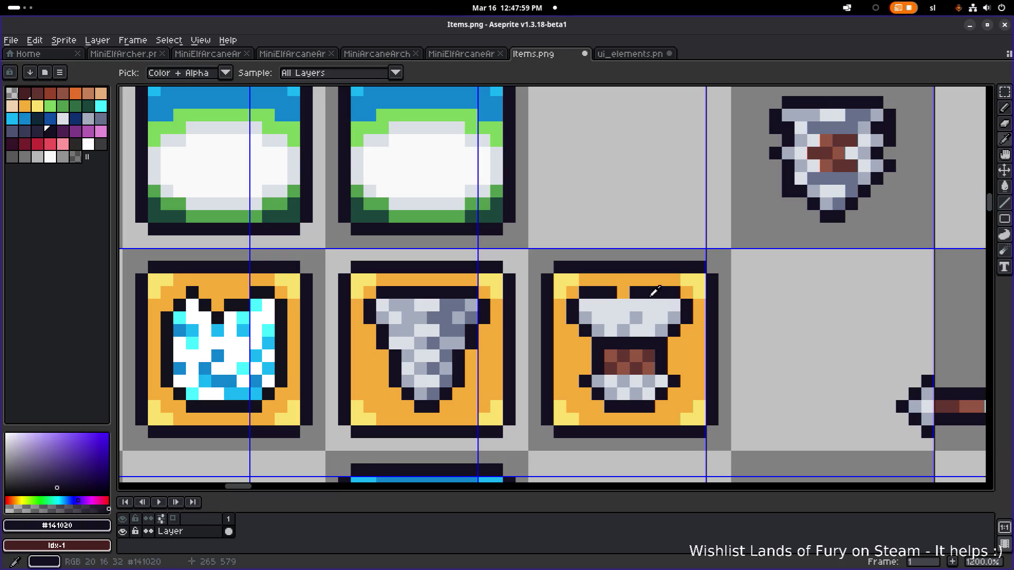
alt+click(632, 318)
click(648, 317)
click(647, 329)
scroll(674, 309, down, 4)
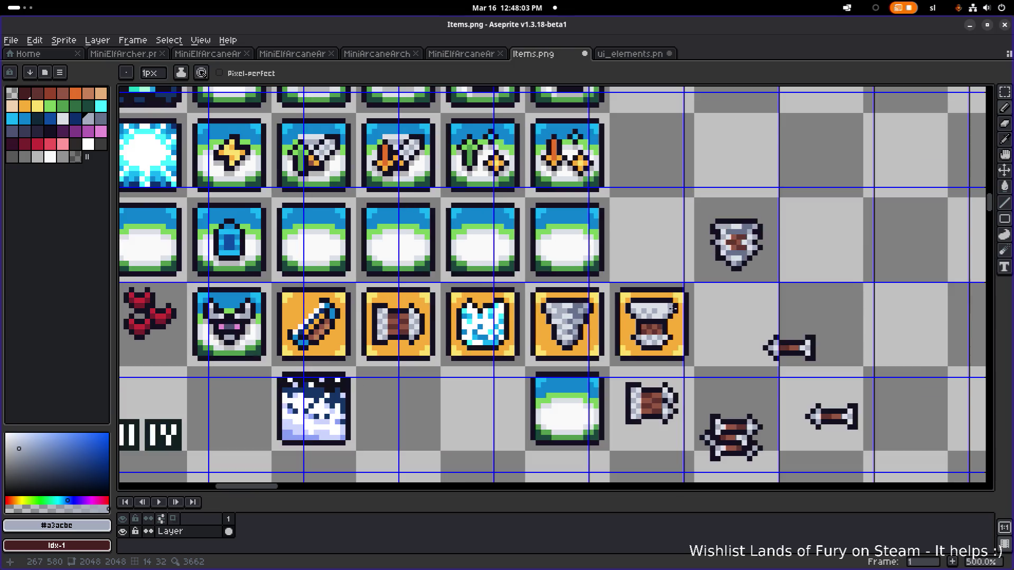
scroll(666, 311, up, 6)
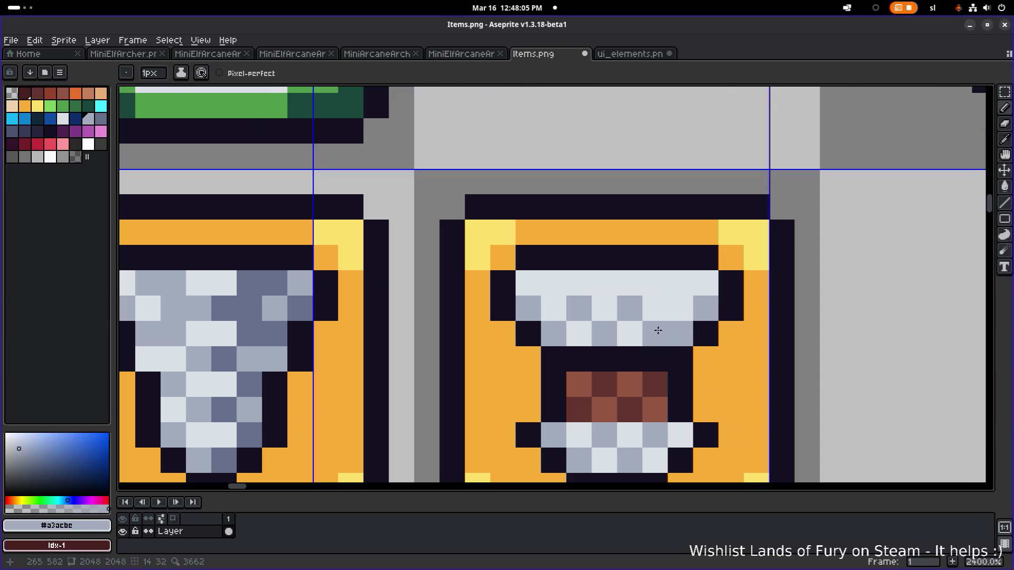
Paint the cup rim in an alternating grey #a3acbe and light #dbe0e7 checker pattern
alt+click(701, 282)
click(705, 308)
click(679, 332)
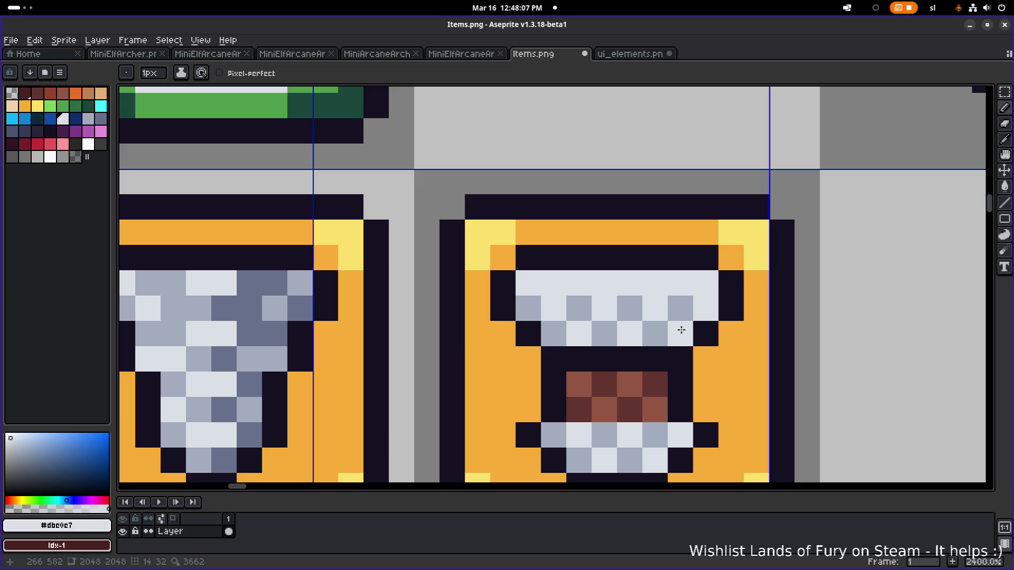
alt+click(655, 333)
drag(629, 308, 650, 285)
click(553, 283)
click(604, 283)
click(705, 283)
scroll(708, 288, down, 7)
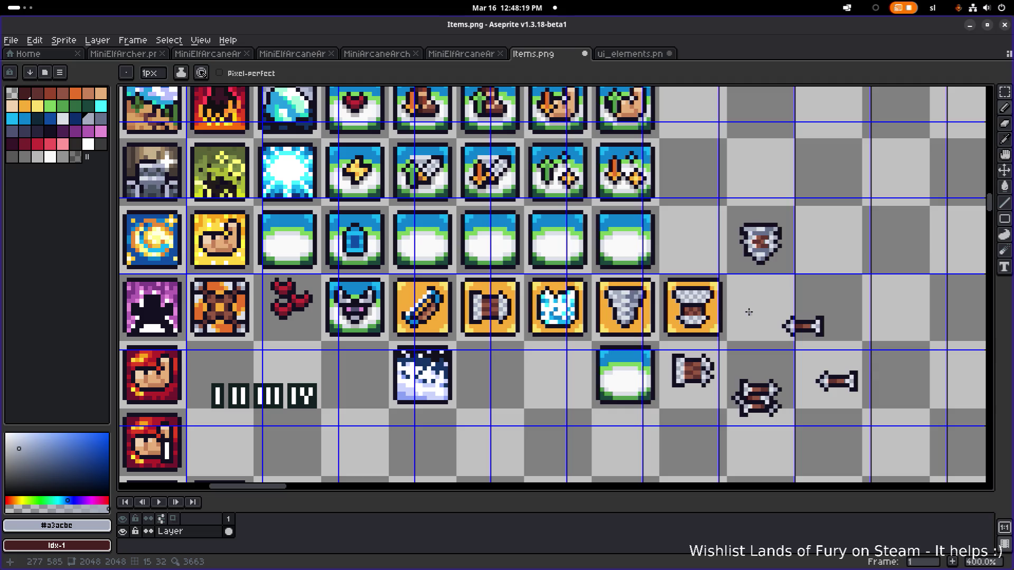
scroll(737, 312, up, 5)
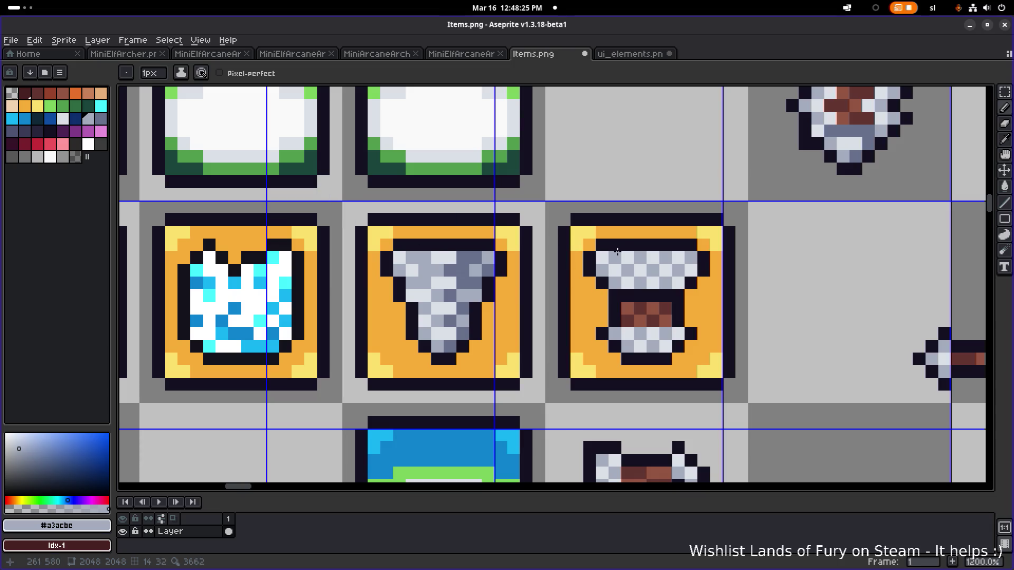
scroll(617, 252, down, 7)
scroll(633, 257, up, 3)
scroll(633, 257, down, 2)
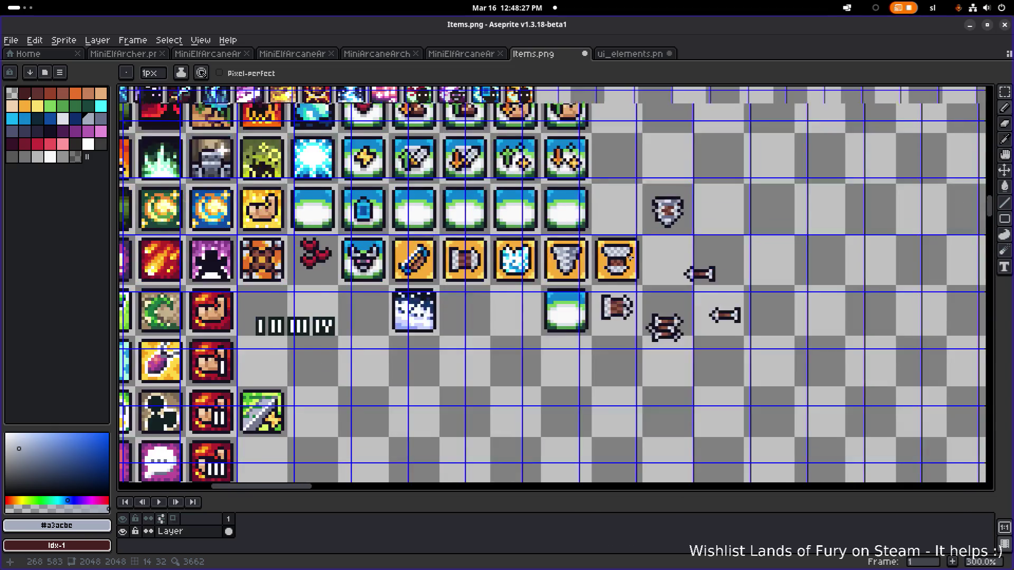
scroll(634, 257, down, 2)
scroll(633, 257, up, 3)
scroll(633, 257, up, 1)
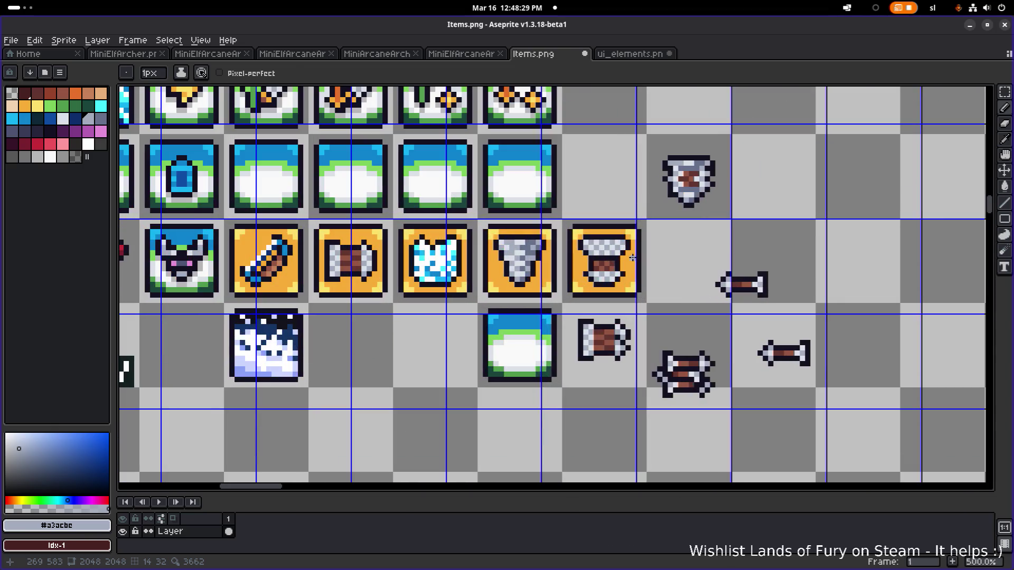
Try the cyan, light Idx-20 and grey Idx-44 palette colours, then save Items.png
click(100, 106)
click(62, 119)
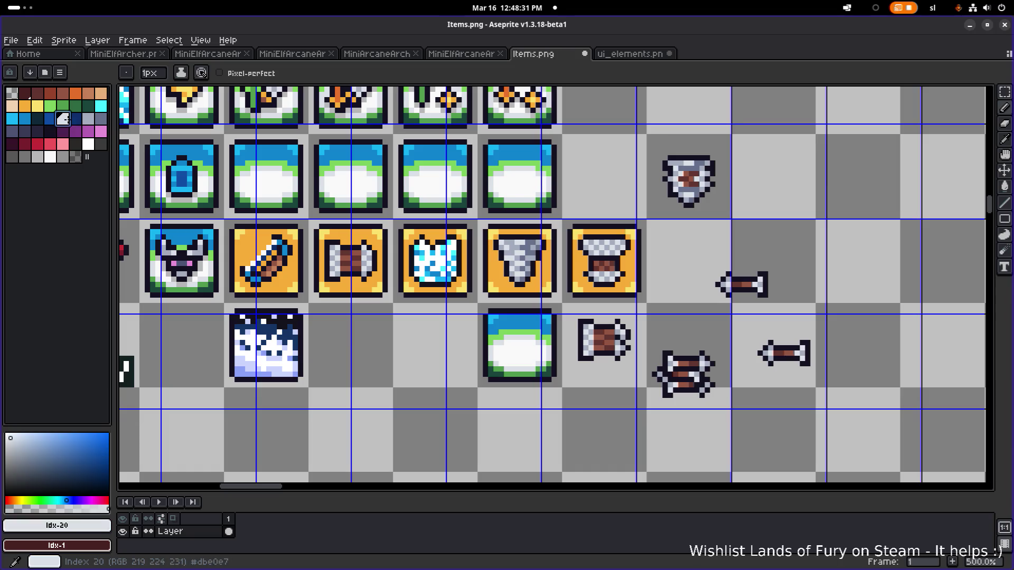
key(plus)
key(plus)
key(plus)
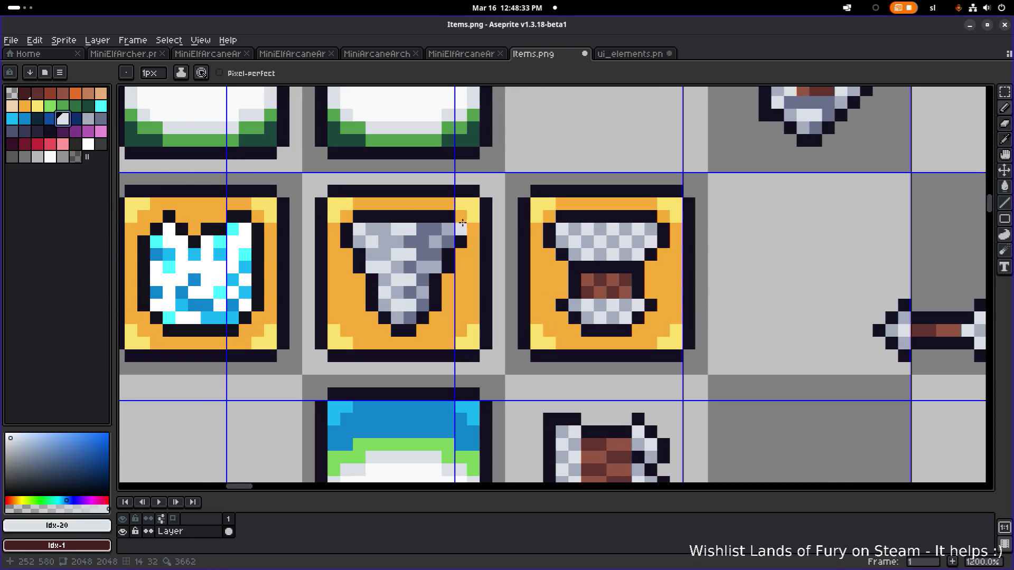
click(62, 157)
scroll(591, 252, up, 3)
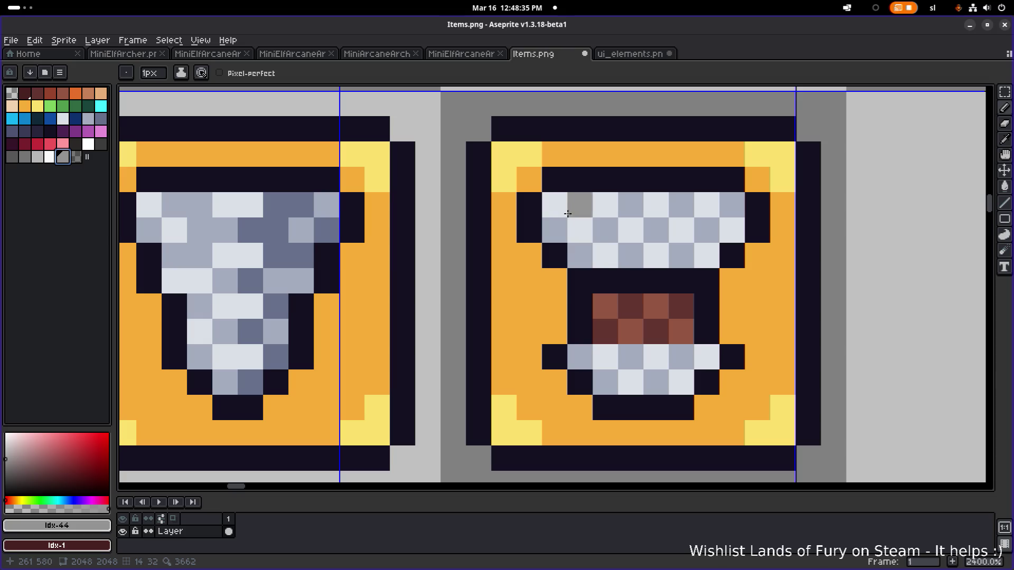
scroll(657, 247, down, 6)
scroll(659, 247, down, 4)
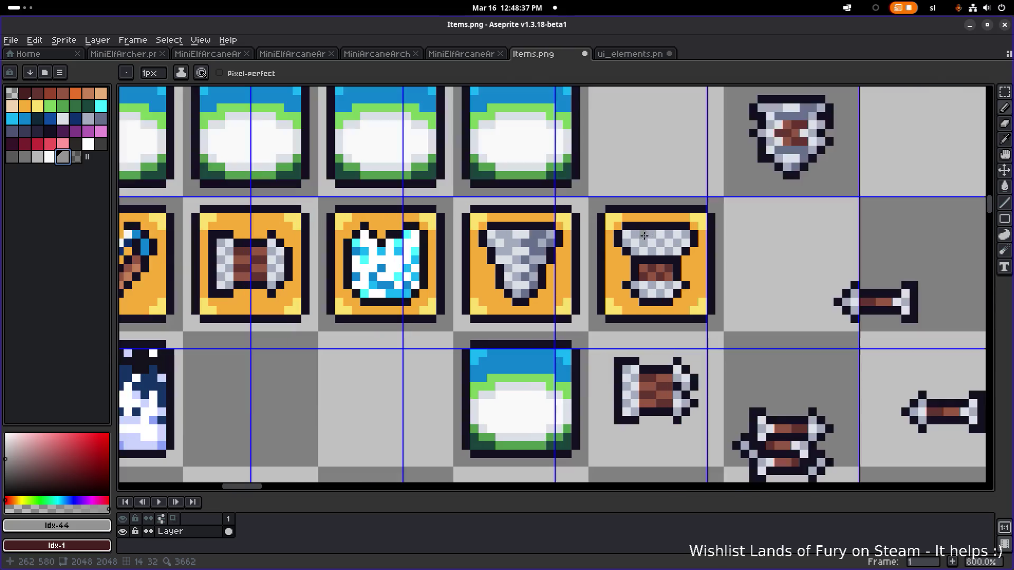
key(ctrl+s)
Delete the loose shield and arrow sketches below the icon row and save Items.png
scroll(715, 292, up, 2)
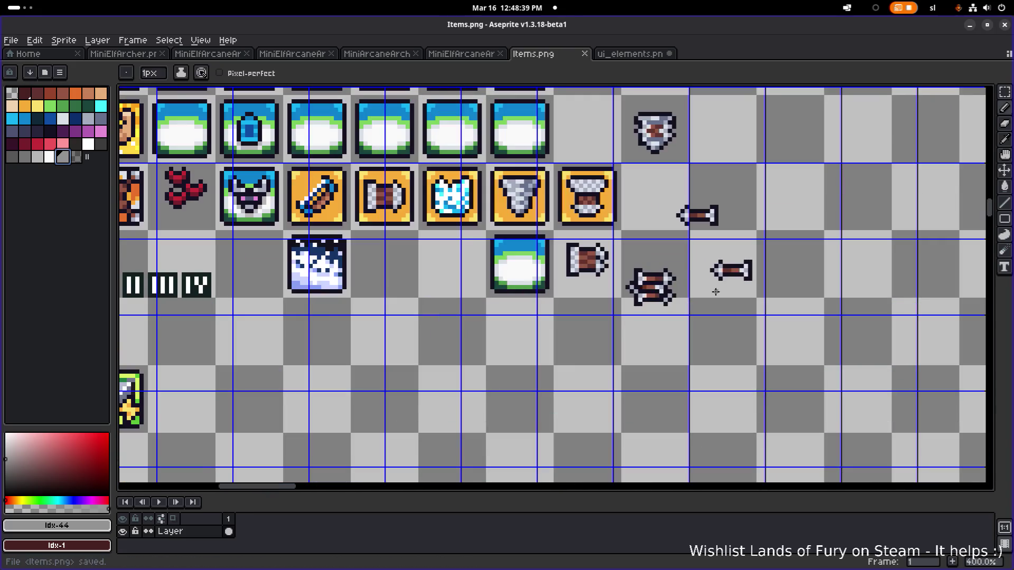
key(m)
mouse_move(556, 329)
mouse_down()
mouse_move(771, 241)
mouse_move(636, 95)
mouse_up()
key(Delete)
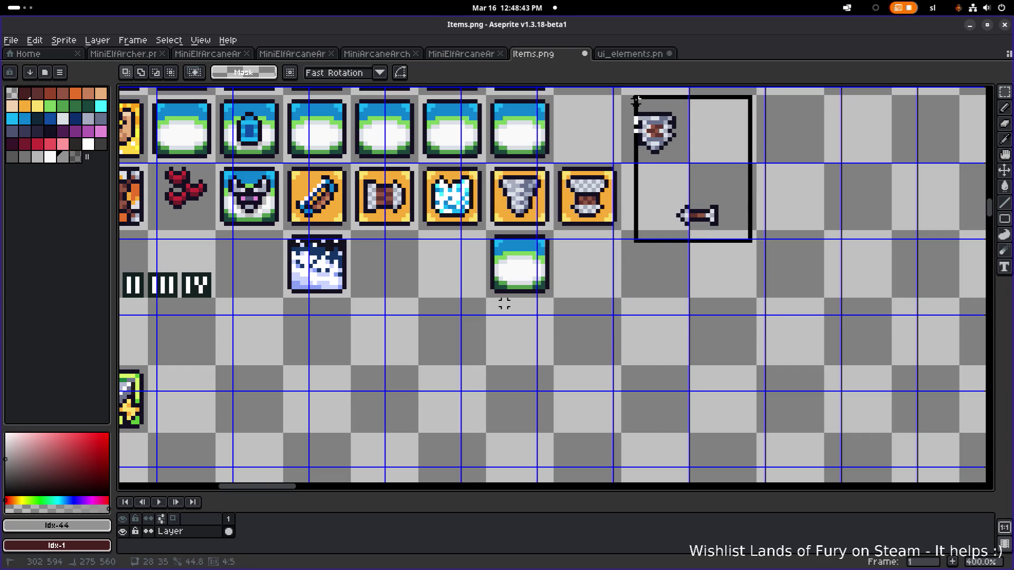
key(Delete)
scroll(661, 114, down, 2)
key(ctrl+s)
key(Return)
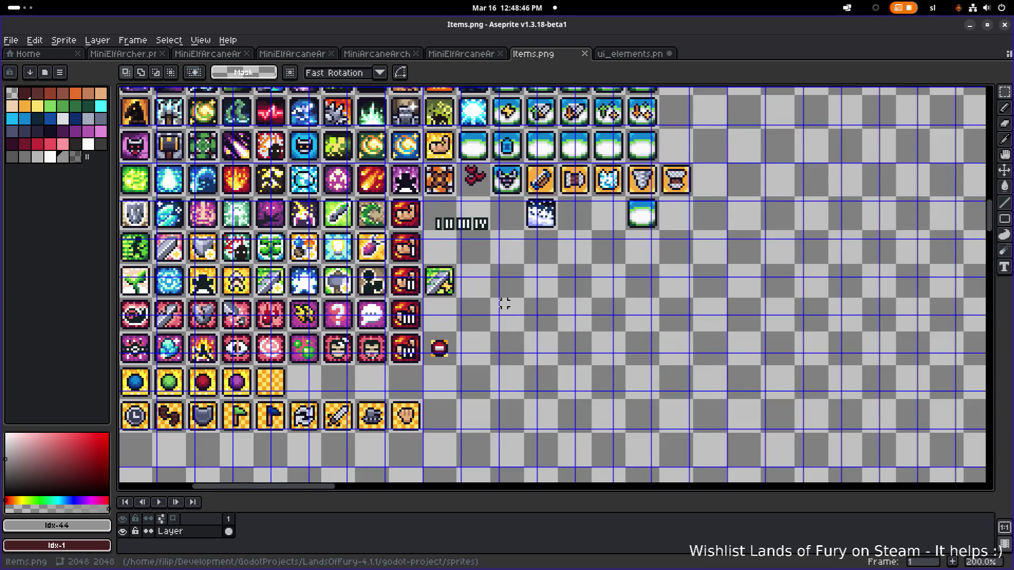
Detour briefly to the browser windows, then return to the Items.png sprite sheet
key(alt+Tab)
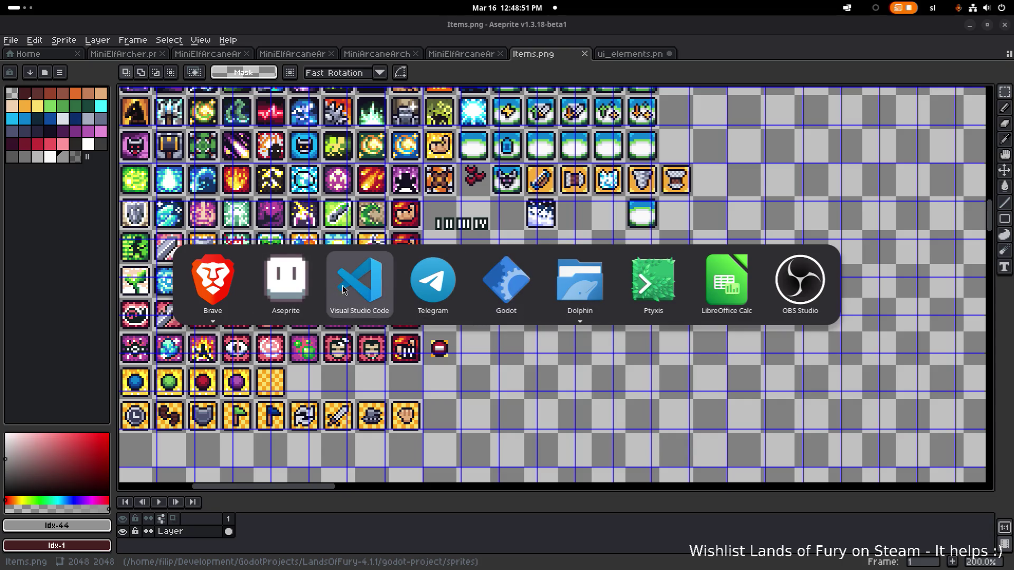
key(Escape)
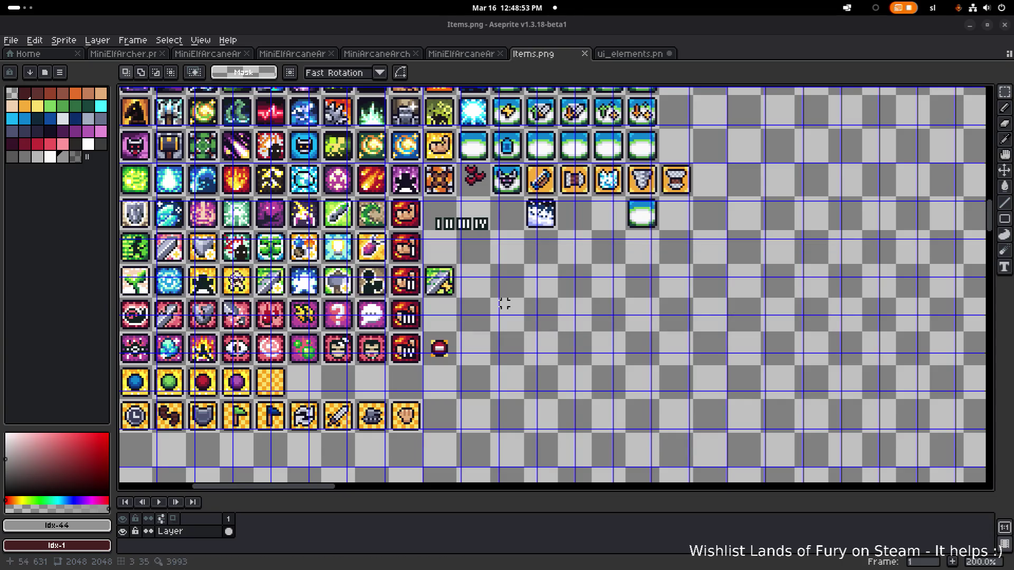
key(alt+Tab)
mouse_move(234, 280)
key(alt+grave)
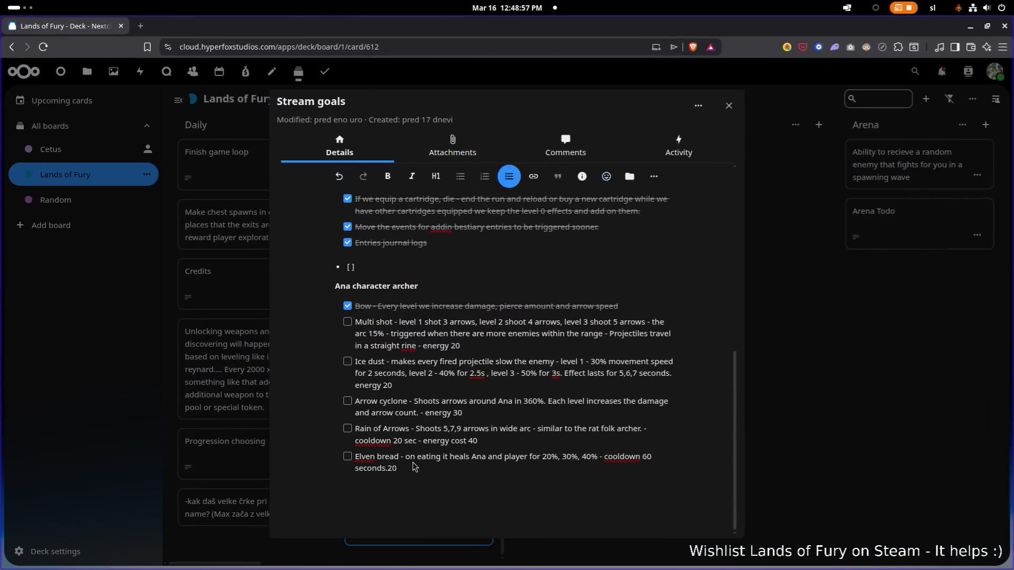
key(alt+Tab)
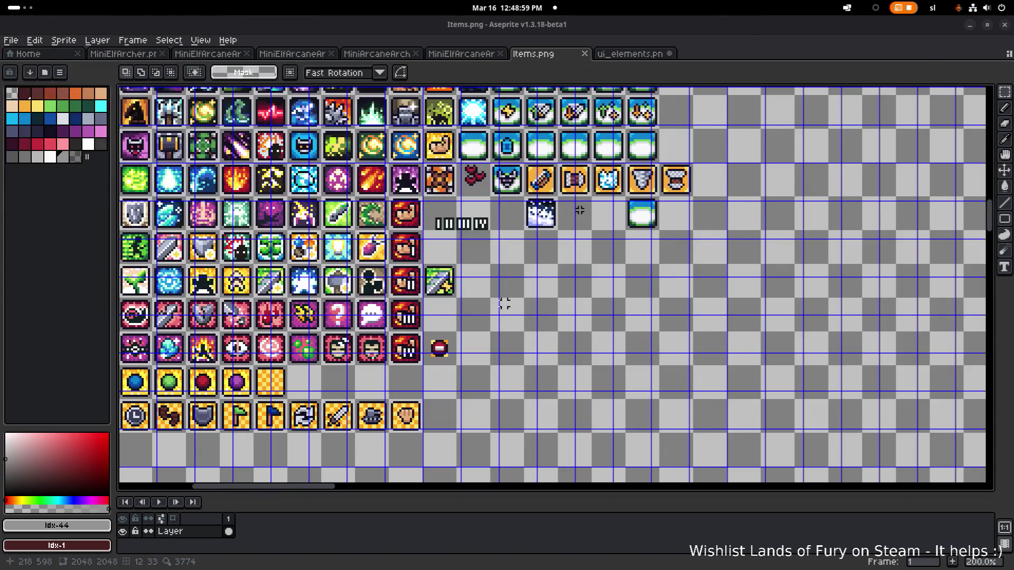
scroll(502, 301, down, 2)
Move the orange-brown blob from the slime row down beside the orange icons
scroll(549, 239, up, 3)
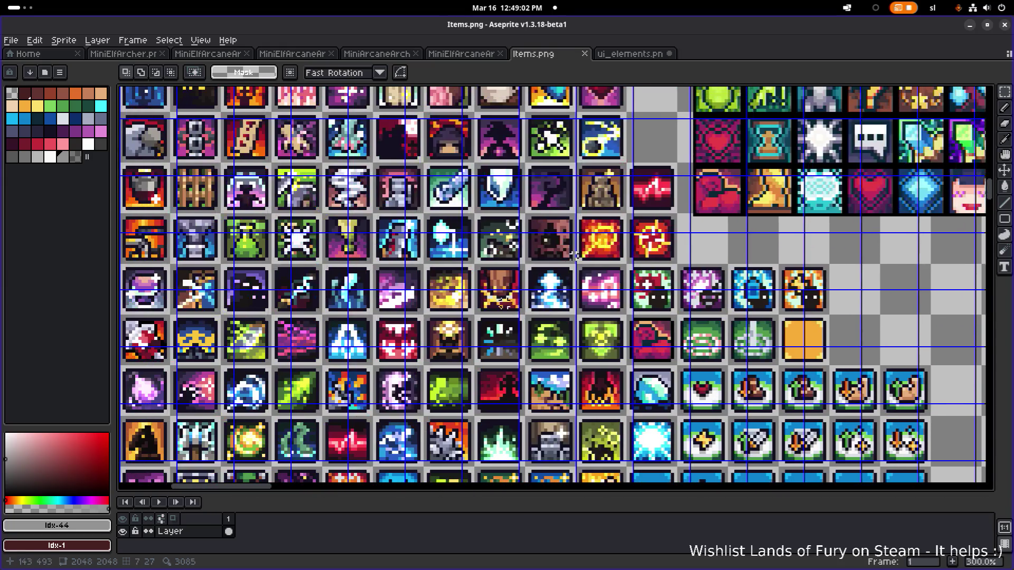
mouse_move(572, 255)
mouse_down()
mouse_move(568, 236)
mouse_move(525, 416)
mouse_up()
drag(502, 171, 503, 301)
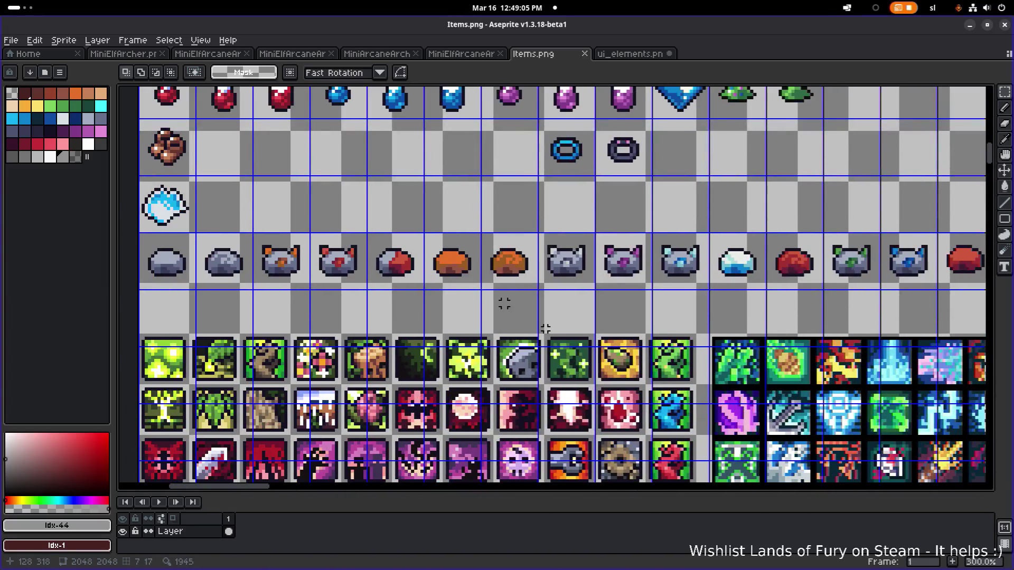
scroll(502, 301, up, 1)
drag(462, 275, 535, 203)
scroll(536, 207, down, 2)
scroll(543, 267, down, 3)
scroll(542, 267, up, 3)
mouse_move(524, 216)
mouse_down()
mouse_move(666, 447)
mouse_move(668, 417)
mouse_move(517, 211)
mouse_move(671, 463)
mouse_move(598, 242)
mouse_move(690, 407)
mouse_move(686, 449)
mouse_move(655, 365)
mouse_move(649, 283)
mouse_move(600, 346)
mouse_up()
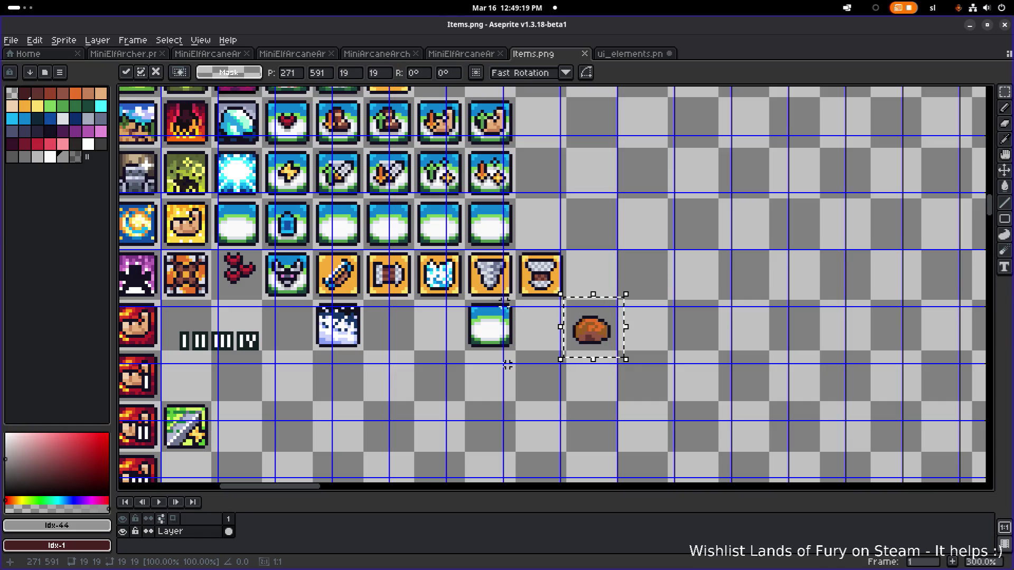
Delete the loose ice item and the blue item from the sheet
scroll(492, 349, left, 3)
scroll(470, 334, up, 2)
mouse_move(307, 323)
mouse_down()
mouse_move(421, 256)
mouse_move(459, 252)
mouse_up()
key(Delete)
drag(584, 336, 703, 240)
scroll(650, 306, up, 3)
scroll(649, 305, right, 3)
key(Delete)
Copy the blank orange frame tile into the empty cell after the cup
drag(635, 414, 727, 350)
scroll(575, 344, down, 3)
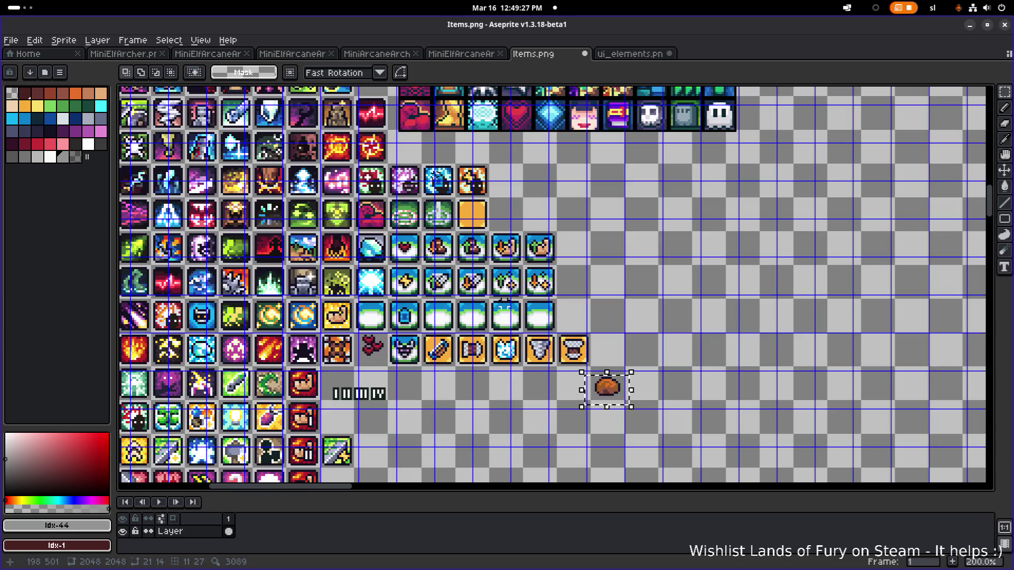
scroll(449, 193, up, 3)
mouse_move(453, 170)
mouse_down()
mouse_move(530, 248)
mouse_move(426, 164)
mouse_up()
scroll(530, 248, down, 1)
mouse_move(396, 119)
mouse_down()
mouse_move(492, 193)
mouse_move(664, 393)
mouse_up()
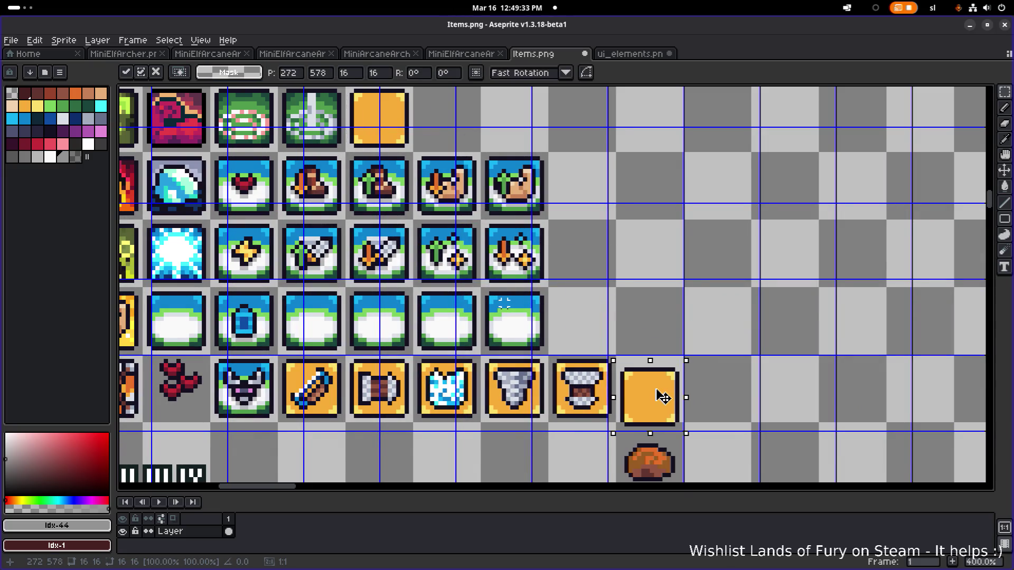
Commit the pasted orange frame and duplicate the brown bread below the row
click(735, 416)
scroll(581, 343, up, 3)
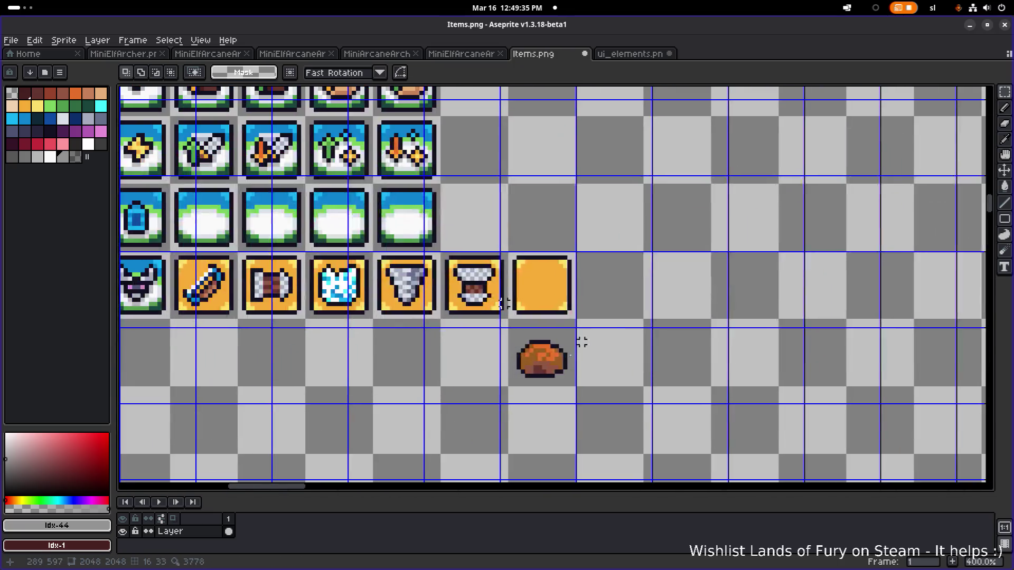
drag(491, 379, 643, 285)
scroll(679, 385, up, 2)
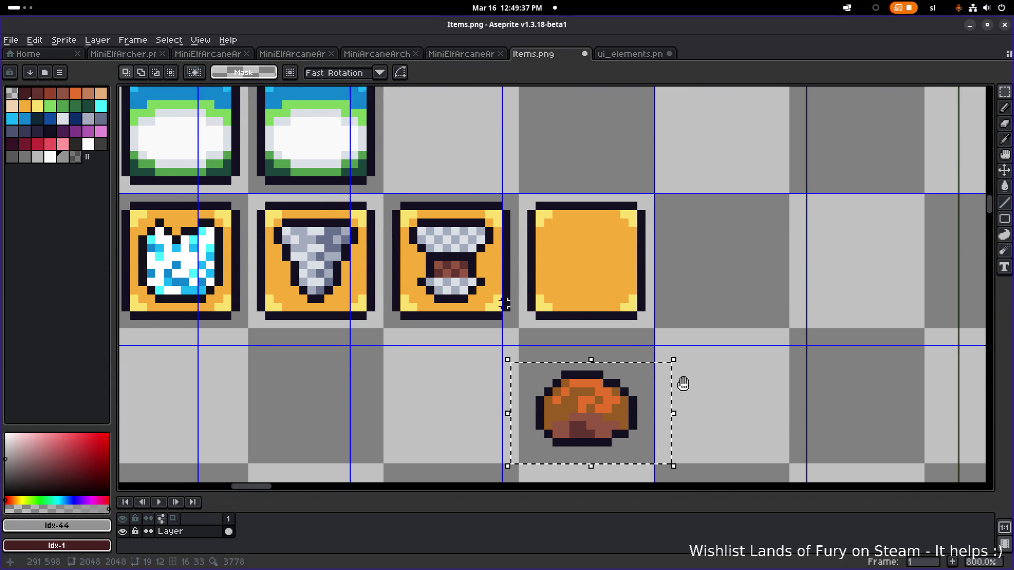
scroll(679, 385, up, 1)
mouse_move(584, 400)
mouse_down()
mouse_move(593, 211)
mouse_move(572, 194)
mouse_move(770, 344)
mouse_up()
scroll(769, 344, right, 3)
scroll(770, 344, down, 1)
click(718, 212)
Nudge the copied bread one pixel left and try it inside the orange frame
mouse_move(779, 400)
mouse_down()
mouse_move(664, 220)
mouse_move(609, 204)
mouse_up()
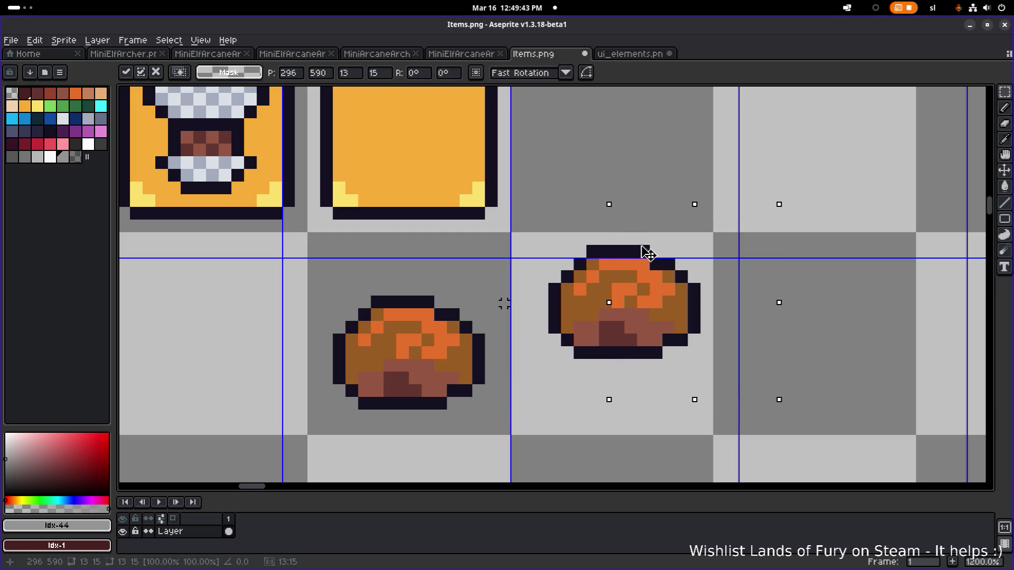
drag(649, 254, 640, 254)
key(Return)
click(567, 201)
mouse_move(536, 219)
mouse_down()
mouse_move(684, 362)
mouse_move(710, 375)
mouse_up()
scroll(708, 373, down, 3)
scroll(676, 335, up, 1)
mouse_move(671, 330)
mouse_down()
mouse_move(547, 256)
mouse_move(526, 254)
mouse_move(679, 376)
mouse_move(617, 208)
mouse_up()
scroll(679, 376, down, 2)
click(589, 214)
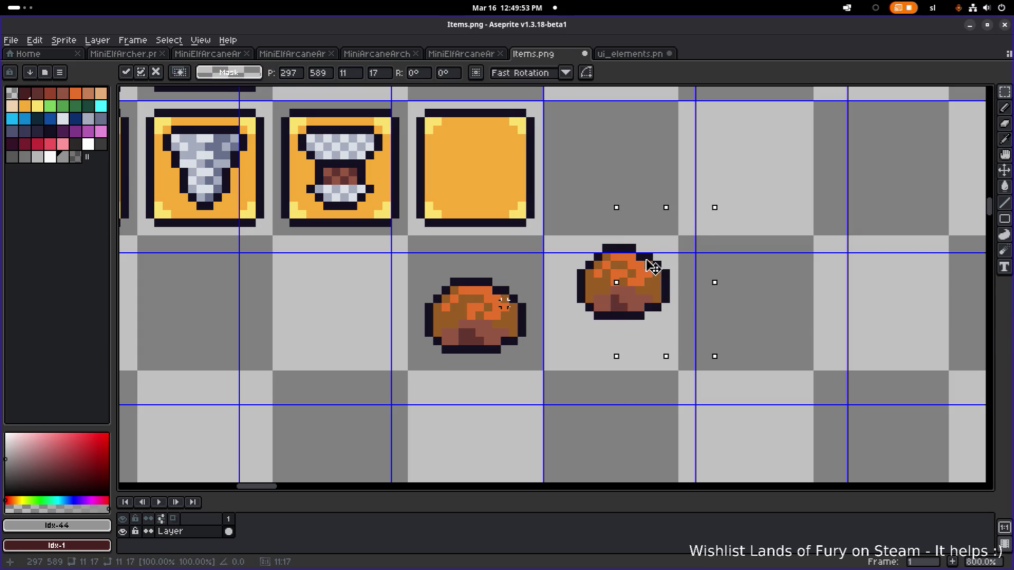
Move the right-hand bread into the empty orange frame and commit it
click(707, 190)
drag(581, 180, 699, 279)
click(657, 351)
drag(695, 362, 581, 241)
drag(607, 287, 463, 168)
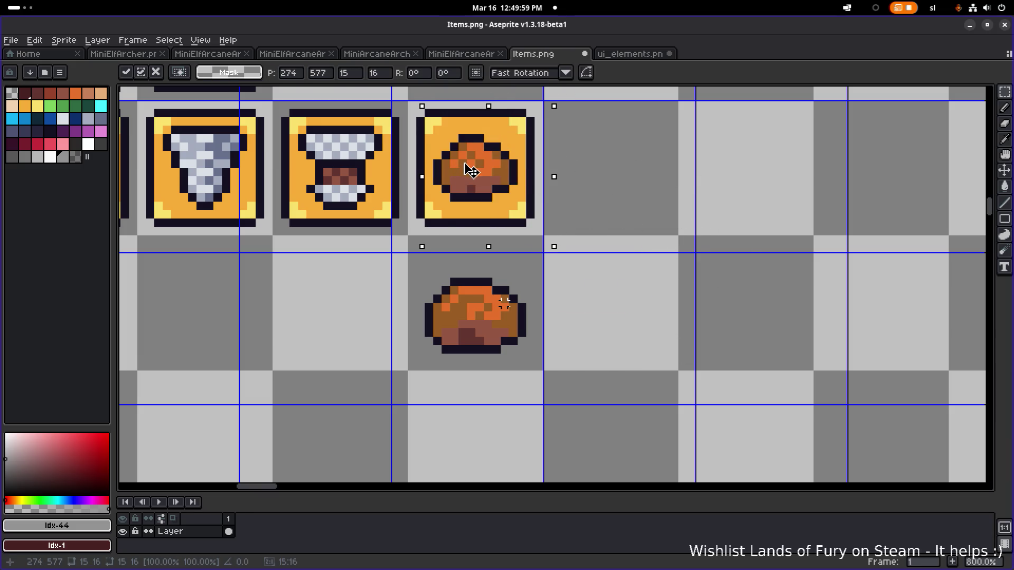
click(665, 188)
Delete the leftover loose bread below the row
scroll(620, 264, up, 1)
drag(660, 368, 403, 237)
key(Delete)
scroll(623, 222, down, 2)
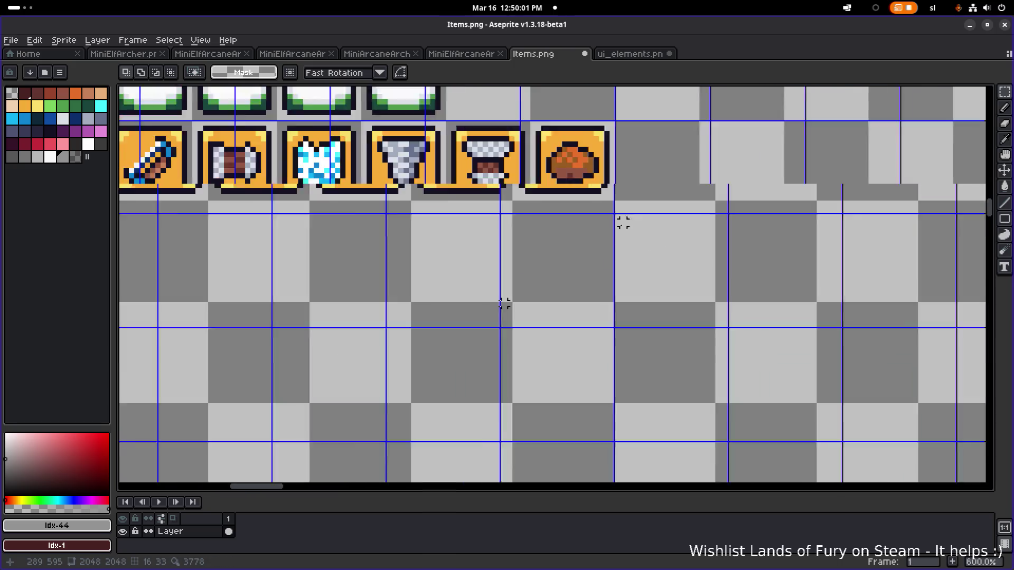
Bucket-fill the bread's orange patches with peach, undoing a stray fill on the neighbouring icon
scroll(624, 223, down, 2)
scroll(690, 274, up, 2)
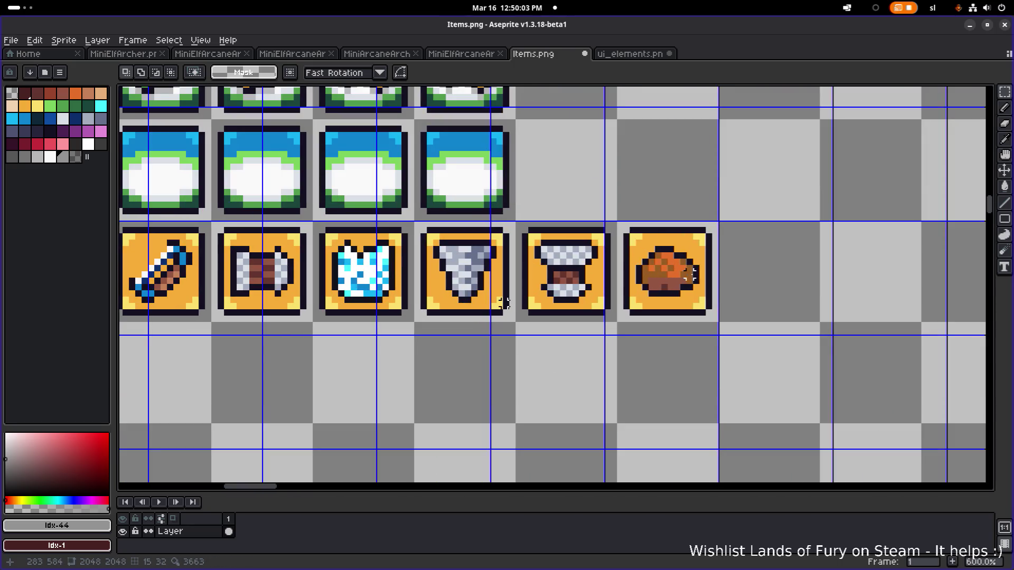
scroll(504, 302, up, 3)
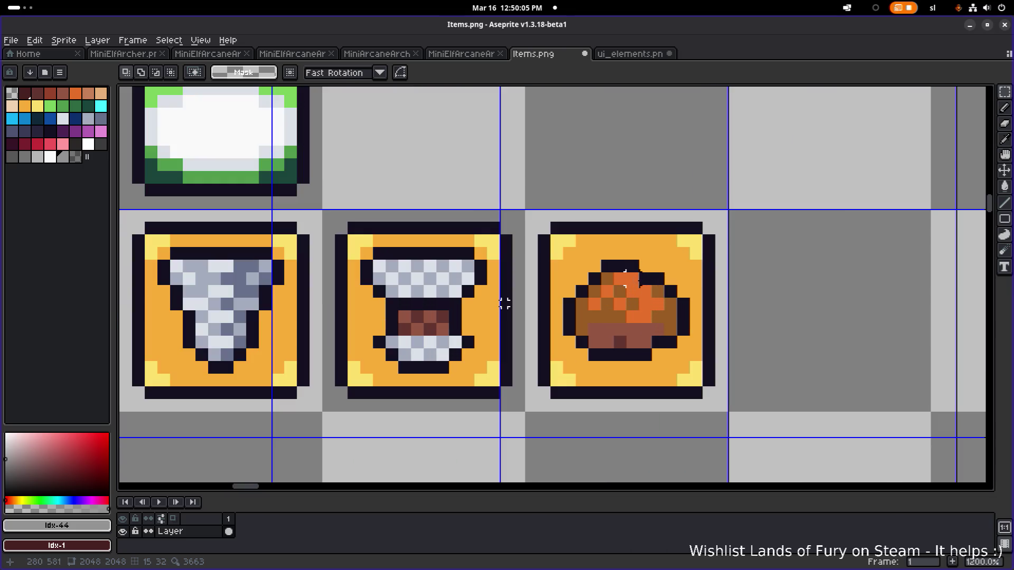
scroll(505, 302, up, 4)
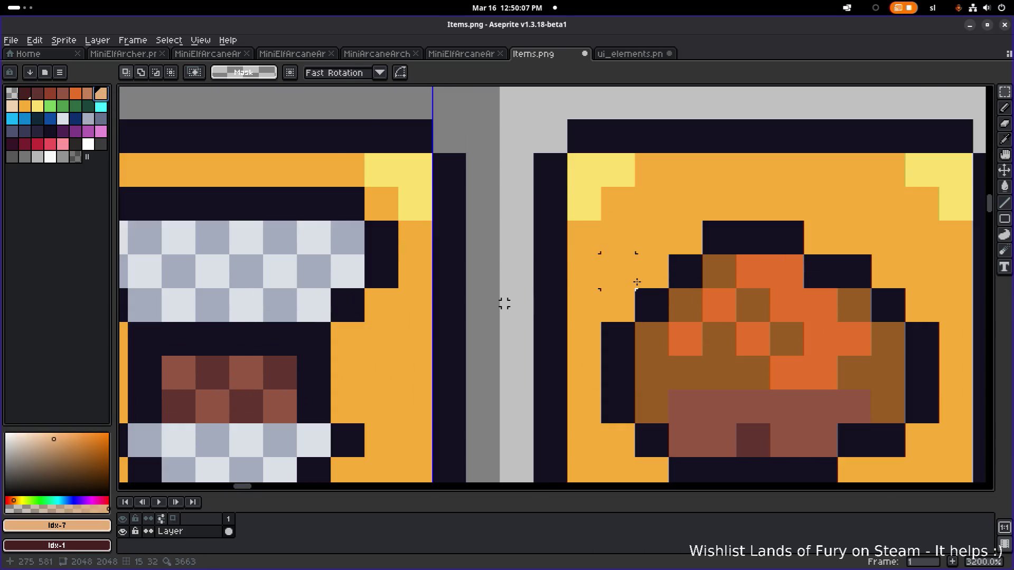
key(g)
scroll(690, 291, down, 1)
drag(689, 291, 480, 256)
click(544, 254)
click(502, 262)
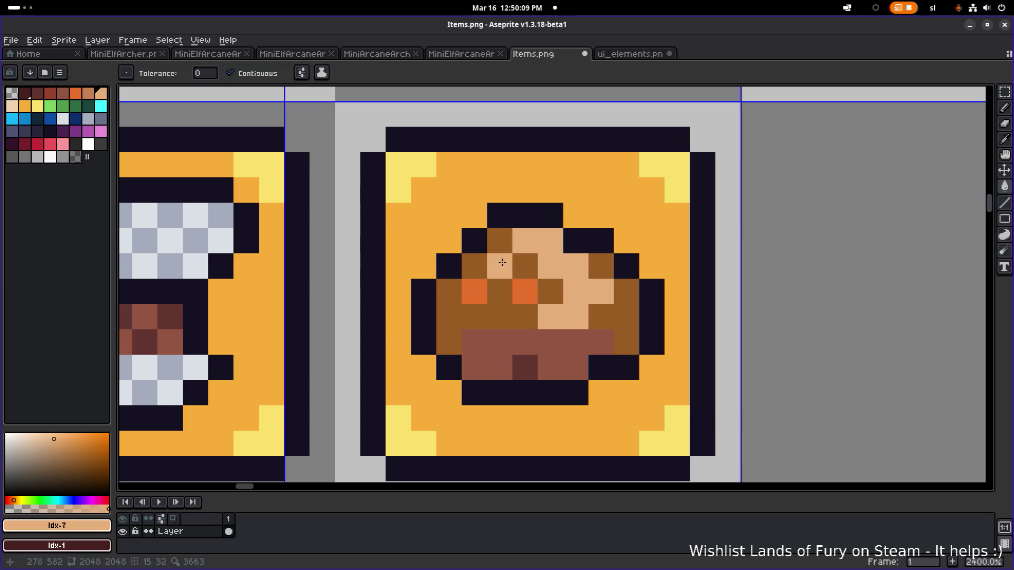
click(520, 285)
click(474, 291)
click(550, 346)
key(ctrl+z)
Fill the remaining bread pixels and dark-brown areas with salmon
click(88, 93)
click(474, 266)
click(501, 240)
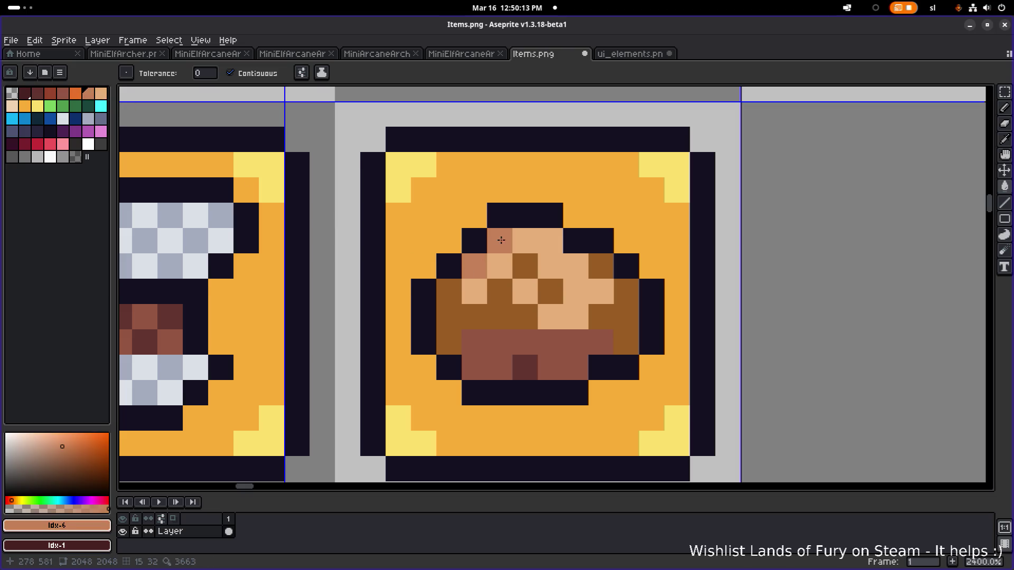
click(618, 317)
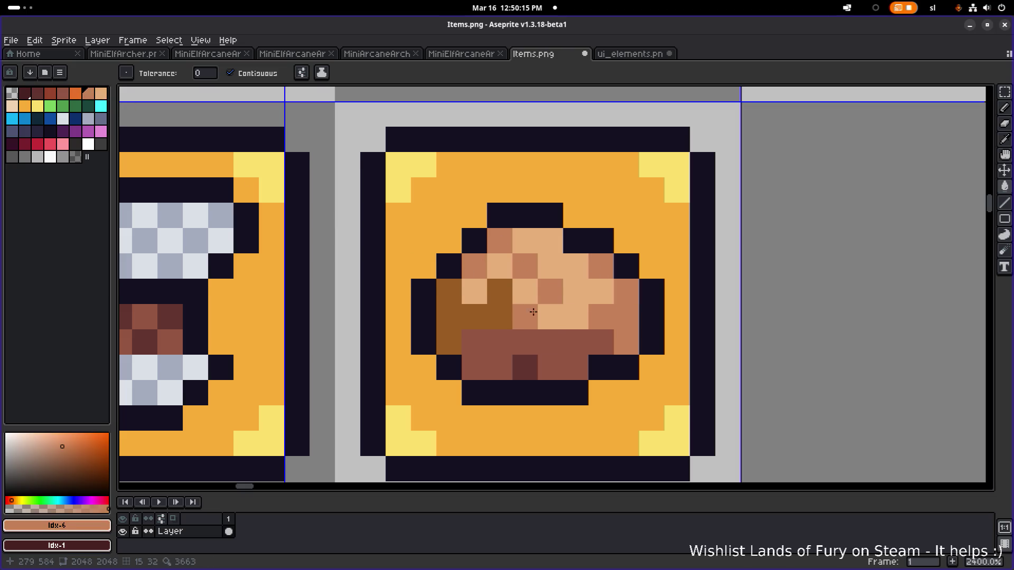
click(526, 317)
scroll(468, 305, down, 2)
Pencil the bread base pixels in the sampled dark brown
click(63, 93)
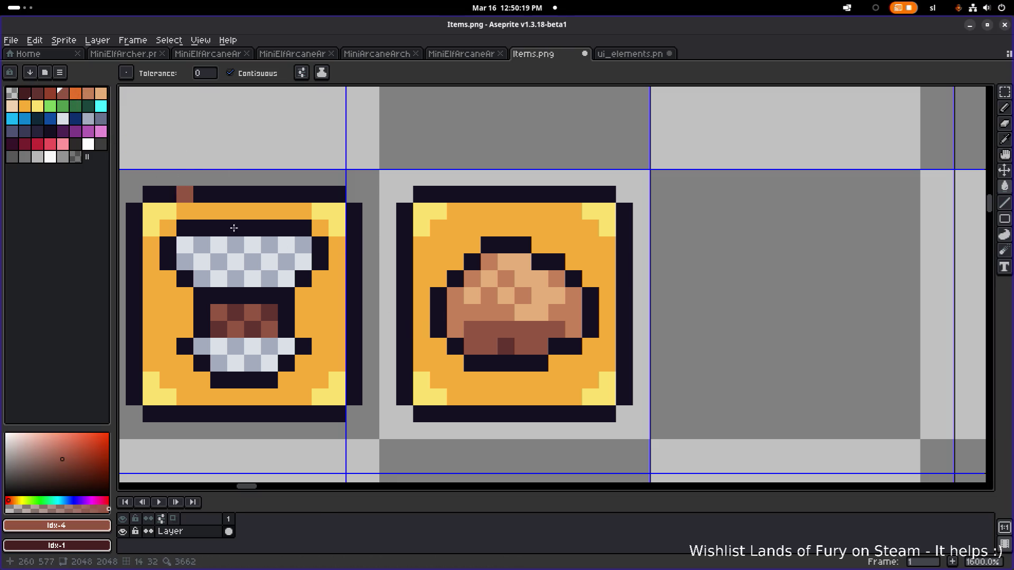
alt+click(504, 346)
key(b)
click(490, 346)
click(519, 347)
scroll(523, 346, down, 4)
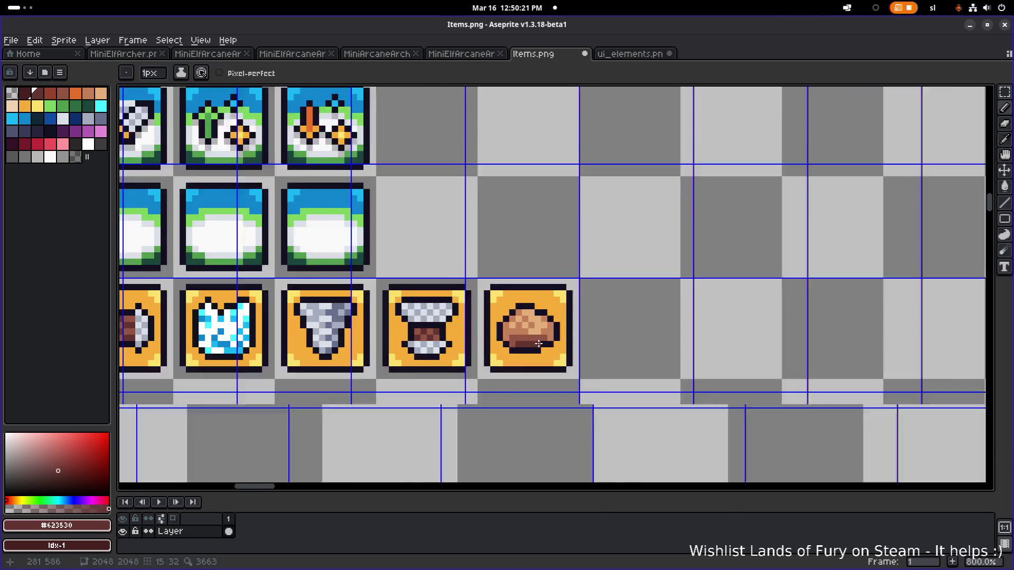
Repaint the bread's dark pixels in medium brown eyedropped from the loaf
scroll(550, 347, up, 2)
scroll(551, 346, down, 2)
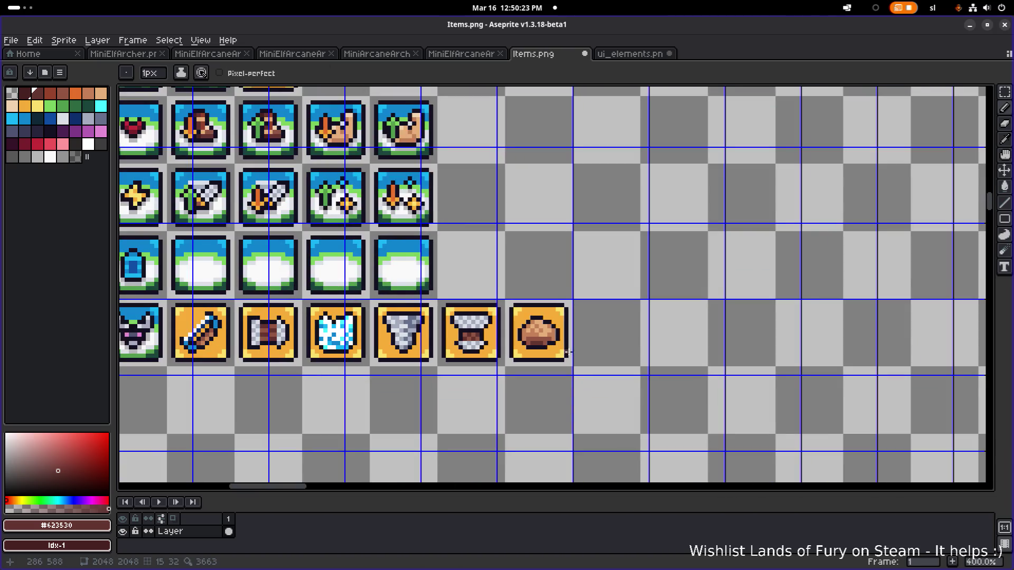
scroll(568, 351, up, 4)
alt+click(439, 299)
mouse_move(430, 301)
mouse_down()
mouse_move(434, 312)
mouse_move(439, 301)
mouse_move(473, 303)
mouse_up()
alt+click(421, 277)
scroll(488, 303, down, 5)
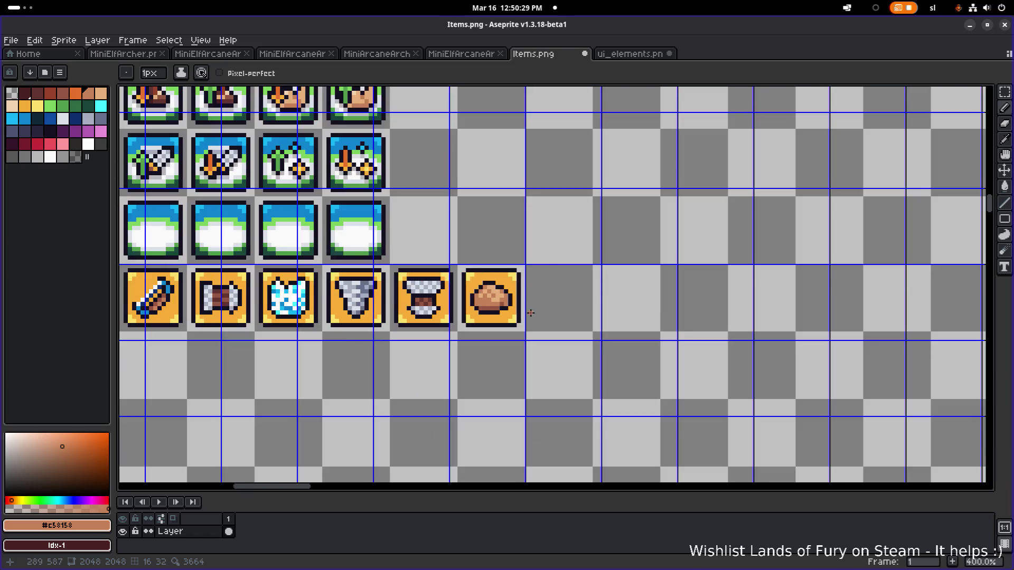
scroll(475, 303, up, 4)
alt+click(463, 303)
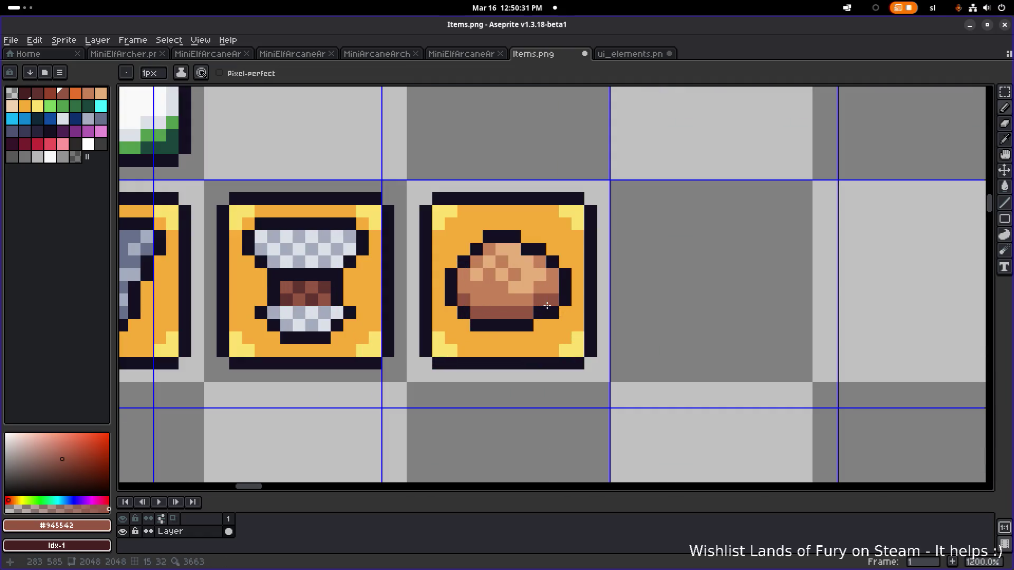
scroll(547, 306, down, 5)
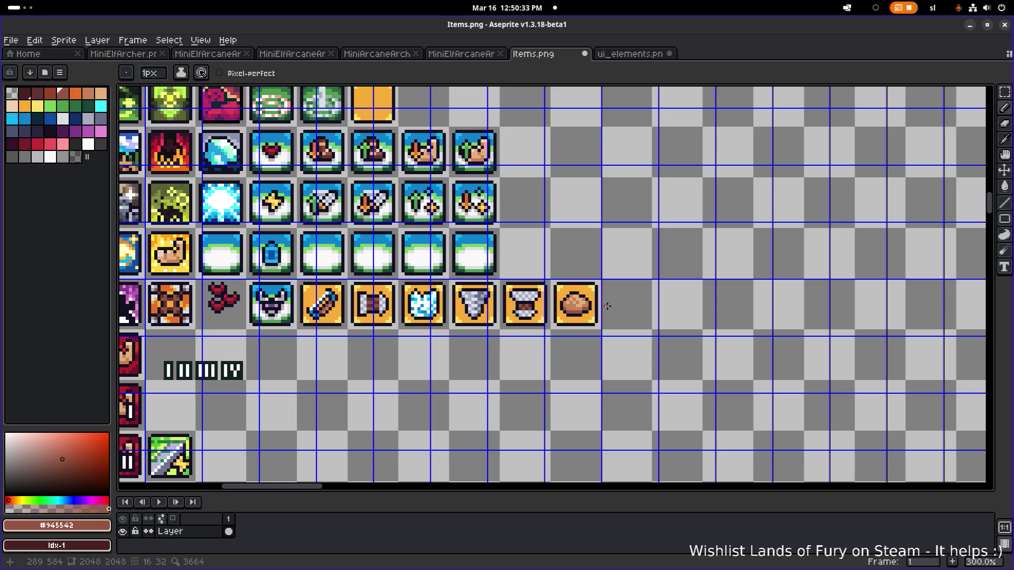
scroll(576, 305, up, 8)
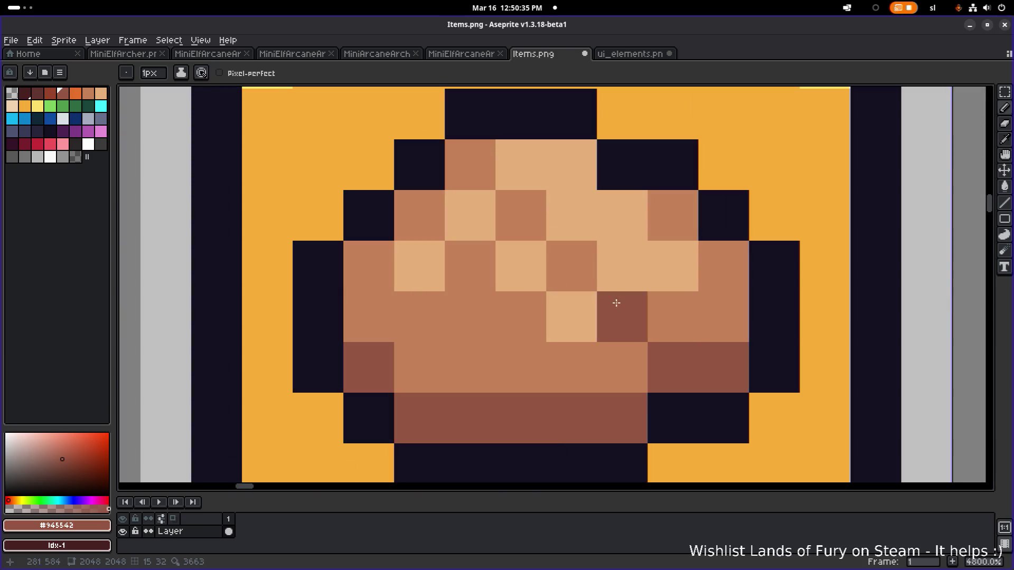
Eyedrop the bread's light tan and save Items.png
alt+click(473, 308)
scroll(473, 308, down, 10)
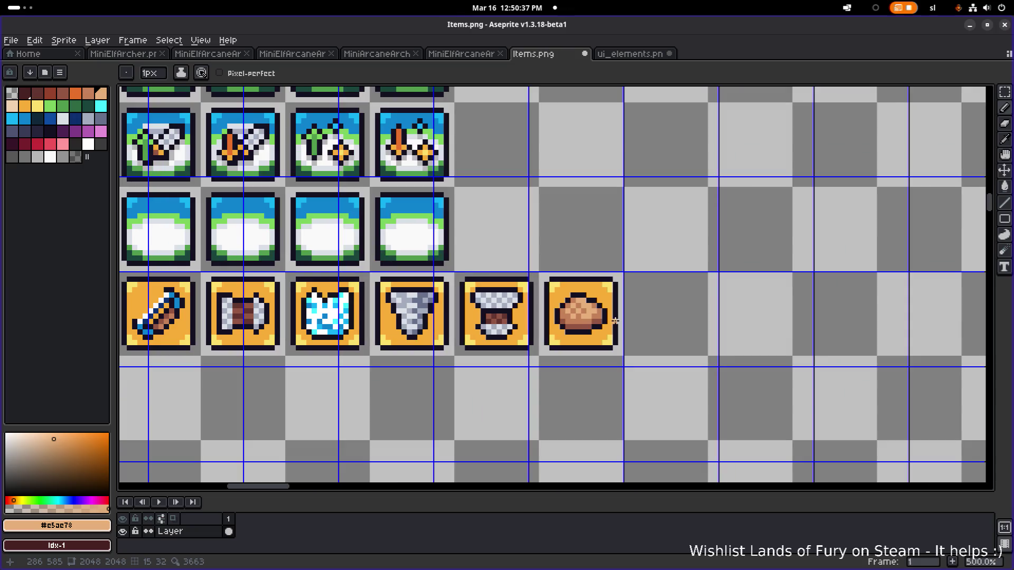
scroll(615, 321, down, 1)
key(ctrl+s)
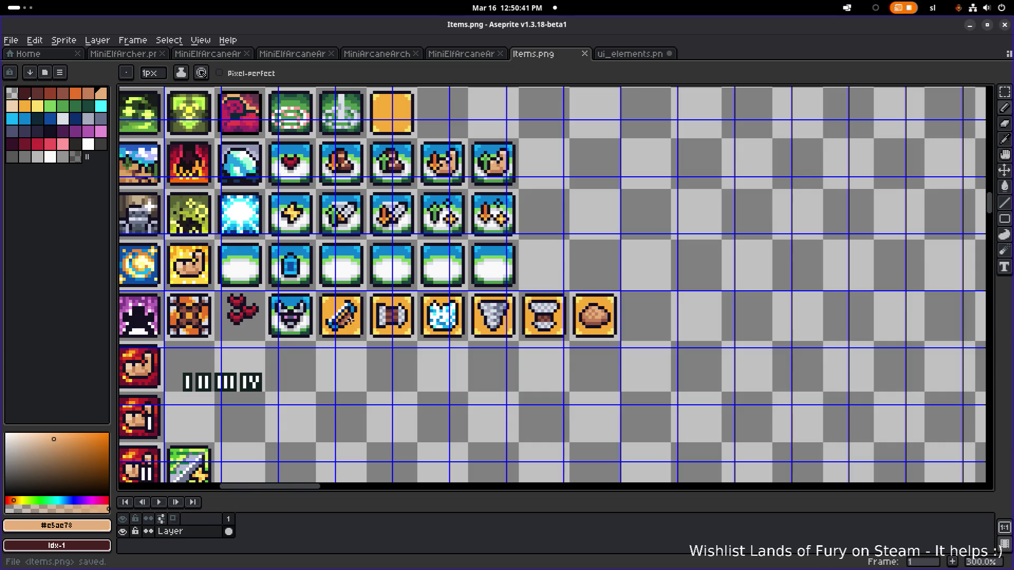
scroll(352, 320, up, 1)
drag(425, 327, 313, 311)
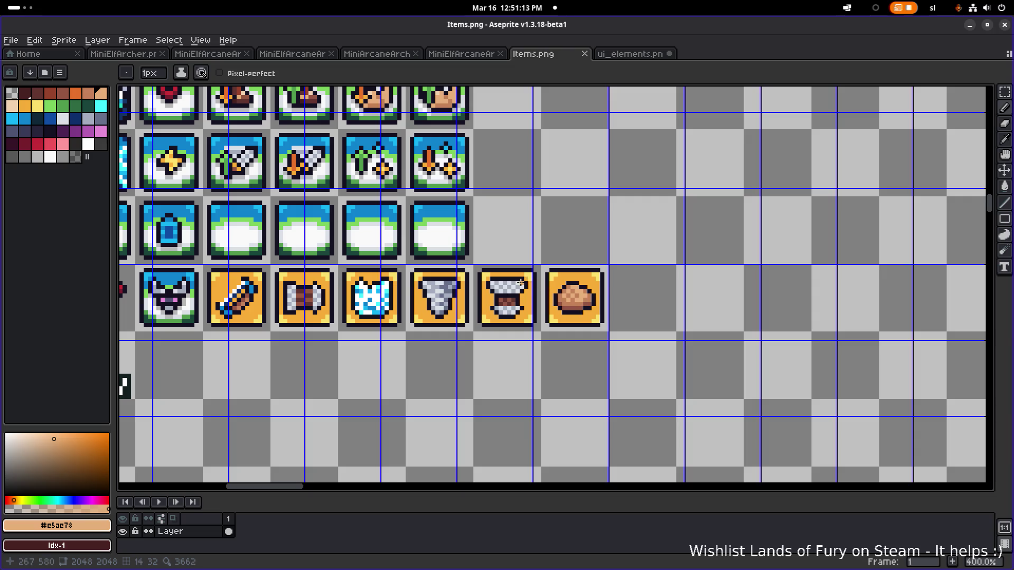
Save the Items.png icon sheet and switch away from Aseprite
key(ctrl+s)
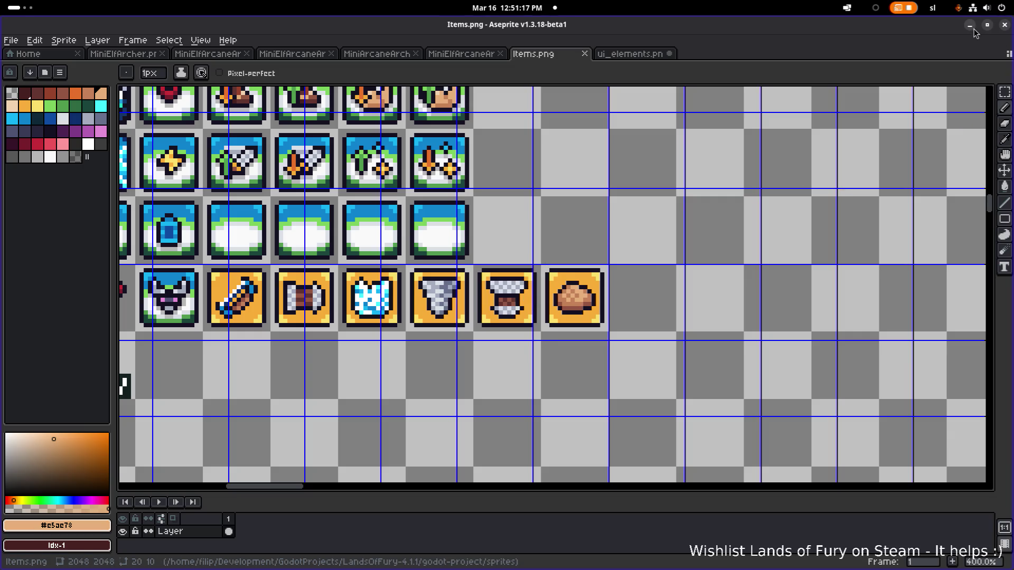
key(alt+Tab)
key(alt+Tab)
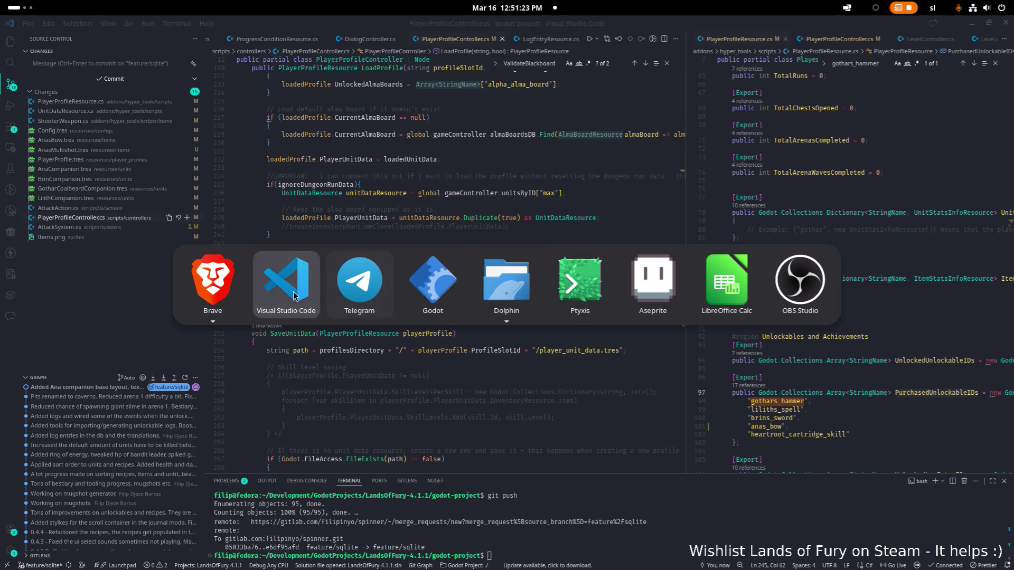
Bring Godot forward and open AnasBow.tres in the Inspector
click(416, 314)
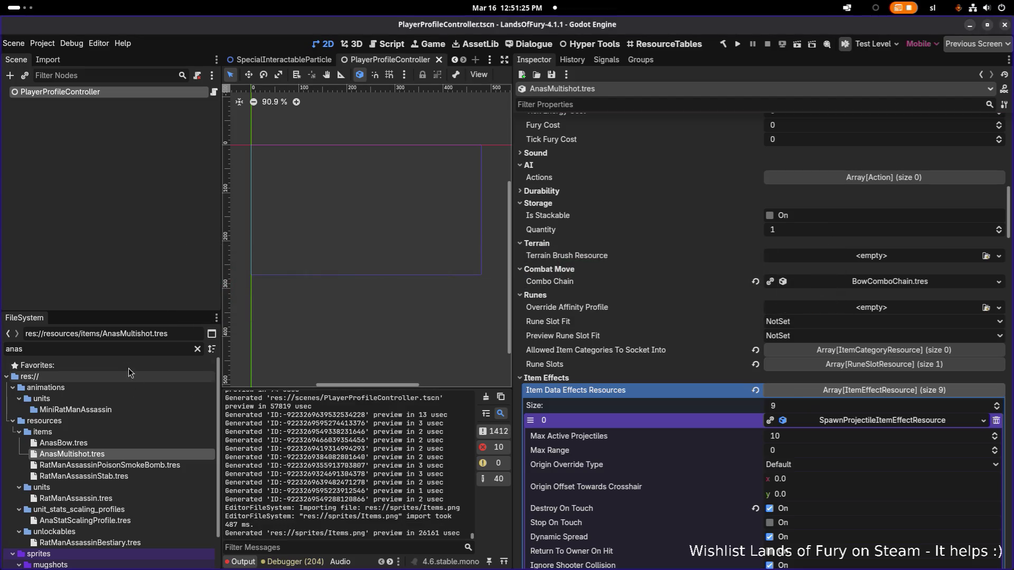
click(126, 441)
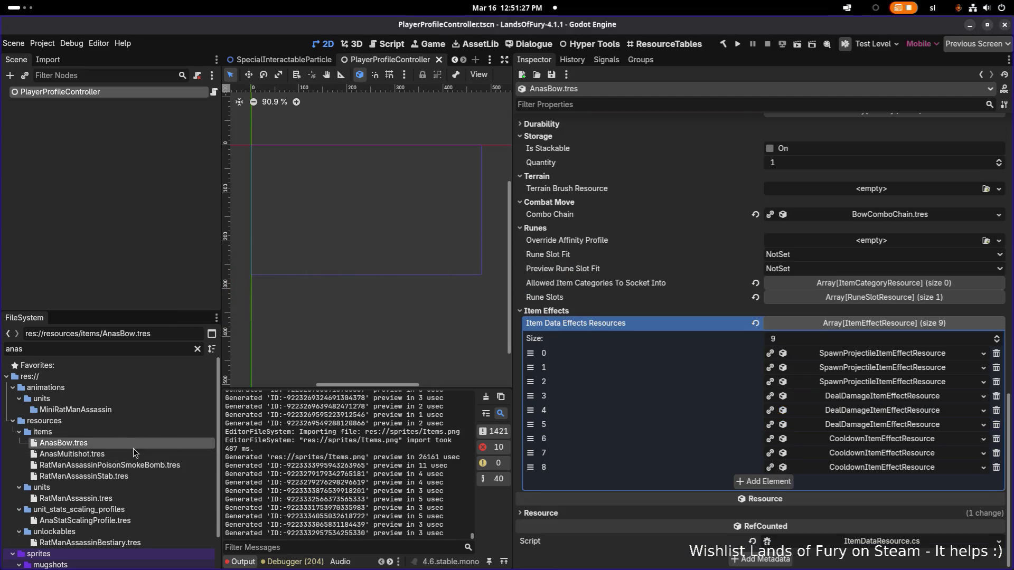
scroll(841, 224, up, 15)
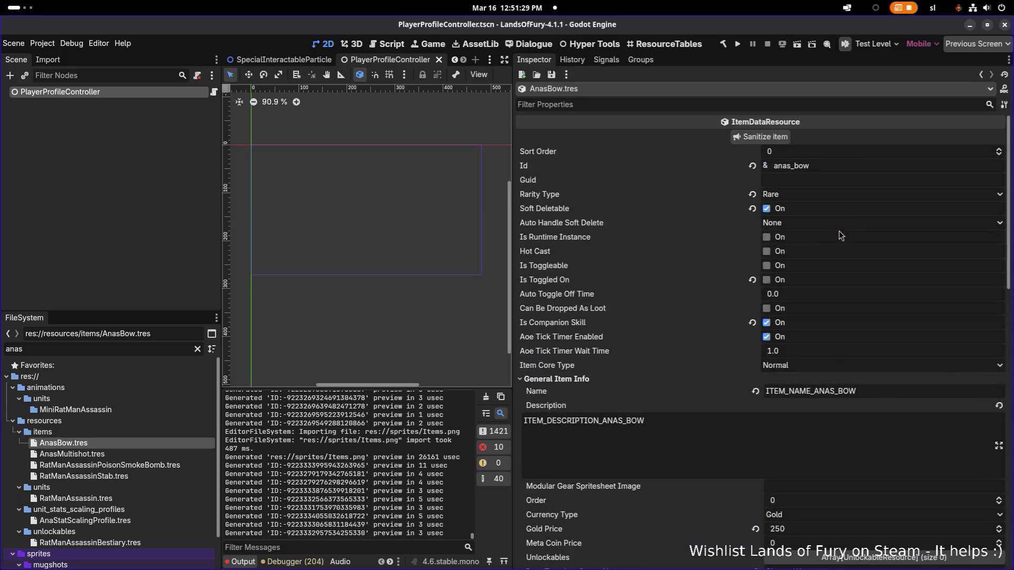
scroll(841, 223, down, 5)
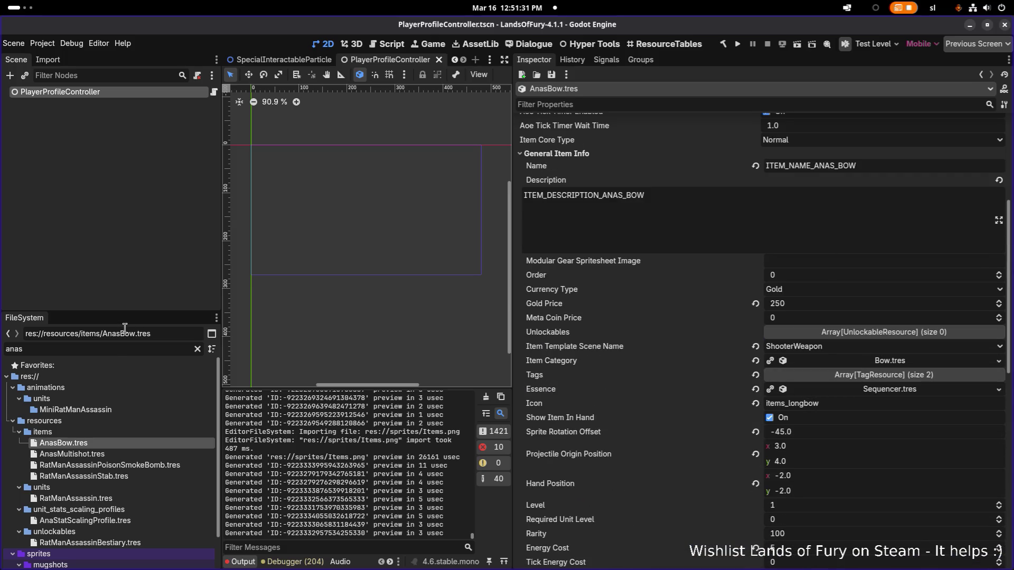
Filter FileSystem to items_brins and select items_brins_zeph.tres
click(119, 353)
key(BackSpace)
key(BackSpace)
key(BackSpace)
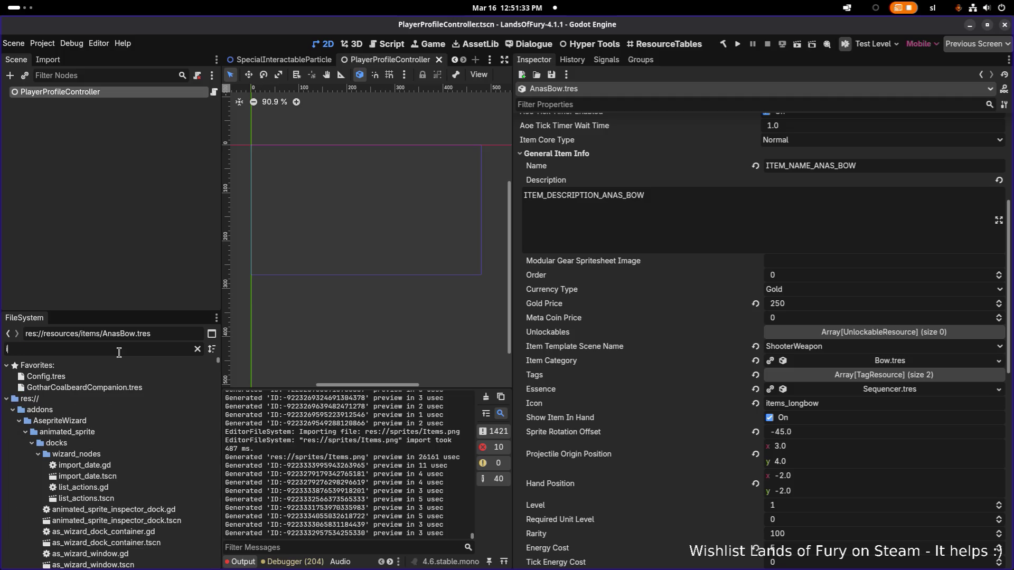
text(item_bri)
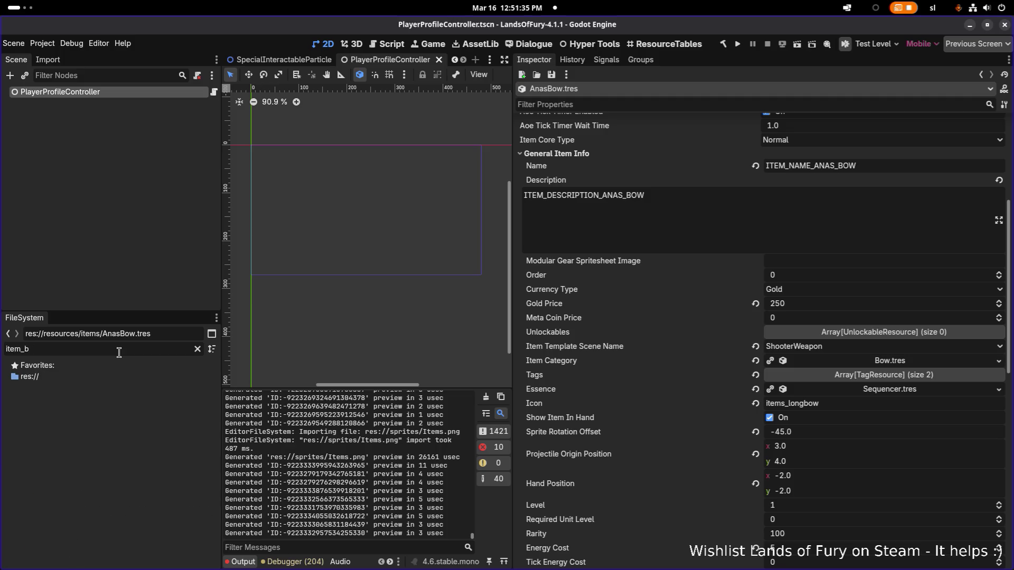
key(BackSpace)
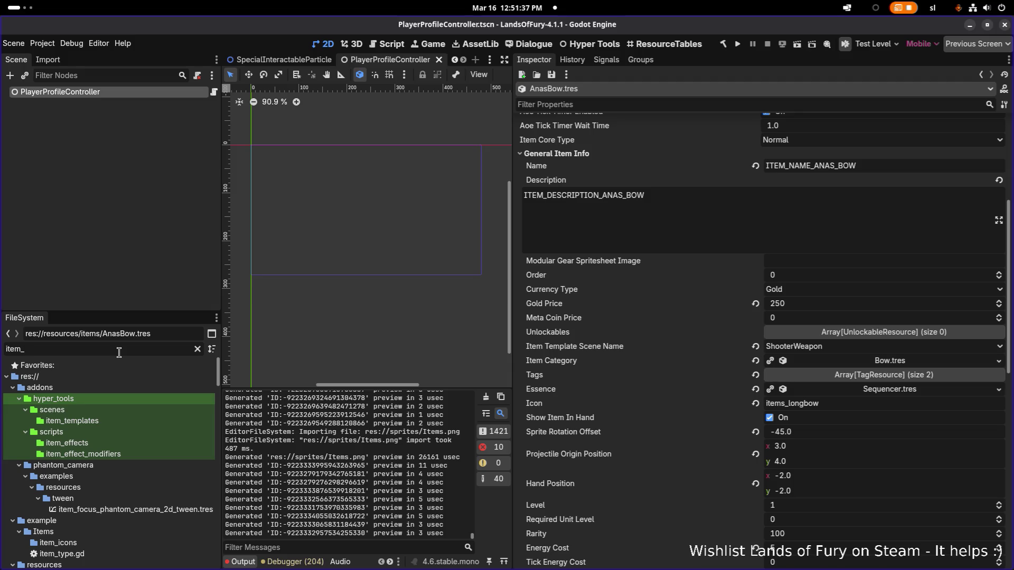
key(BackSpace)
text(s_brin)
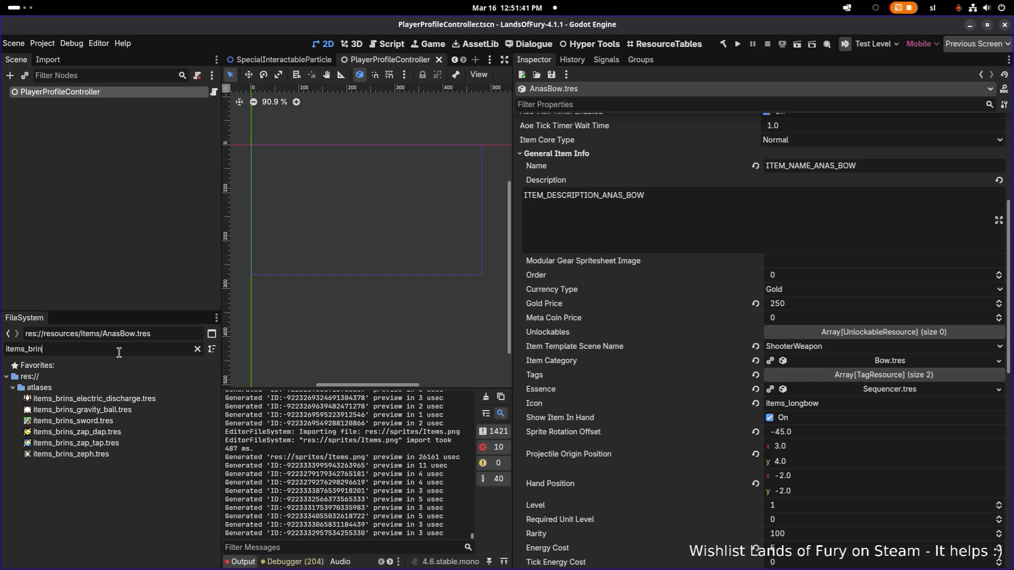
click(115, 455)
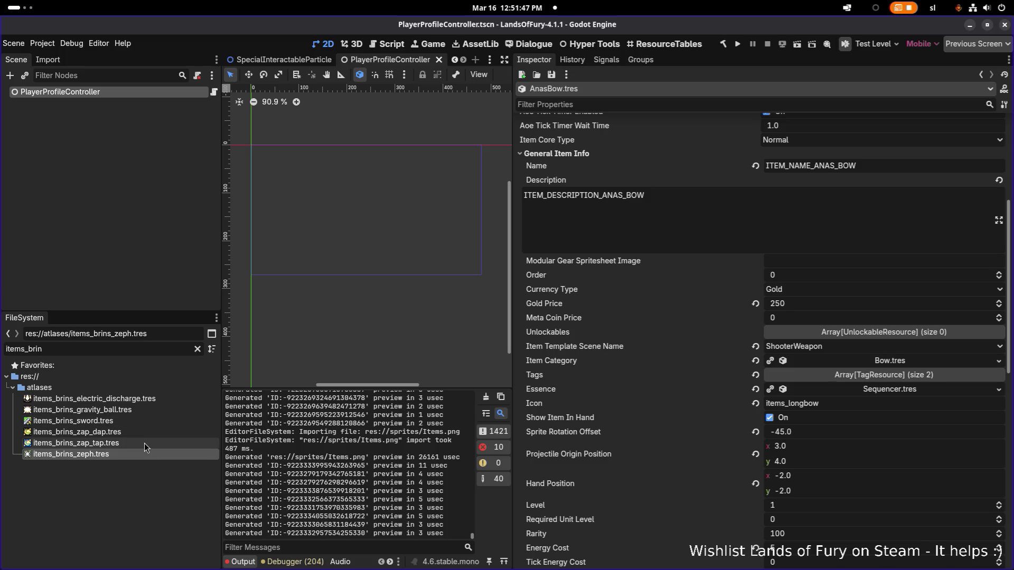
Duplicate items_brins_zeph.tres as items_anas_bow.tres
key(ctrl+d)
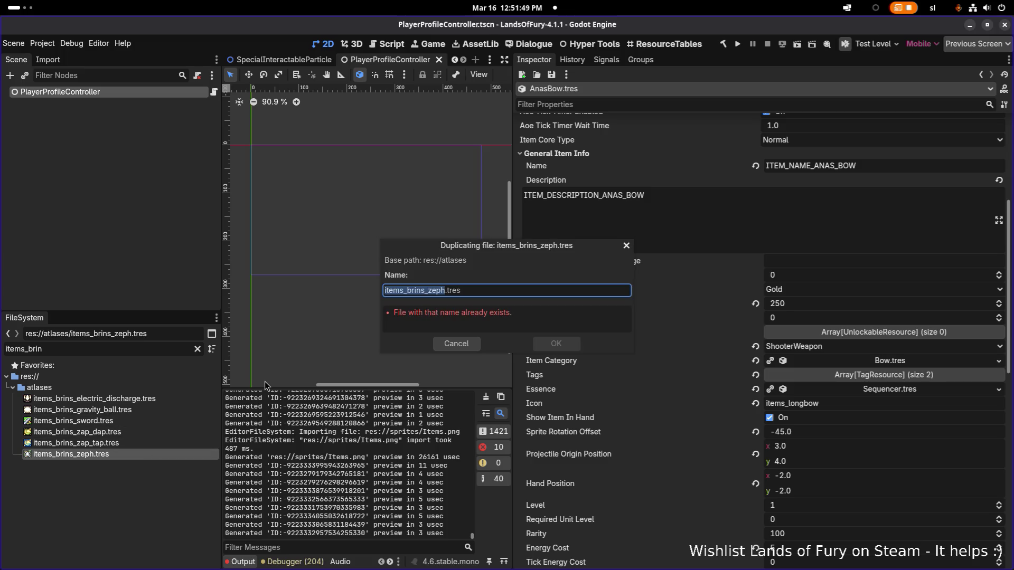
key(Right)
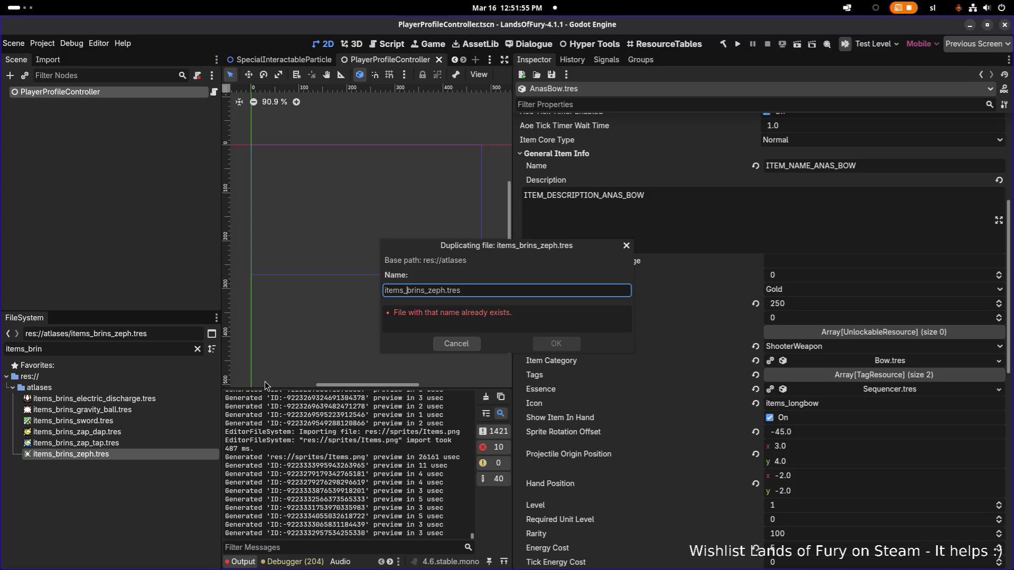
key(shift+Right)
key(shift+Right)
key(shift+Right)
text(anas_bow)
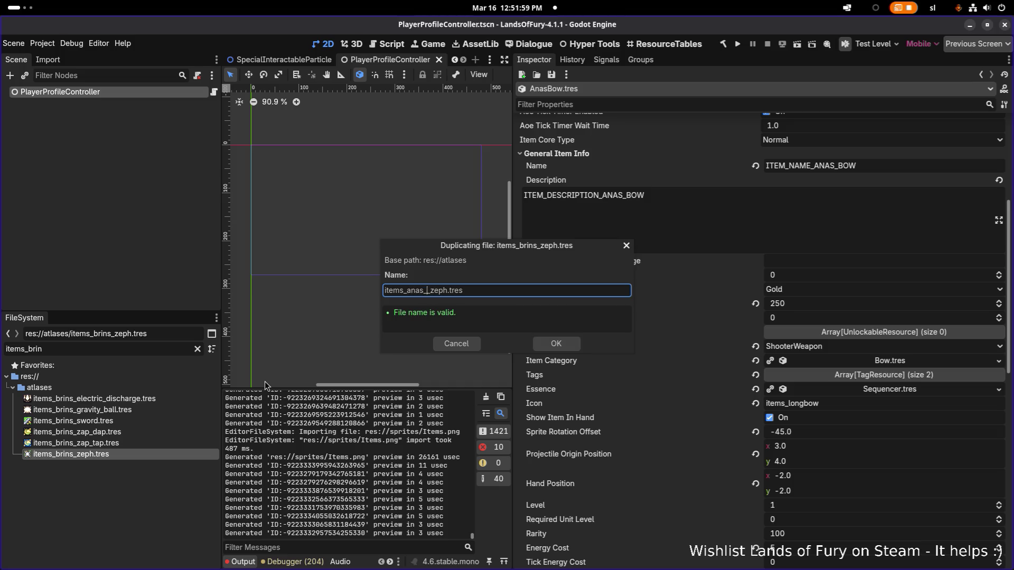
key(Delete)
key(Delete)
key(Delete)
key(Return)
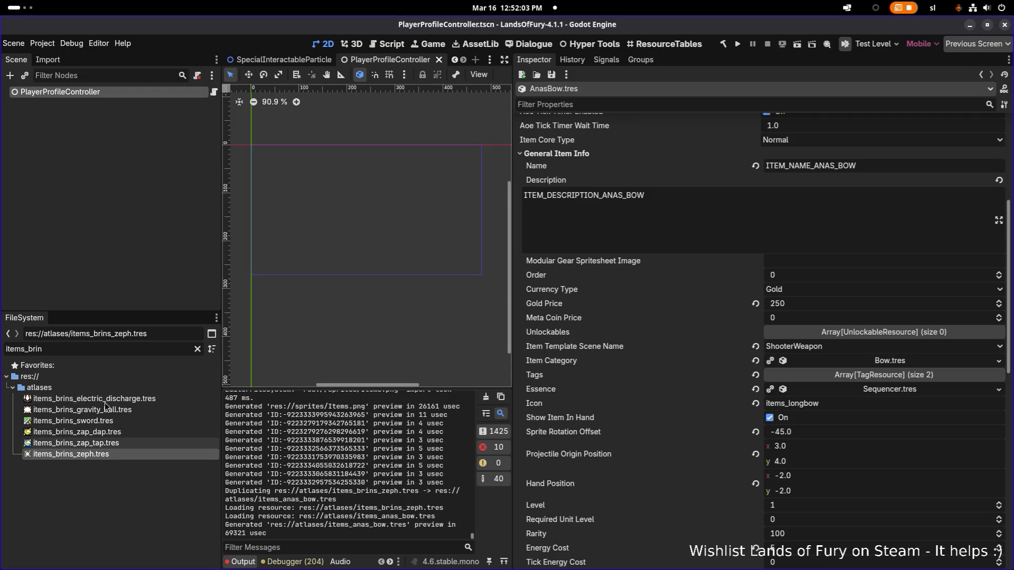
Filter FileSystem for anas_b and open items_anas_bow.tres
double_click(121, 344)
text(anasb)
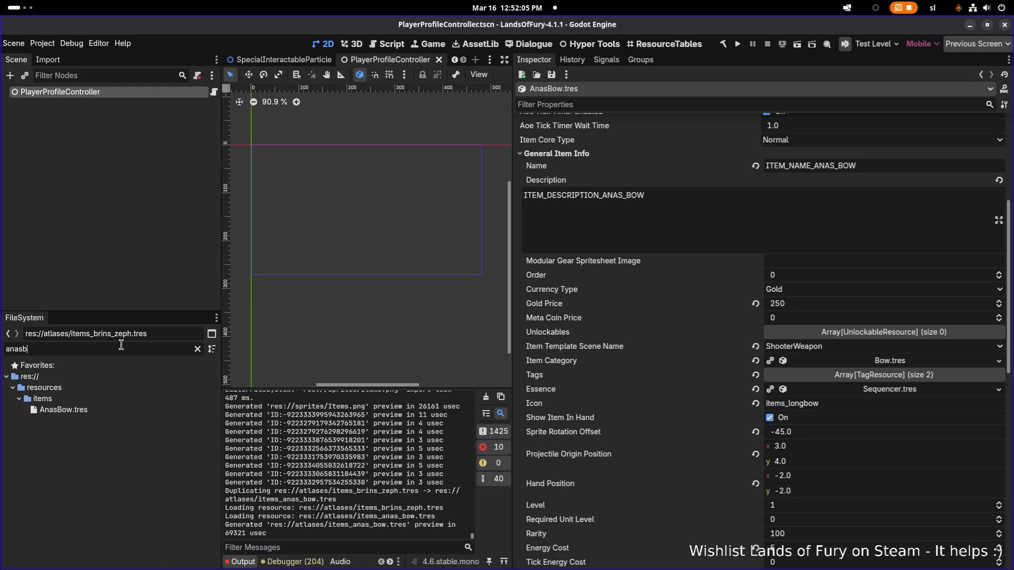
key(BackSpace)
text(_s)
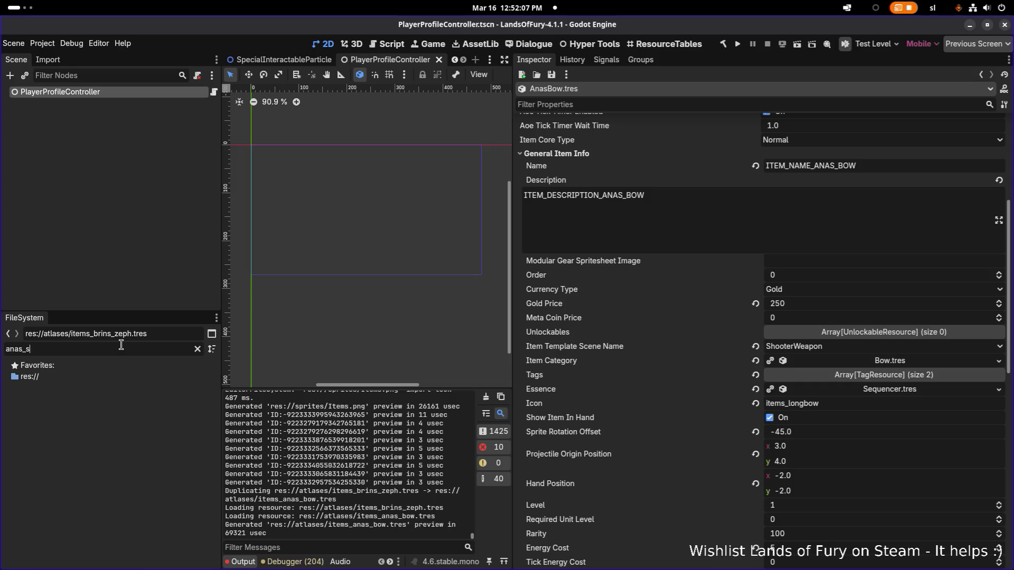
key(BackSpace)
text(b)
click(129, 396)
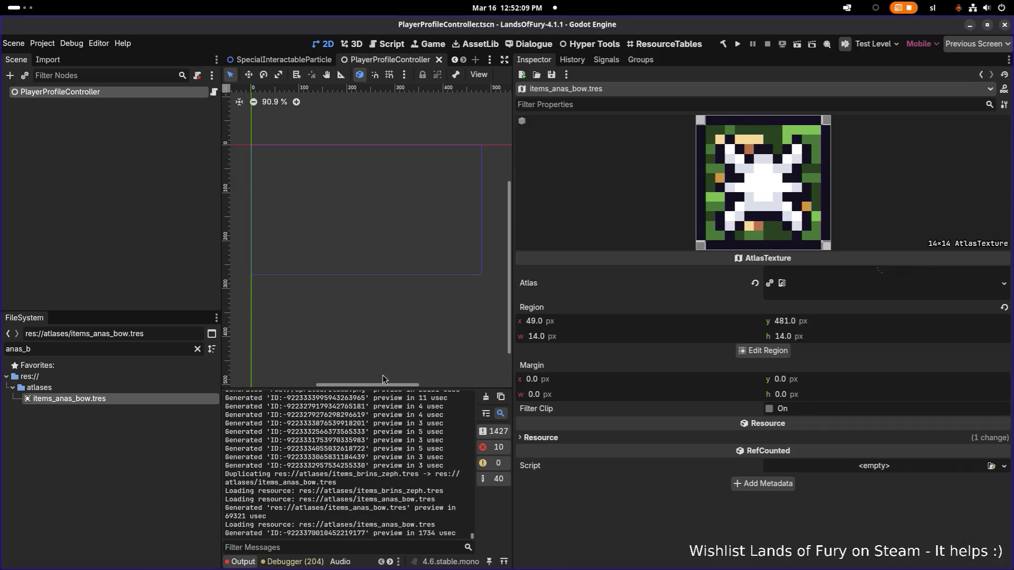
Set items_anas_bow.tres's atlas region around the orange bow icon and save
click(766, 351)
scroll(509, 328, up, 3)
scroll(509, 328, up, 5)
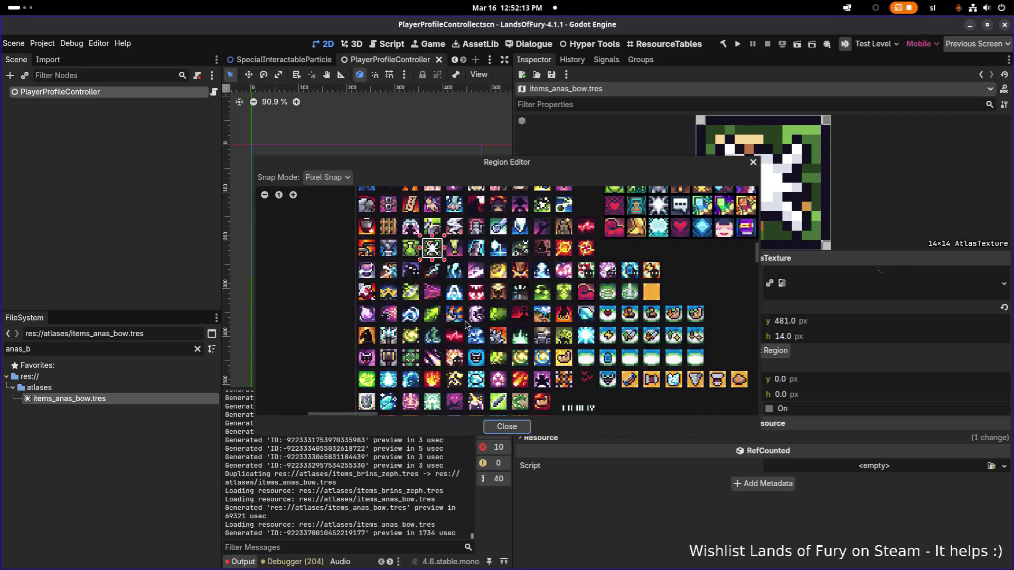
scroll(508, 343, up, 5)
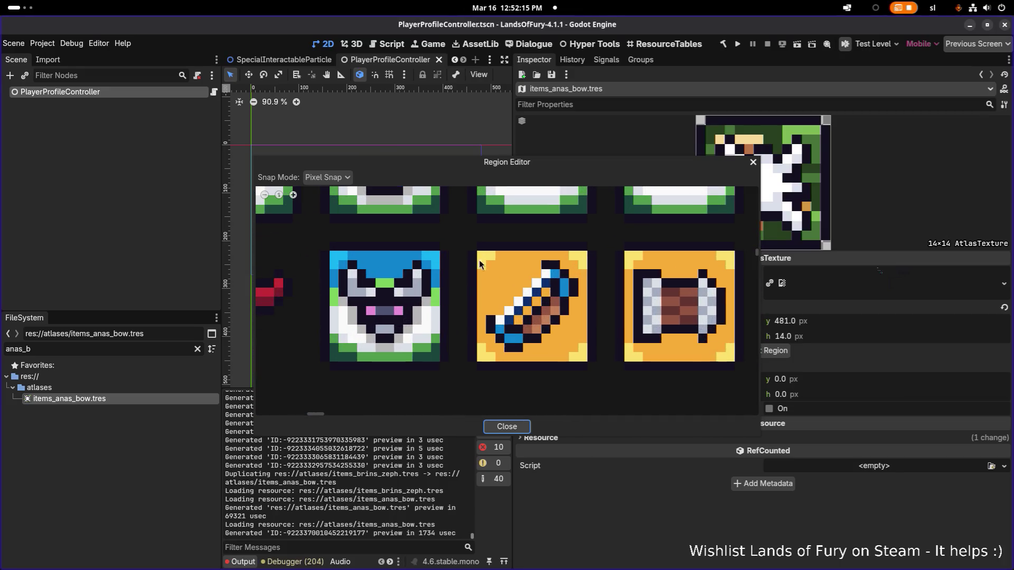
mouse_move(466, 239)
mouse_down()
mouse_move(588, 373)
mouse_move(601, 374)
mouse_up()
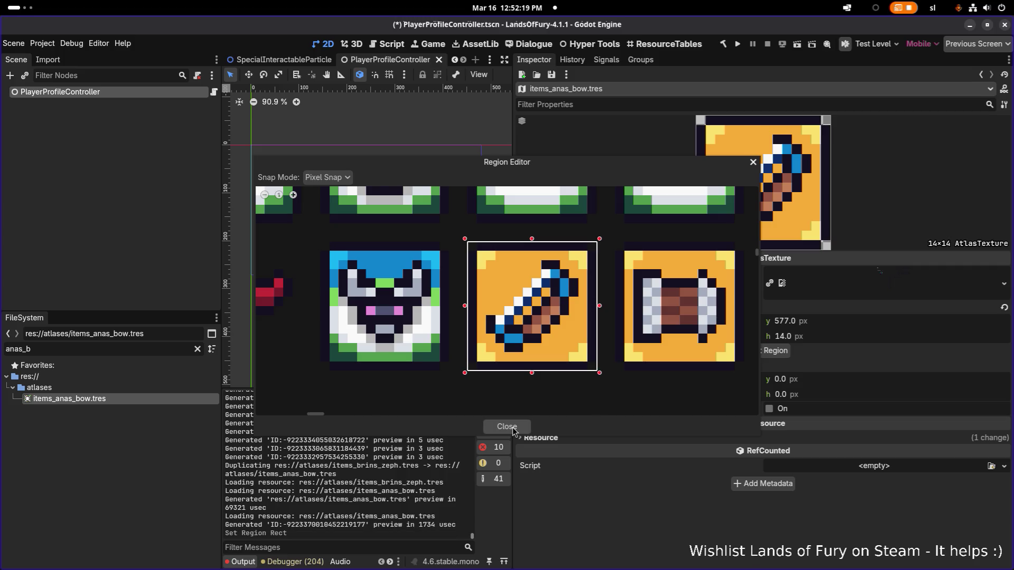
click(507, 427)
key(ctrl+z)
key(ctrl+shift+z)
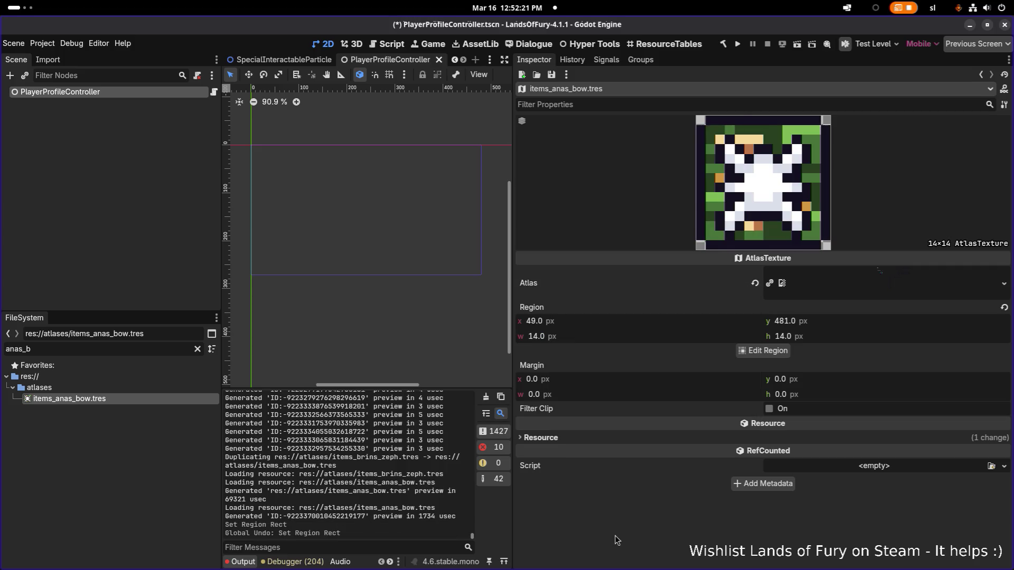
key(ctrl+s)
Duplicate items_anas_bow.tres, checking the browser task notes before naming the copy
click(140, 400)
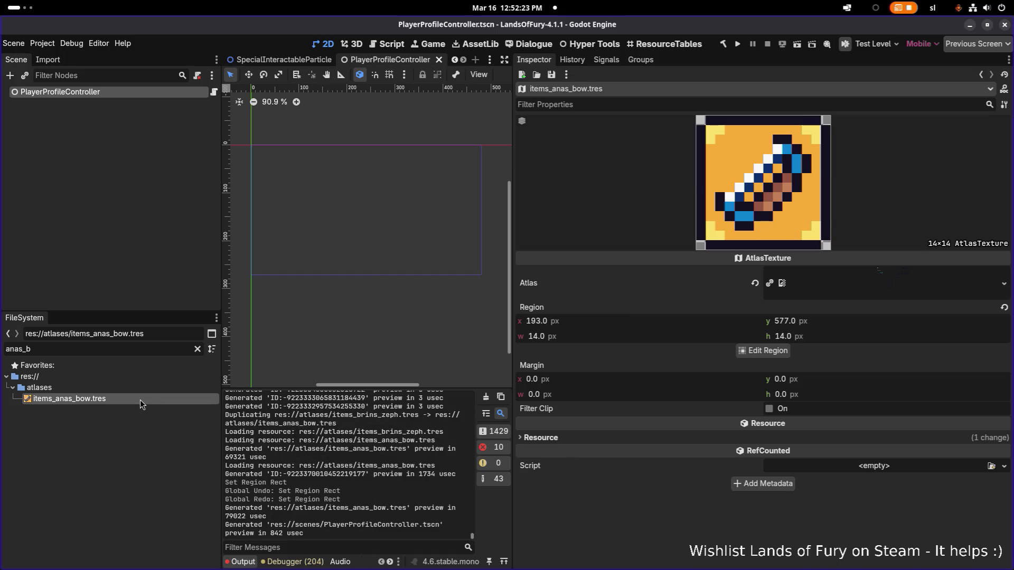
key(ctrl+d)
key(Right)
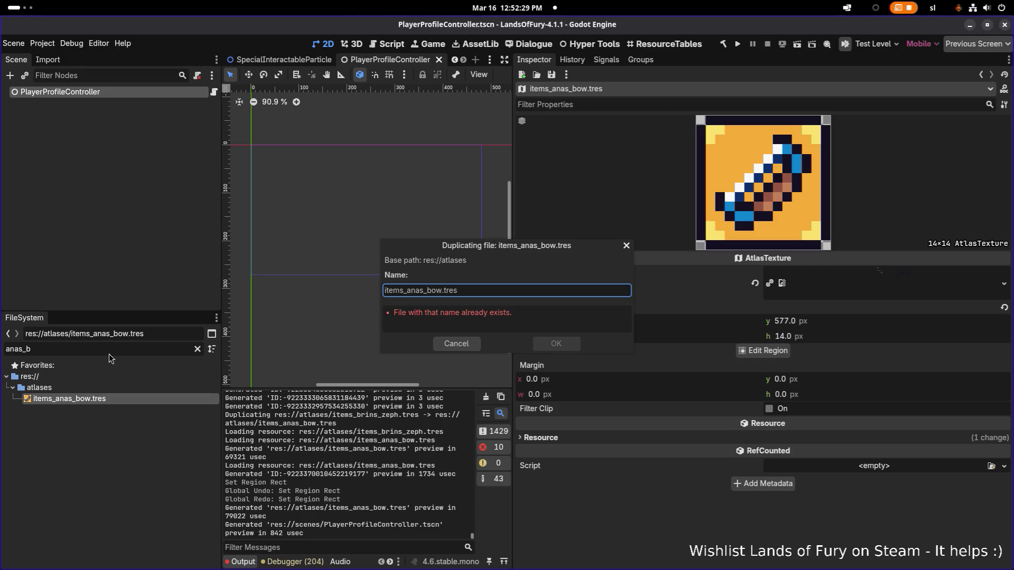
click(415, 291)
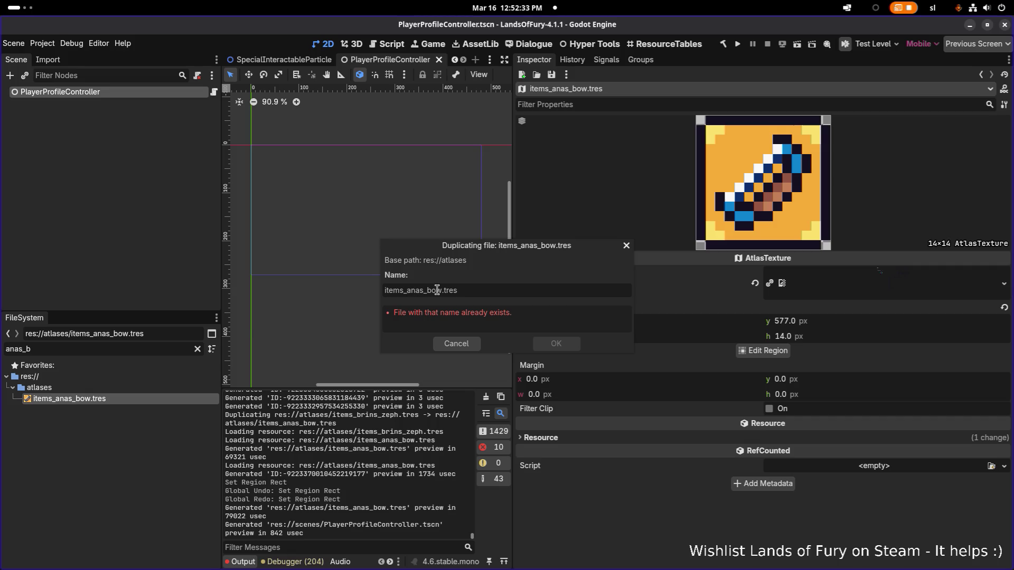
key(alt+Tab)
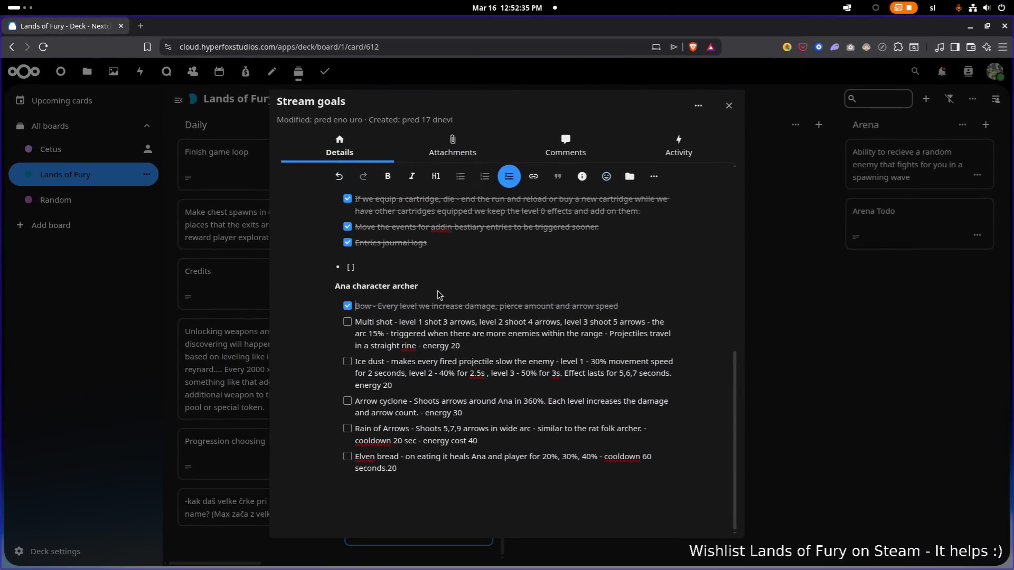
key(alt+Tab)
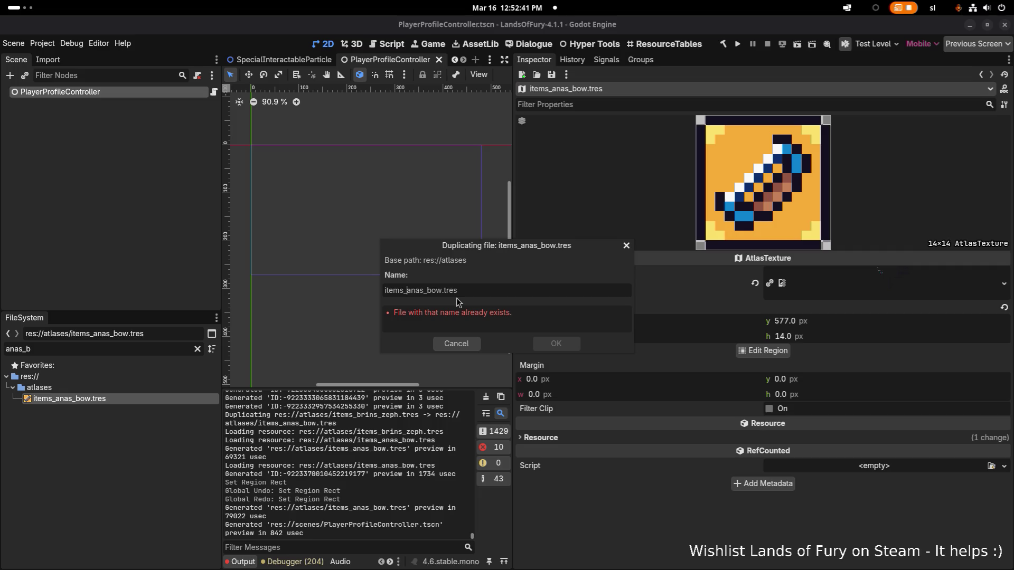
Name the copy items_anas_multishot.tres and select it via the items_ana filter
key(ctrl+Right)
key(Right)
key(ctrl+shift+Right)
text(multishot)
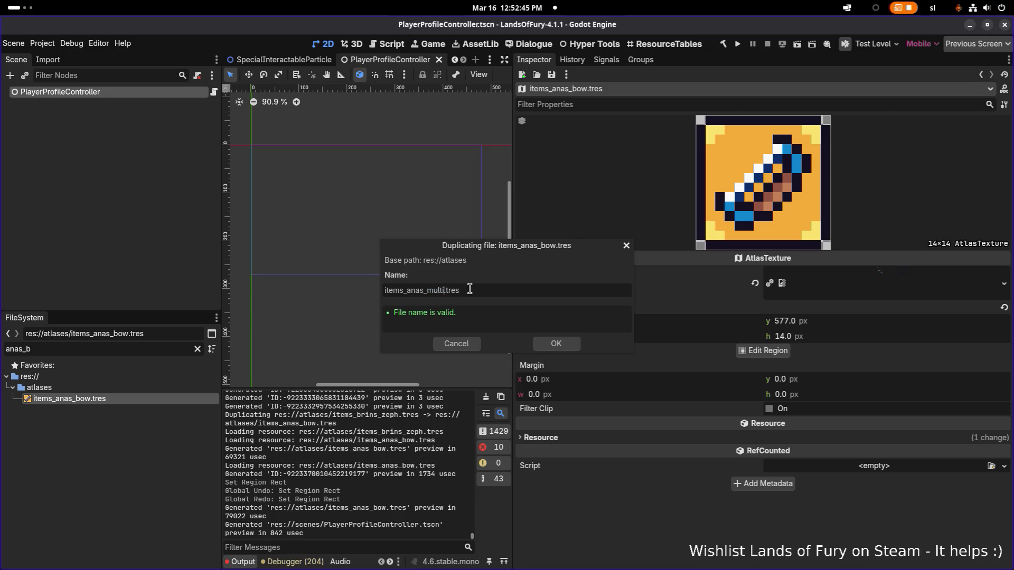
key(Return)
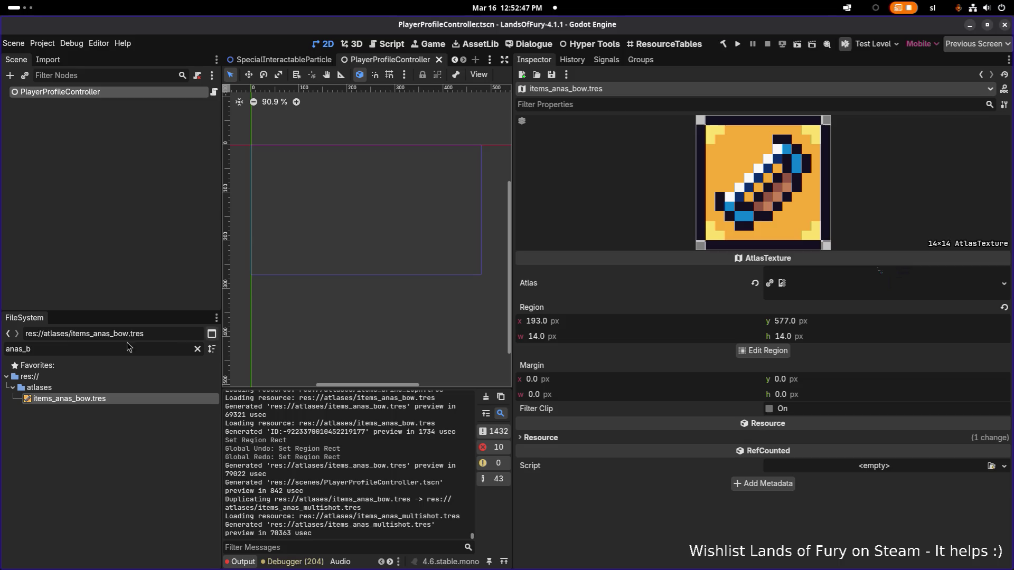
double_click(75, 349)
text(items_ana)
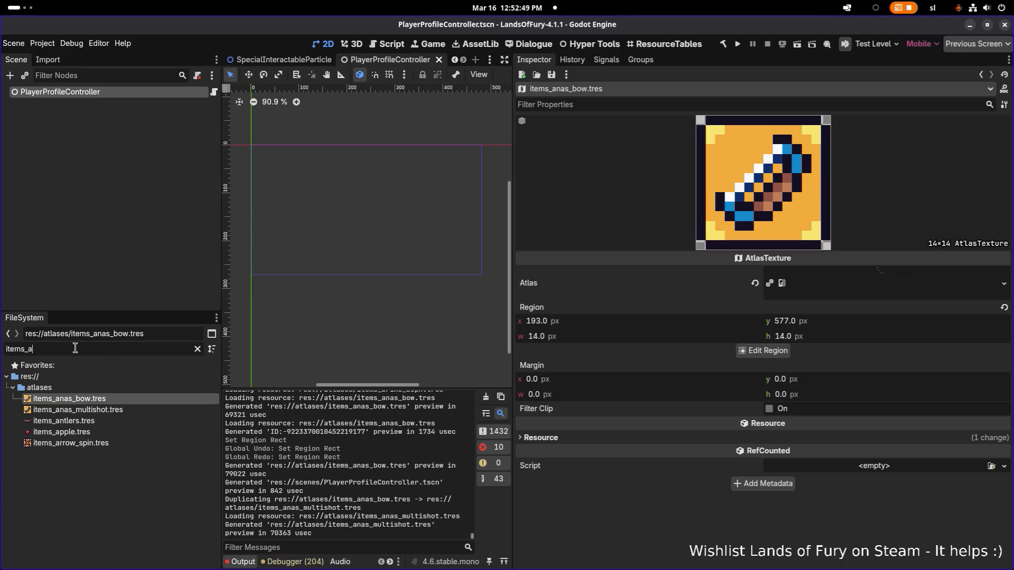
click(106, 412)
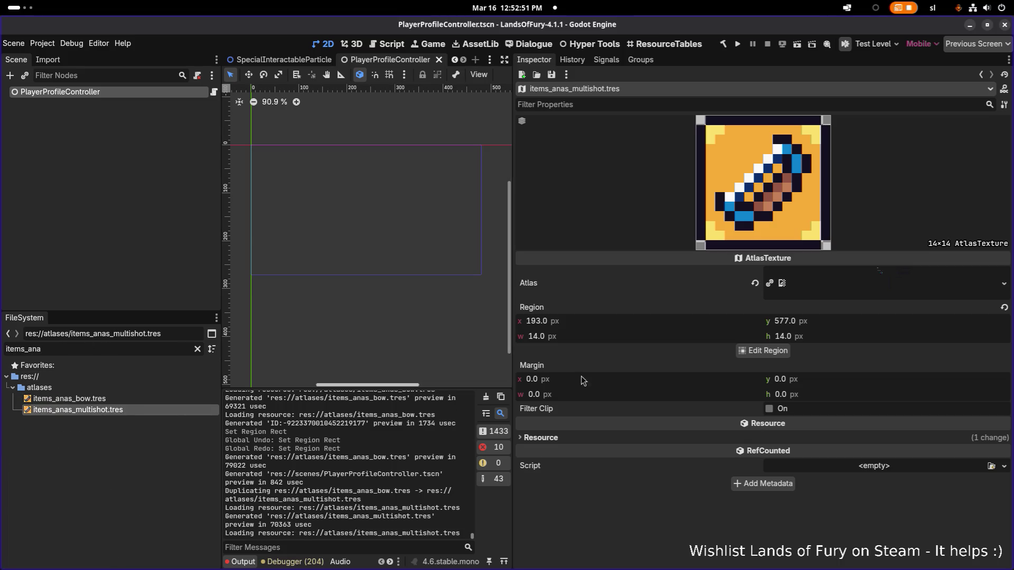
Move the multishot region to the scroll icon at x 209 and save
click(766, 351)
scroll(509, 342, down, 8)
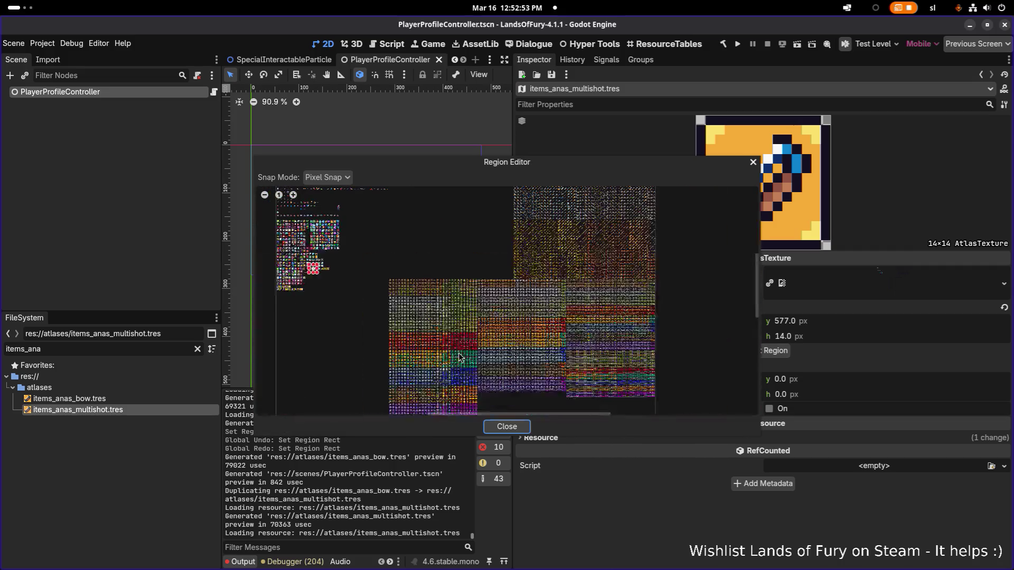
scroll(316, 250, up, 3)
scroll(316, 250, up, 5)
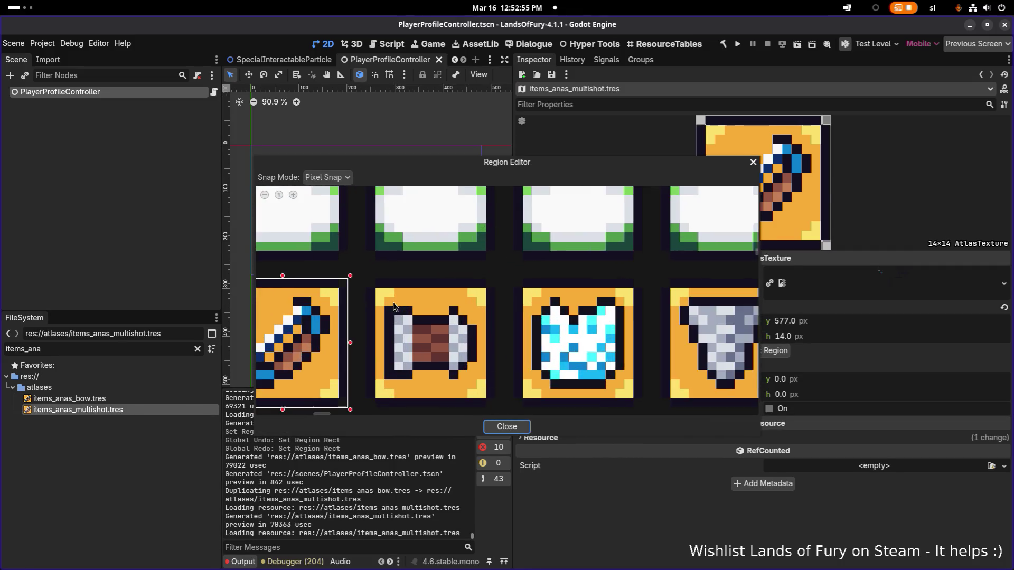
mouse_move(401, 261)
mouse_down()
mouse_move(507, 395)
mouse_move(539, 399)
mouse_up()
click(507, 427)
key(ctrl+s)
Select items_anas_multishot.tres and duplicate it
click(145, 399)
click(135, 410)
key(ctrl+d)
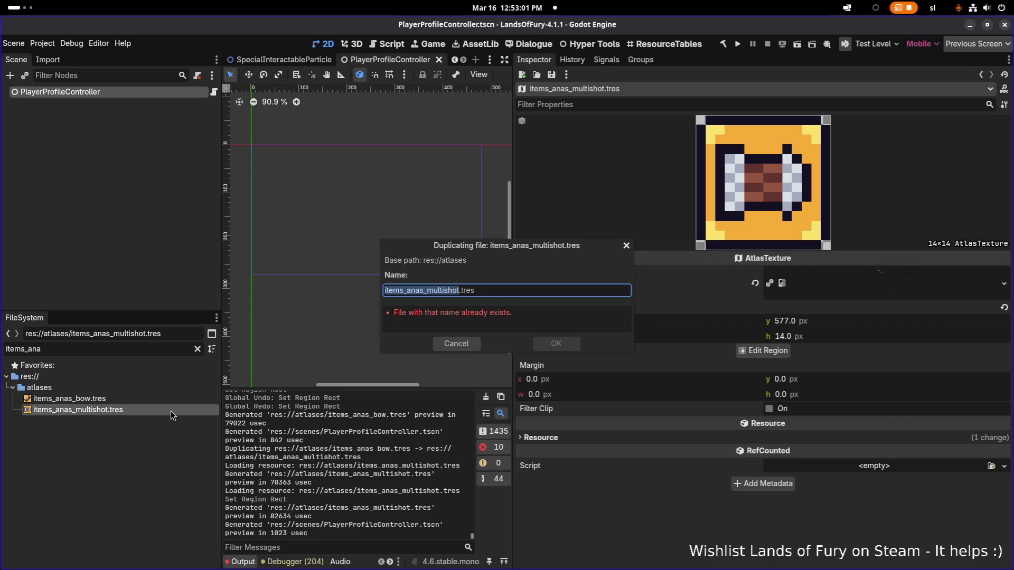
Name the duplicate items_anas_ice_dust.tres and open its properties
key(Right)
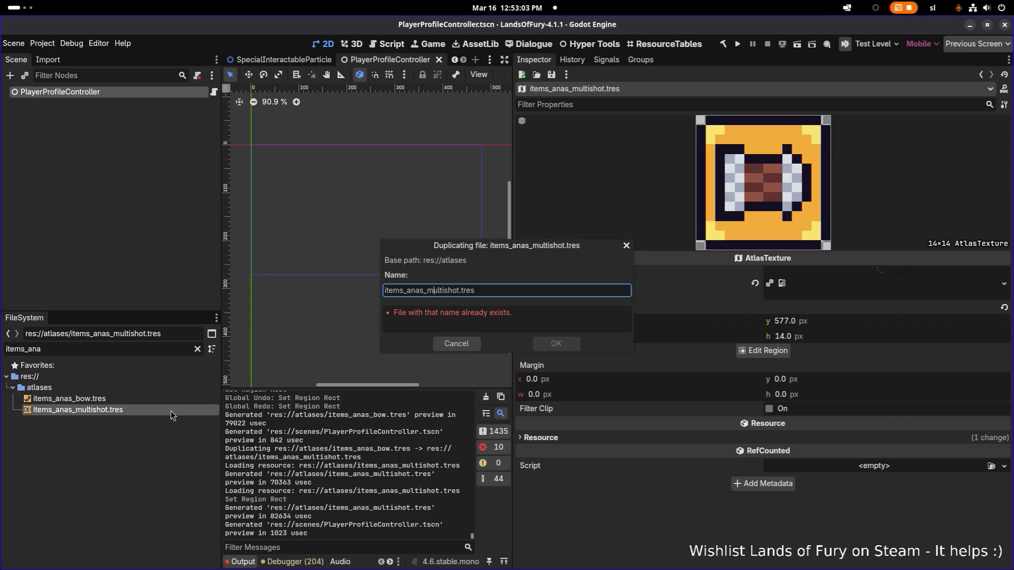
key(ctrl+shift+Right)
key(BackSpace)
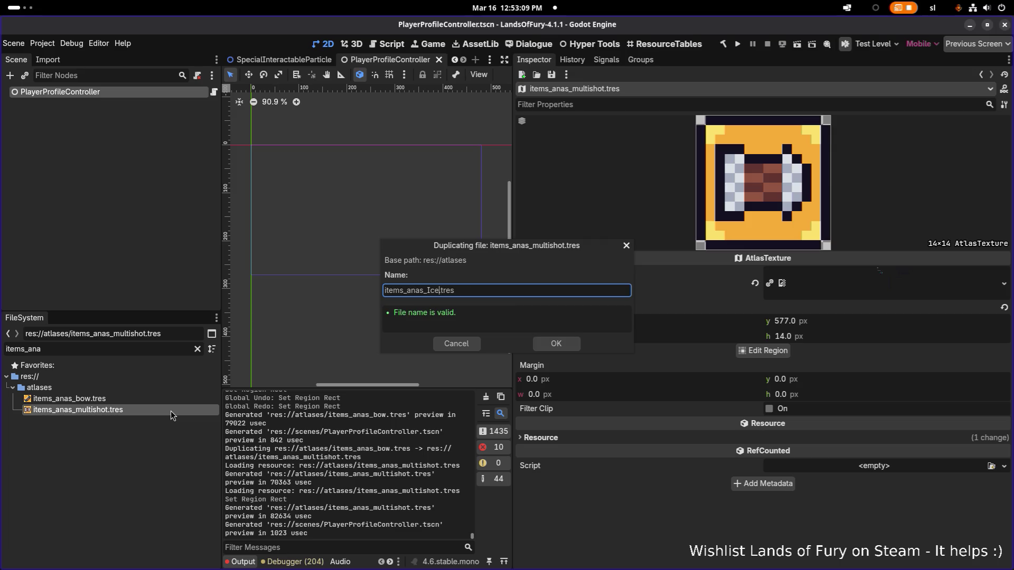
text(ice_dust)
click(556, 343)
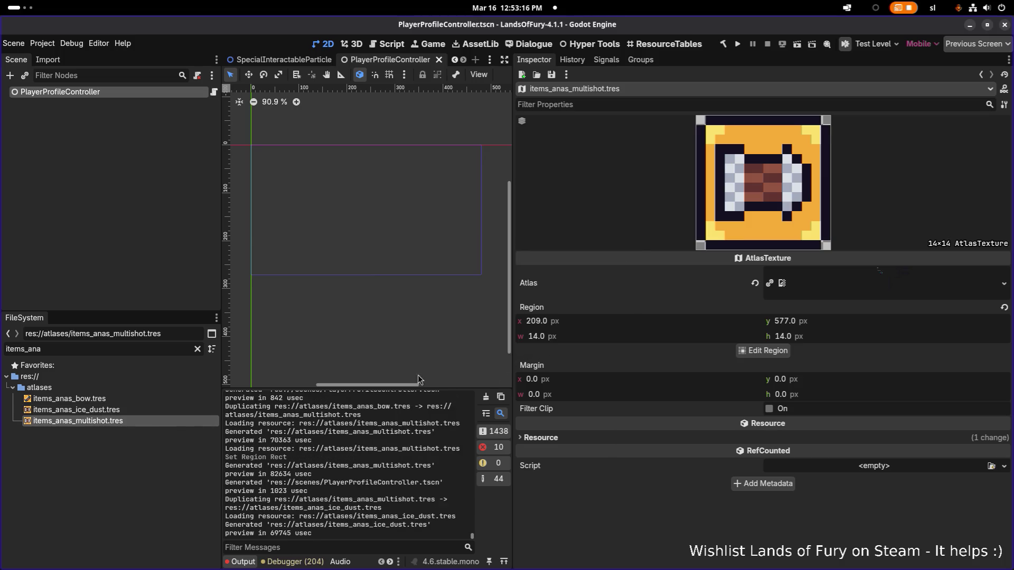
click(151, 411)
Move the ice dust region onto the blue ice-crystal icon at x 225 and save
click(760, 353)
scroll(453, 296, down, 10)
scroll(452, 296, up, 10)
drag(474, 230, 609, 364)
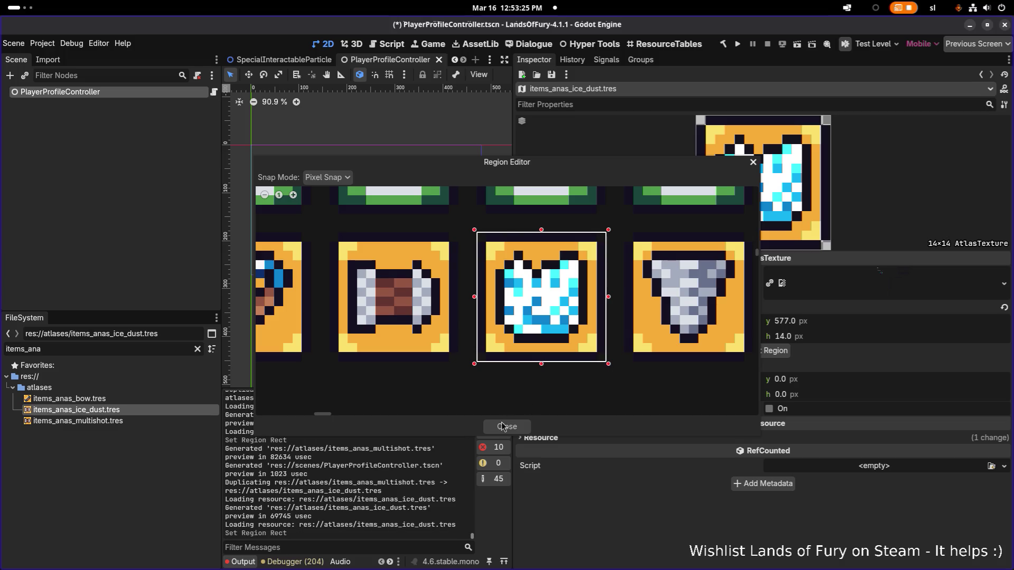
click(503, 427)
key(ctrl+s)
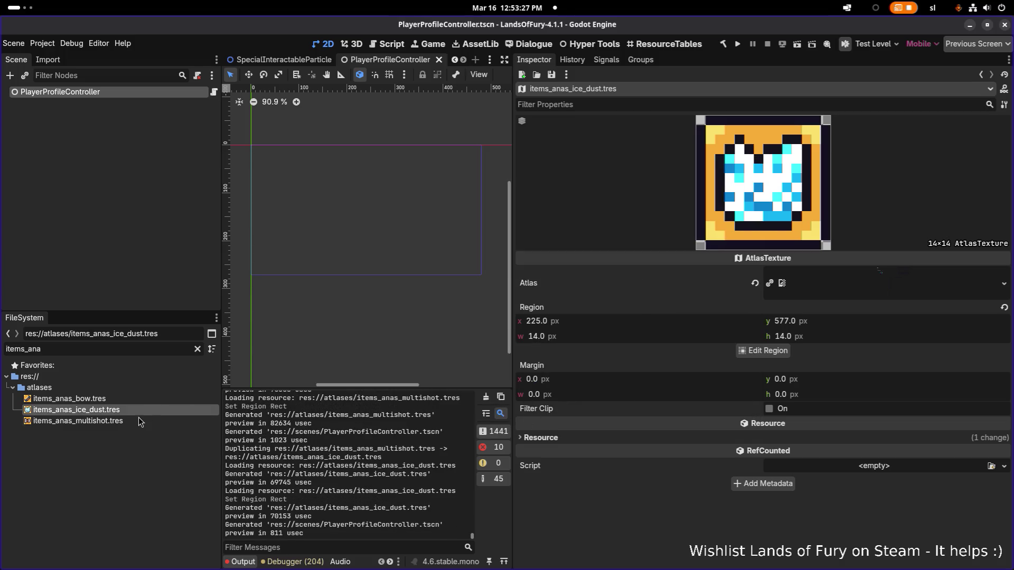
Duplicate items_anas_multishot.tres as items_anas_arrow.tres
click(139, 421)
key(ctrl+d)
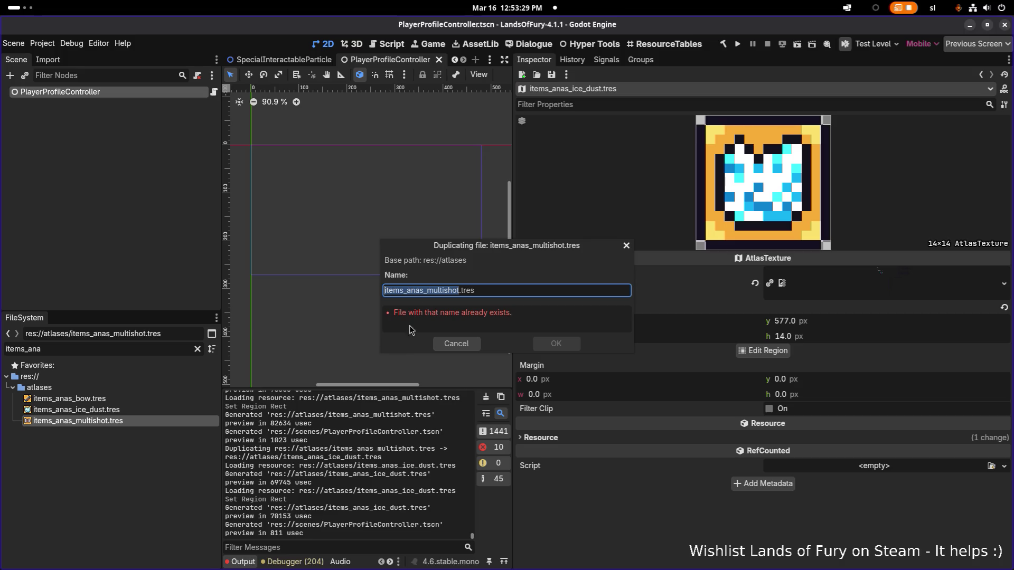
click(427, 290)
key(ctrl+shift+Right)
key(BackSpace)
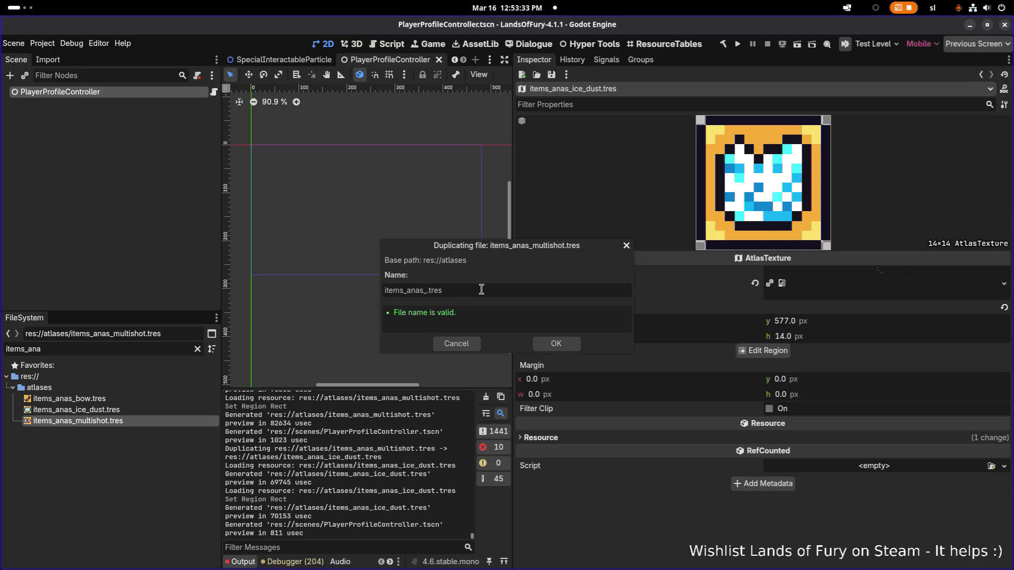
text(arrow)
key(Return)
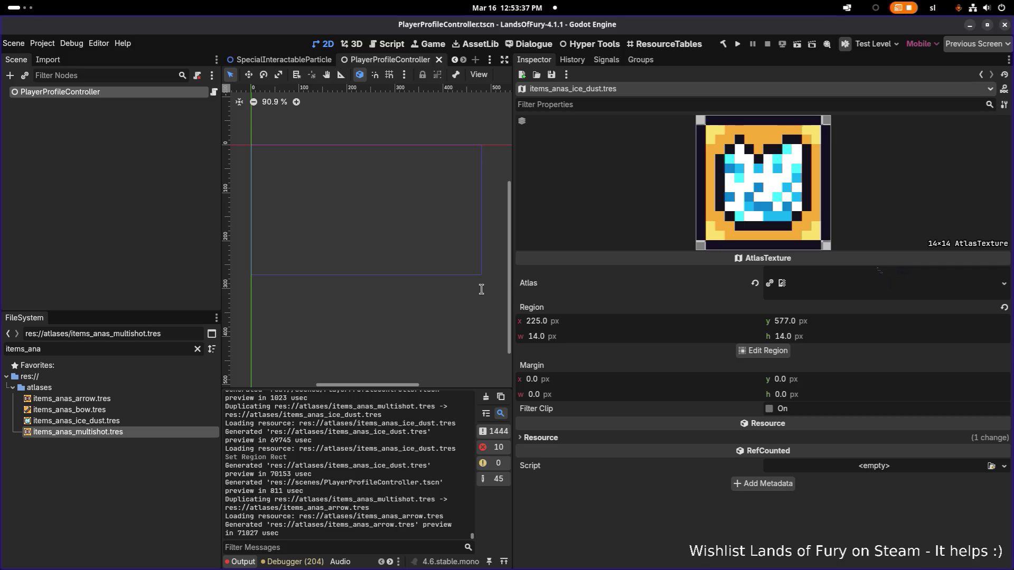
Rename items_anas_arrow.tres to items_anas_arrow_cyclone.tres
click(136, 400)
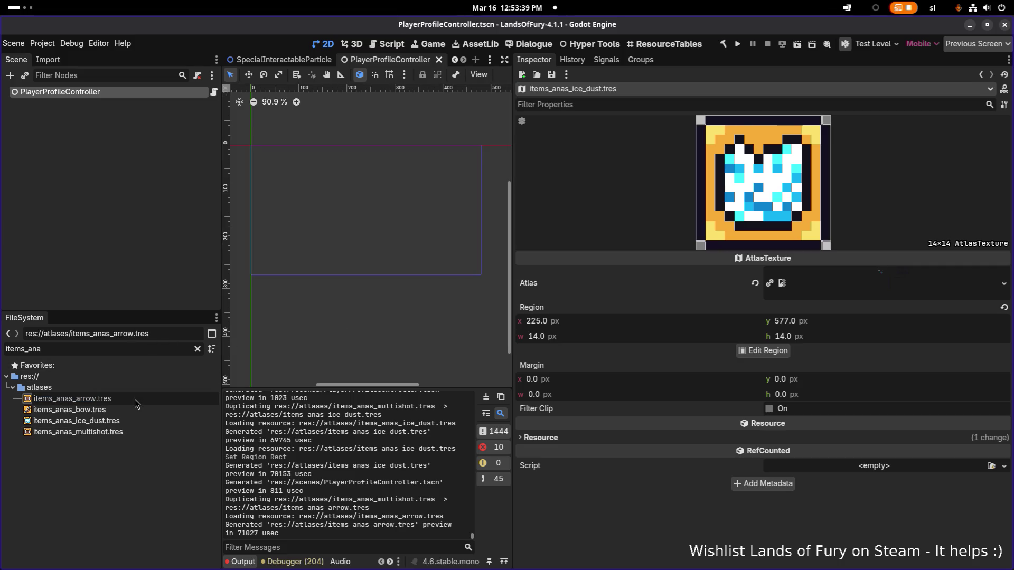
text(_cy)
key(Return)
click(132, 411)
click(147, 401)
click(153, 420)
click(169, 398)
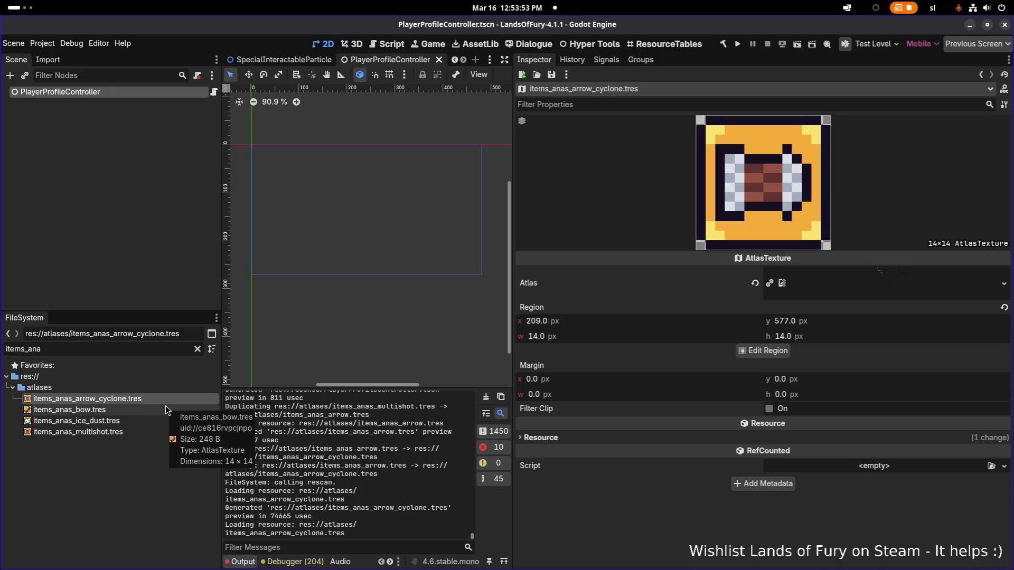
Duplicate the arrow cyclone texture as items_anas_rain_of_arrows.tres
key(ctrl+d)
drag(427, 291, 478, 291)
text(rain)
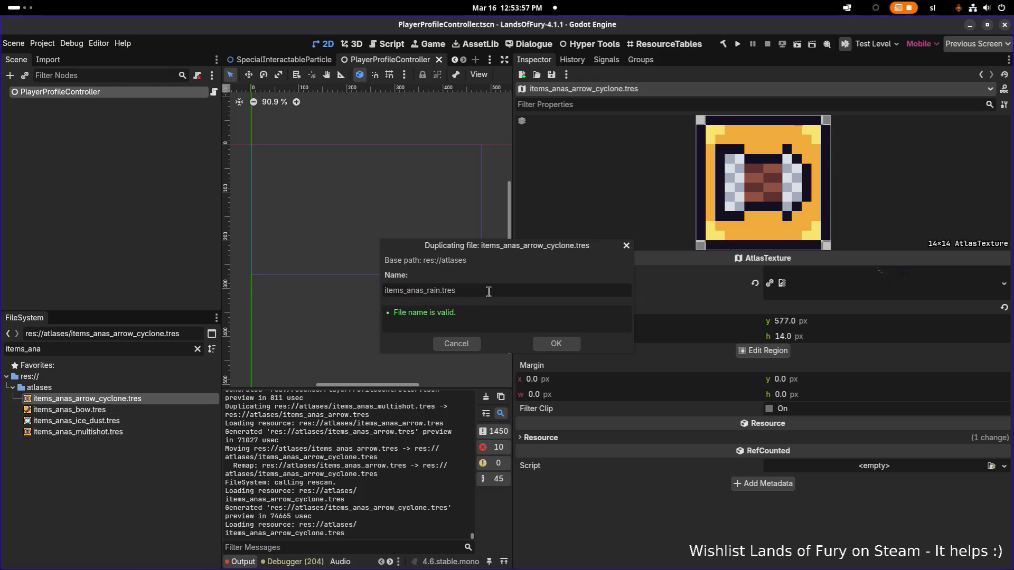
text(_fof_)
key(BackSpace)
key(BackSpace)
key(BackSpace)
text(of_a)
text(rrows)
key(Return)
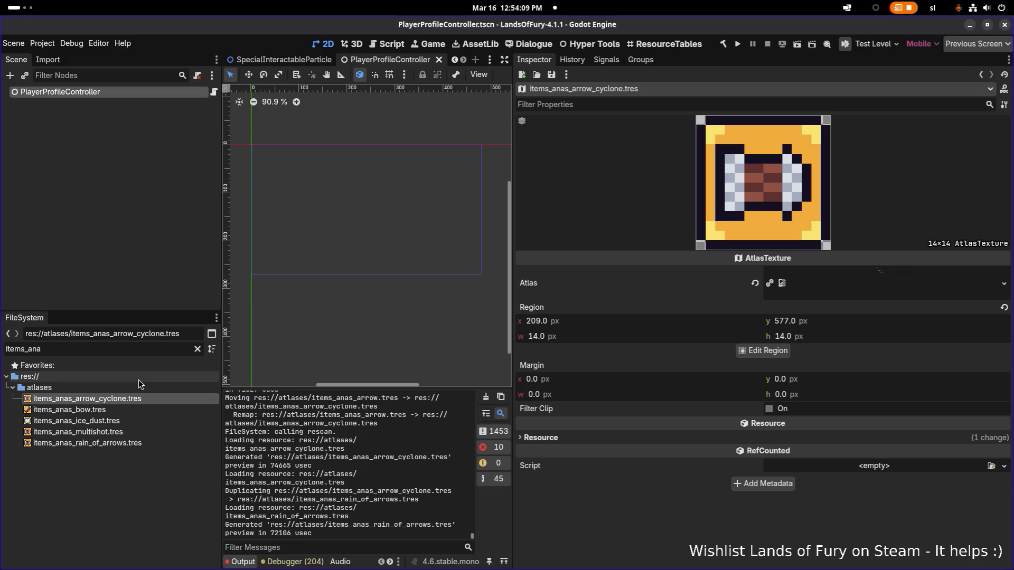
Frame the grey tornado icon at x 241 as items_anas_arrow_cyclone.tres's region and save
mouse_move(145, 433)
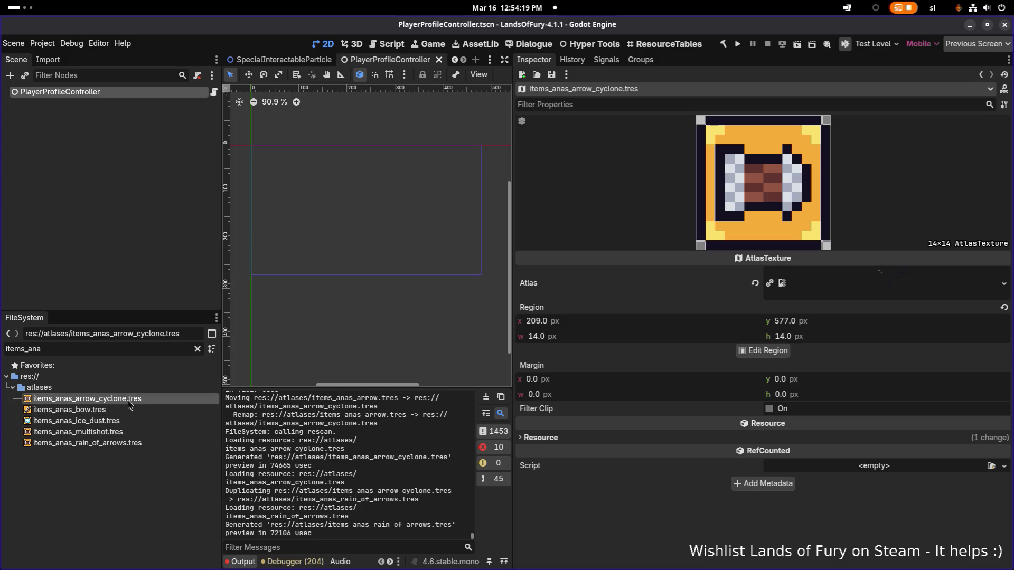
click(131, 444)
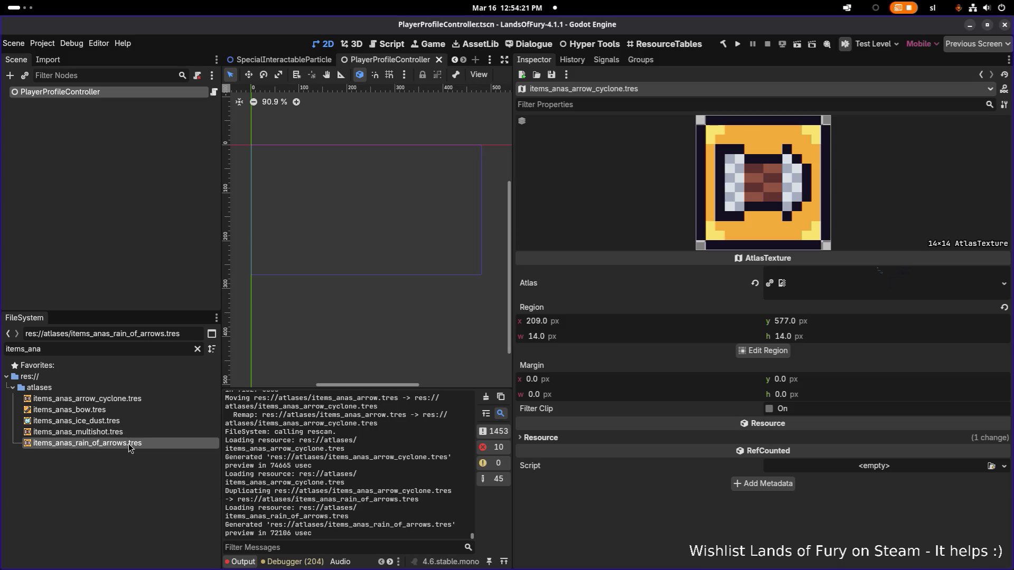
click(87, 399)
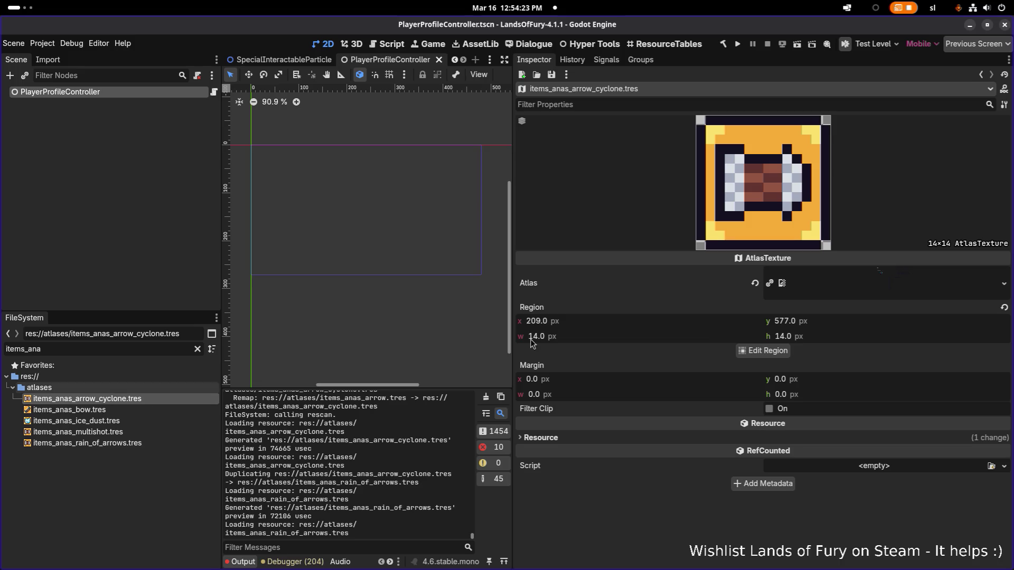
click(766, 351)
scroll(572, 332, down, 10)
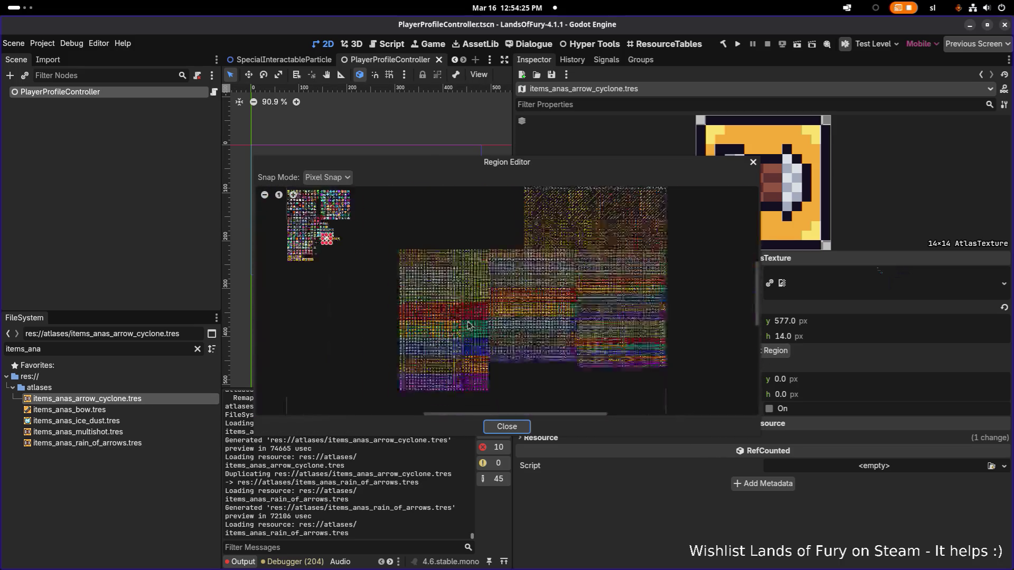
scroll(346, 244, up, 8)
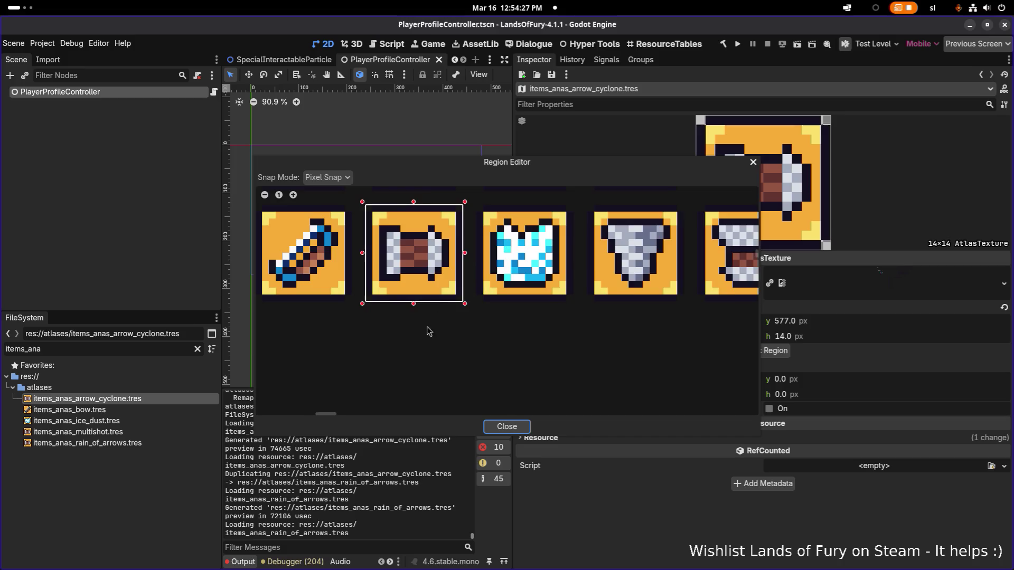
scroll(442, 280, up, 2)
mouse_move(427, 280)
mouse_down()
mouse_move(520, 404)
mouse_move(551, 417)
mouse_up()
click(506, 428)
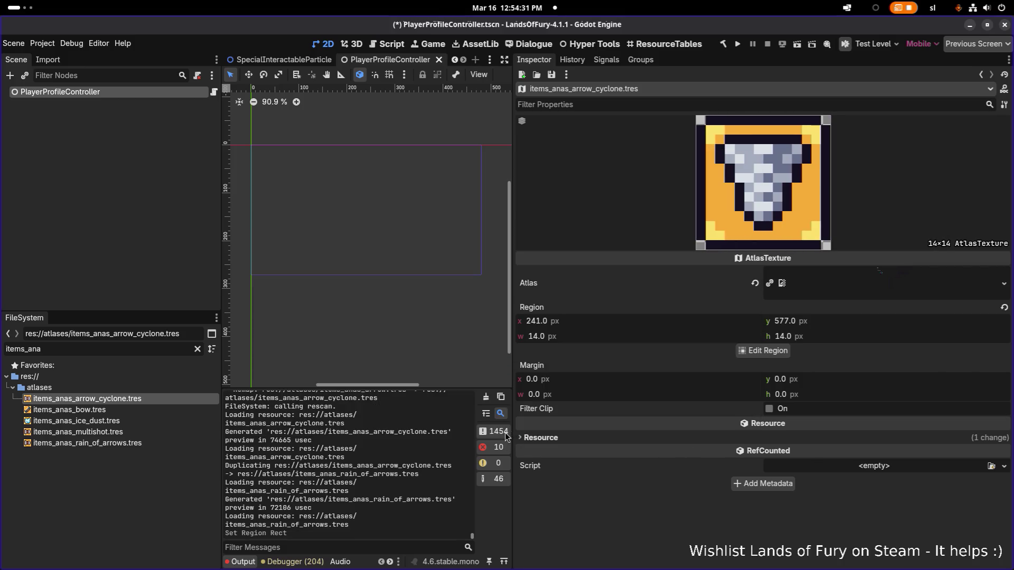
key(ctrl+s)
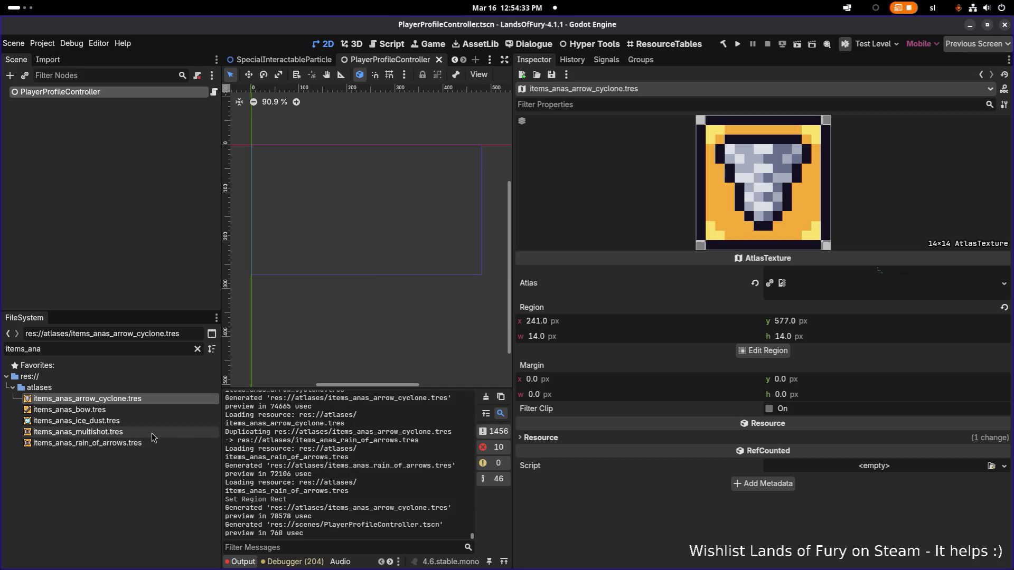
Frame the checkered goblet icon at x 257 for items_anas_rain_of_arrows.tres, save, and duplicate it
click(151, 433)
click(144, 445)
click(138, 400)
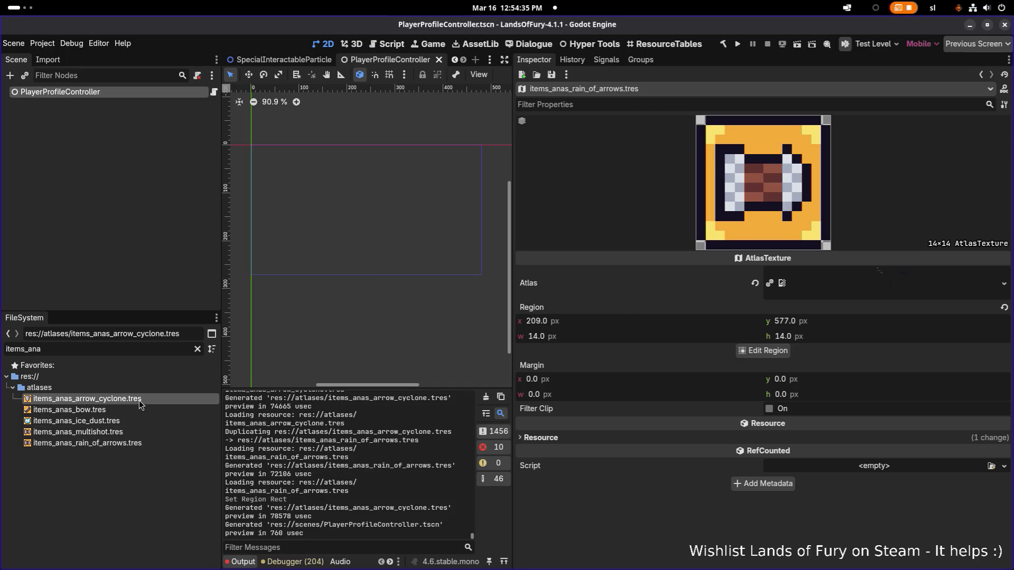
click(141, 445)
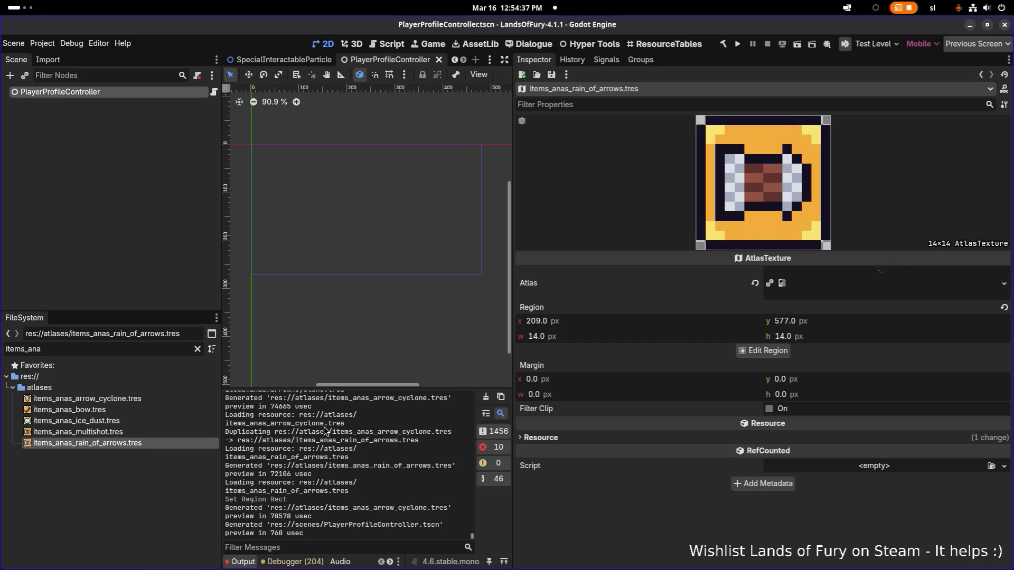
click(750, 352)
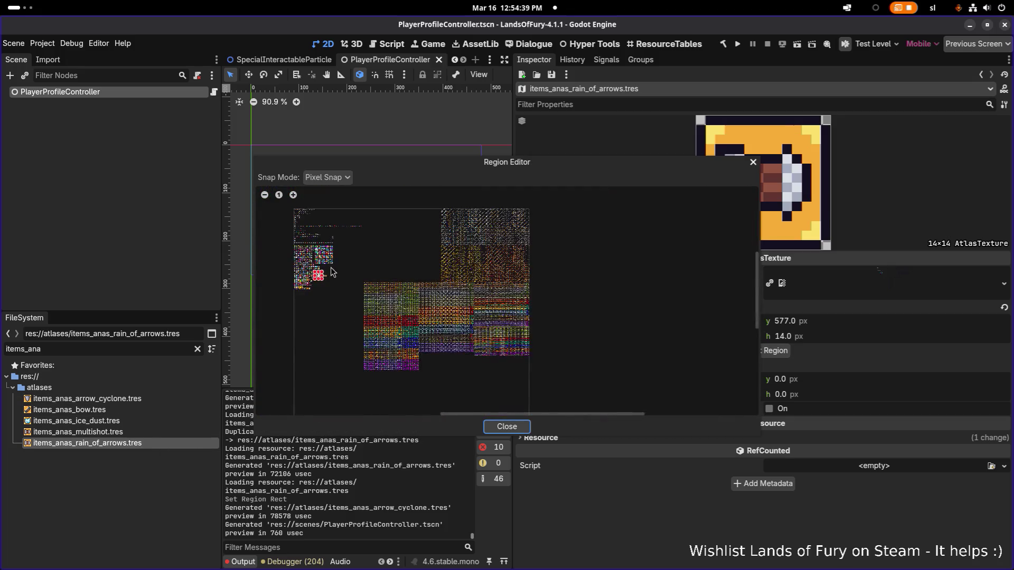
scroll(468, 292, up, 3)
mouse_move(474, 252)
mouse_down()
mouse_move(558, 360)
mouse_move(586, 364)
mouse_up()
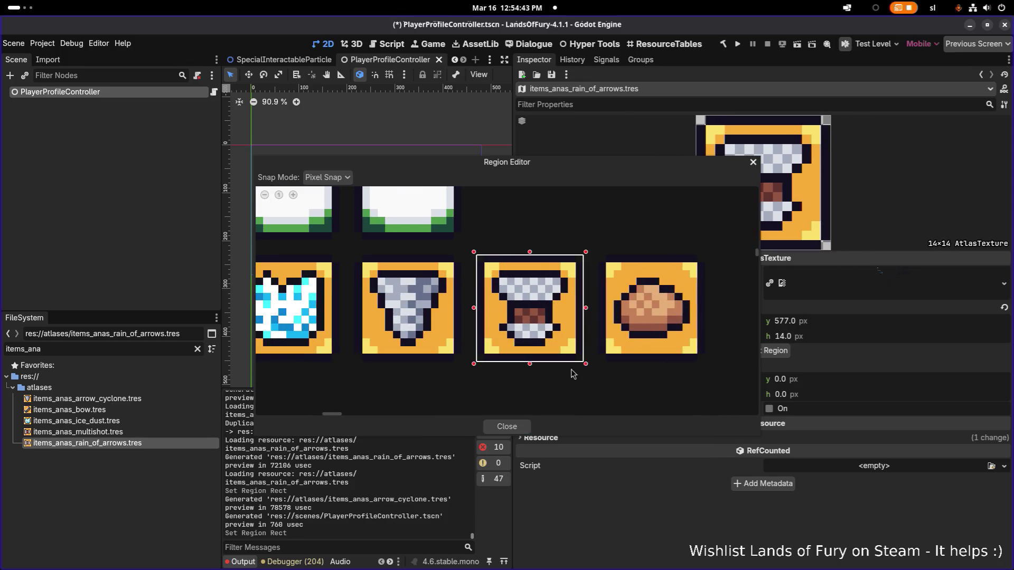
click(504, 428)
key(ctrl+s)
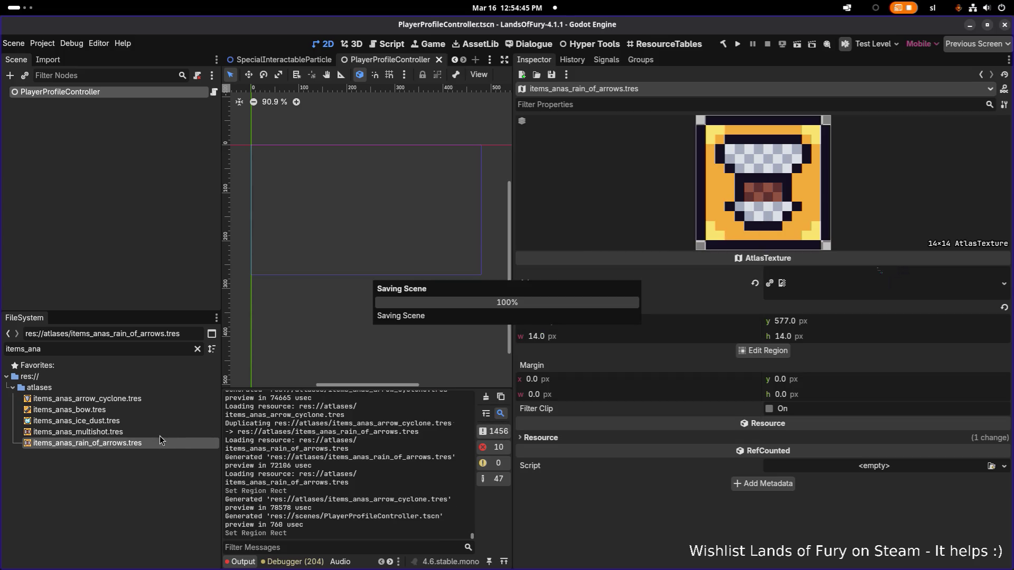
key(ctrl+d)
Name the duplicate items_anas_elven_bread.tres and open its properties
key(Right)
key(Left)
key(ctrl+shift+Right)
text(el)
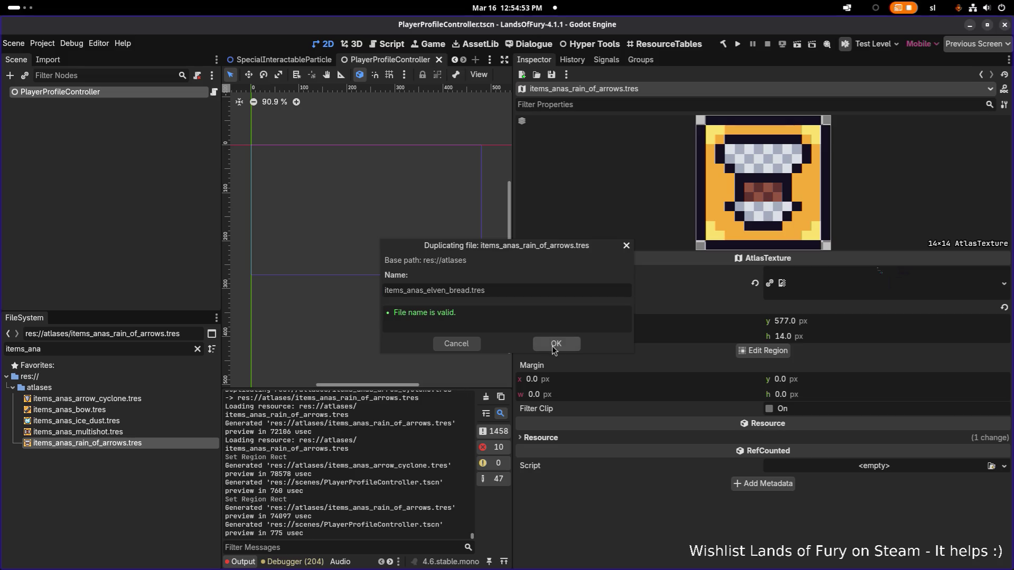
click(552, 347)
click(129, 432)
click(141, 454)
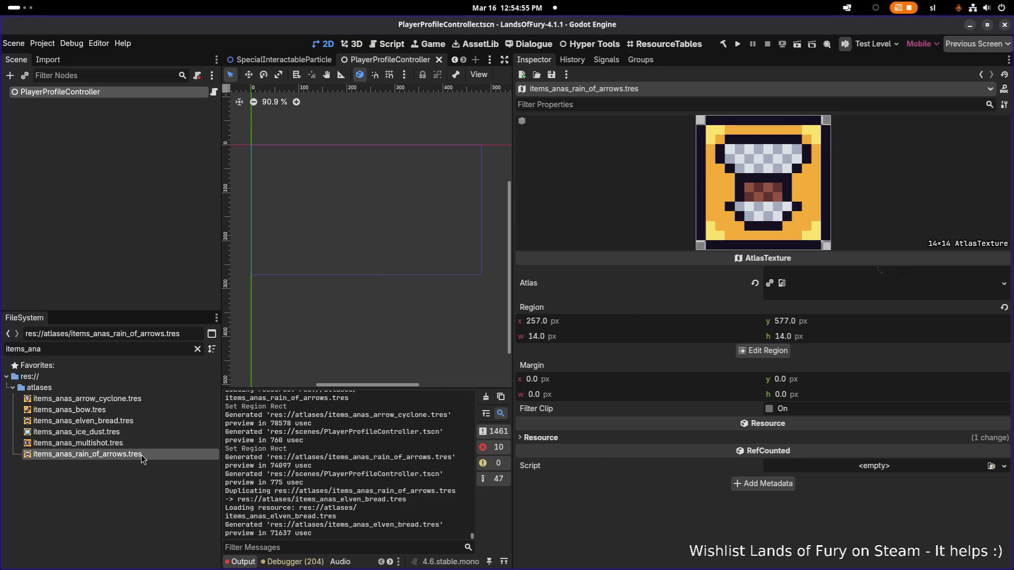
double_click(152, 421)
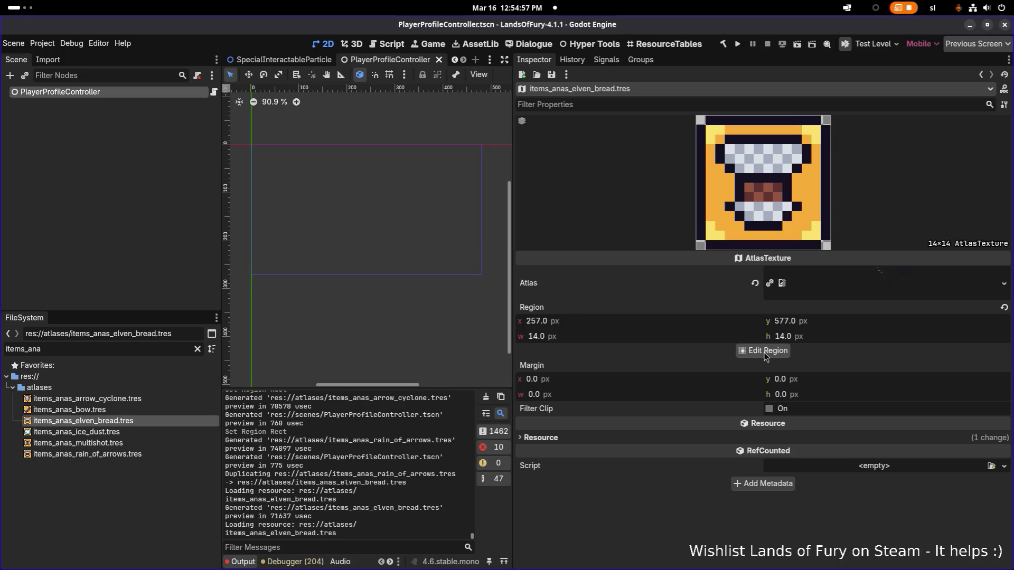
Set a 14×14 region around the bread loaf icon at x 273 and save
click(764, 352)
scroll(318, 305, up, 3)
scroll(380, 305, up, 5)
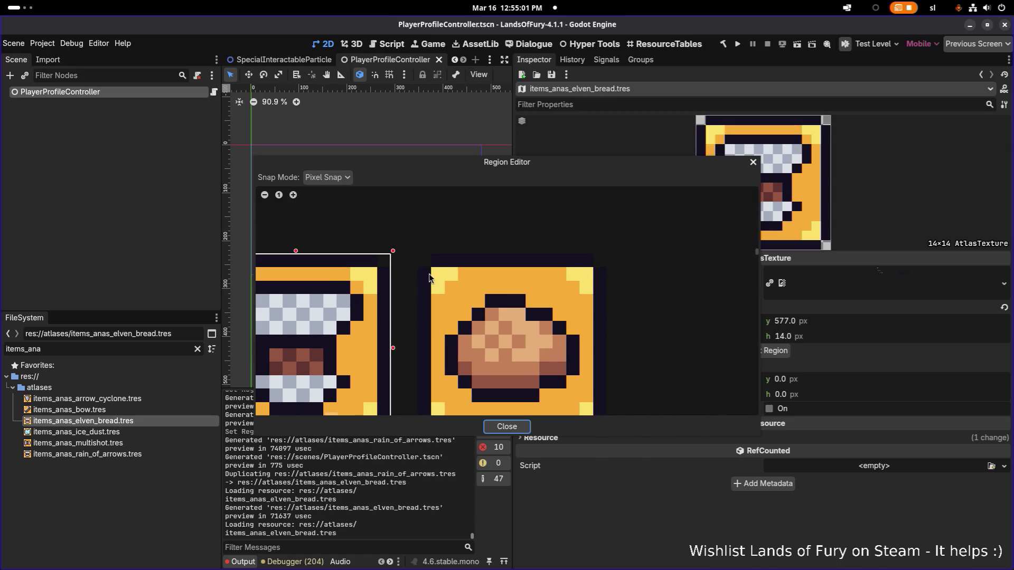
drag(420, 263, 631, 429)
scroll(584, 363, down, 1)
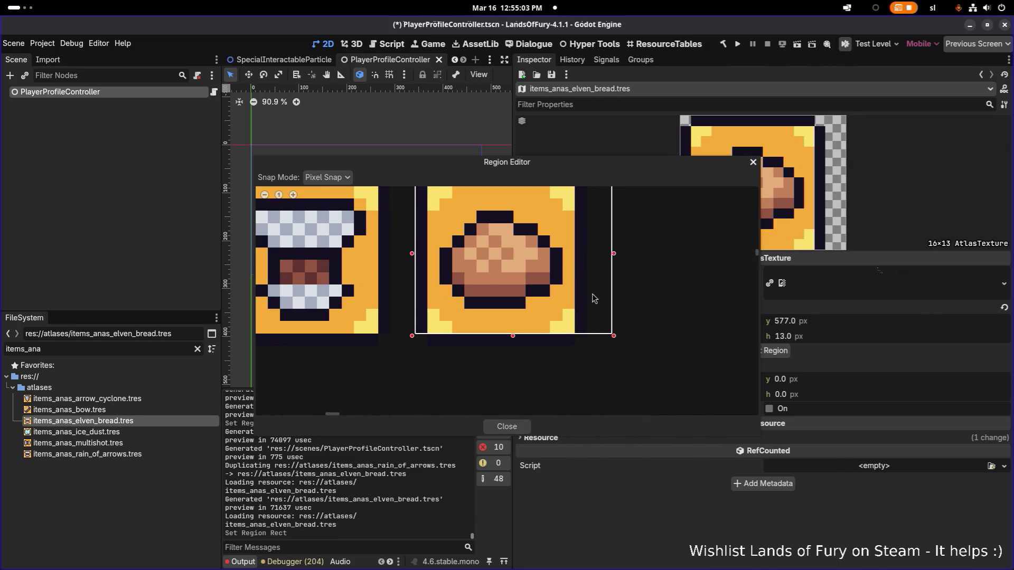
drag(614, 336, 590, 347)
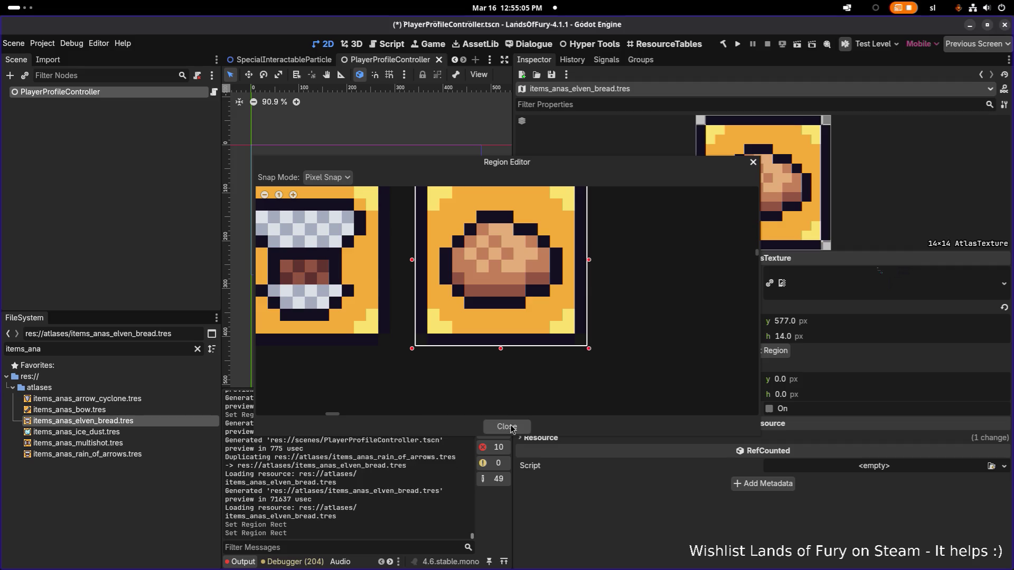
click(507, 426)
key(ctrl+s)
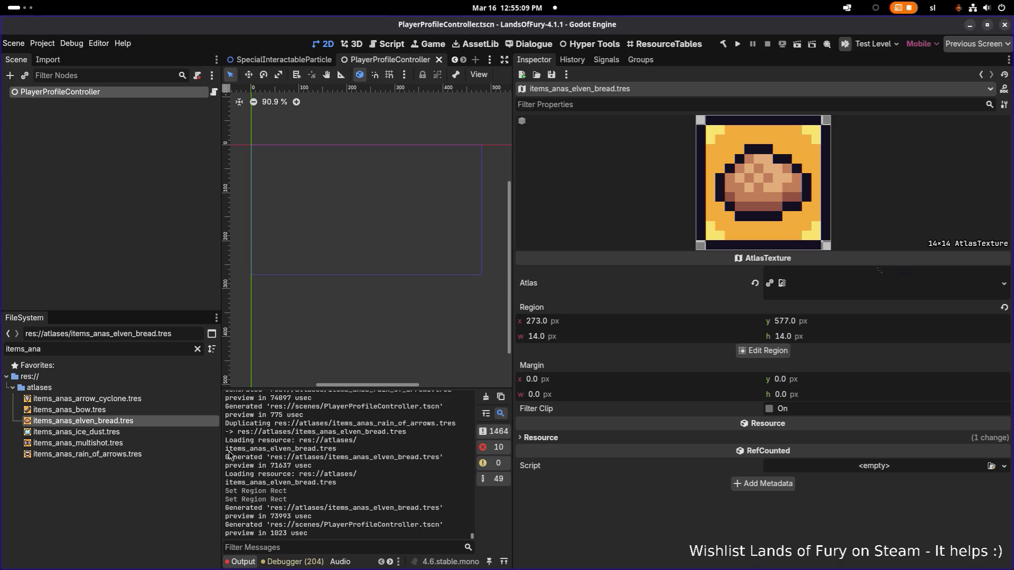
double_click(165, 346)
Change AnasBow.tres's Icon from items_longbow to items_anas_bow, save, and run the game
text(anasbo)
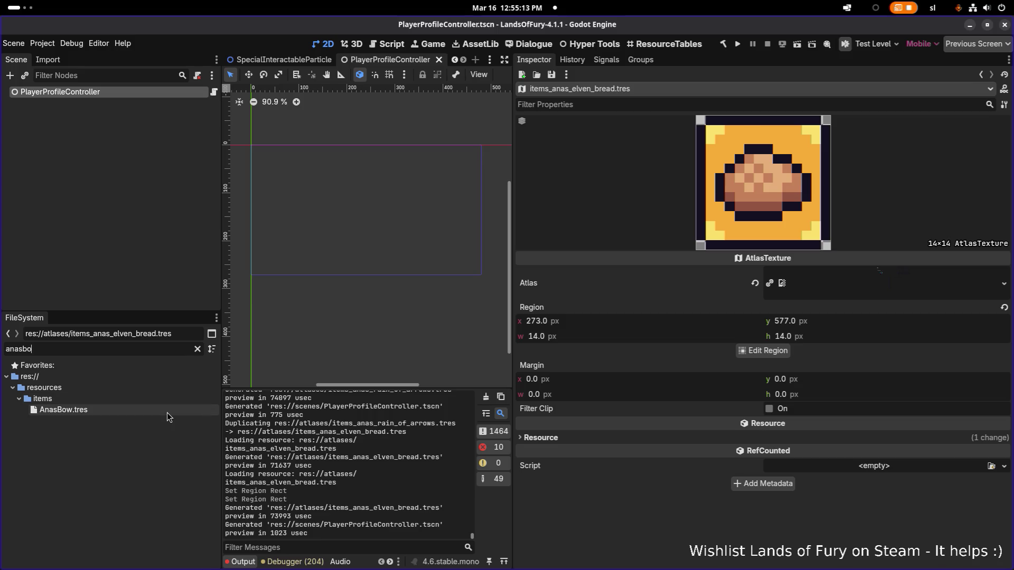
click(167, 412)
scroll(813, 377, down, 5)
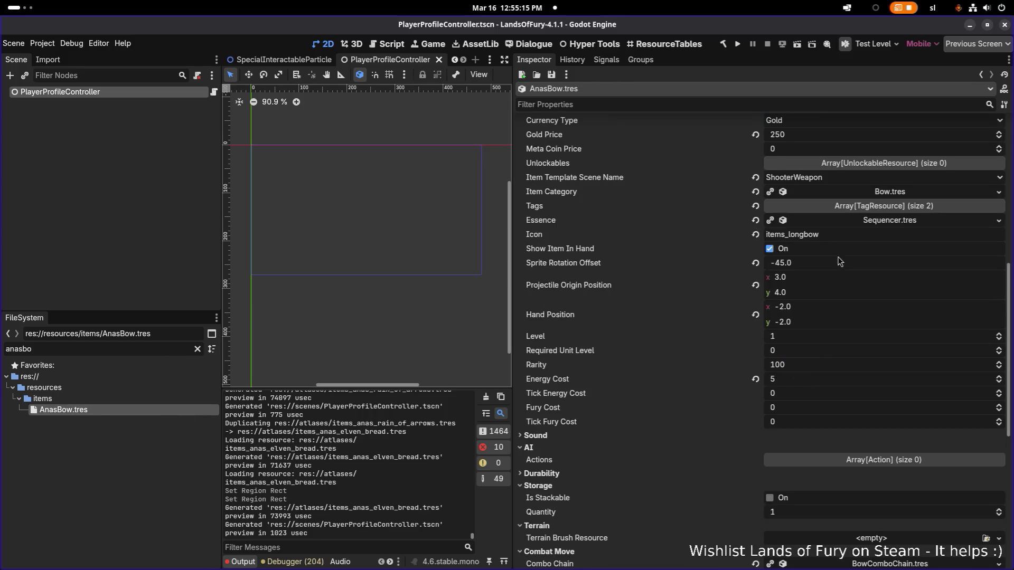
drag(789, 234, 810, 235)
text(_a)
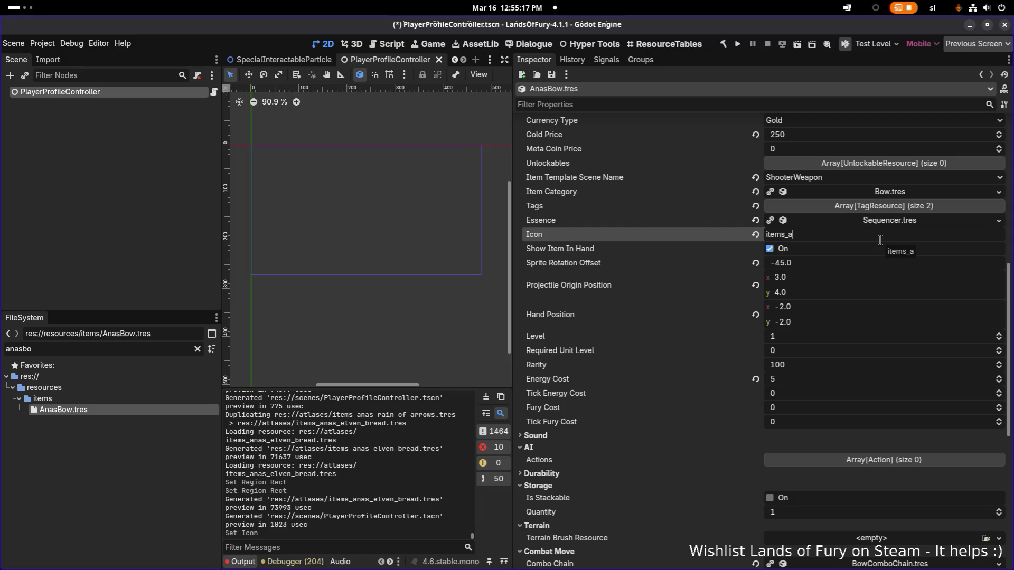
text(nas_bow)
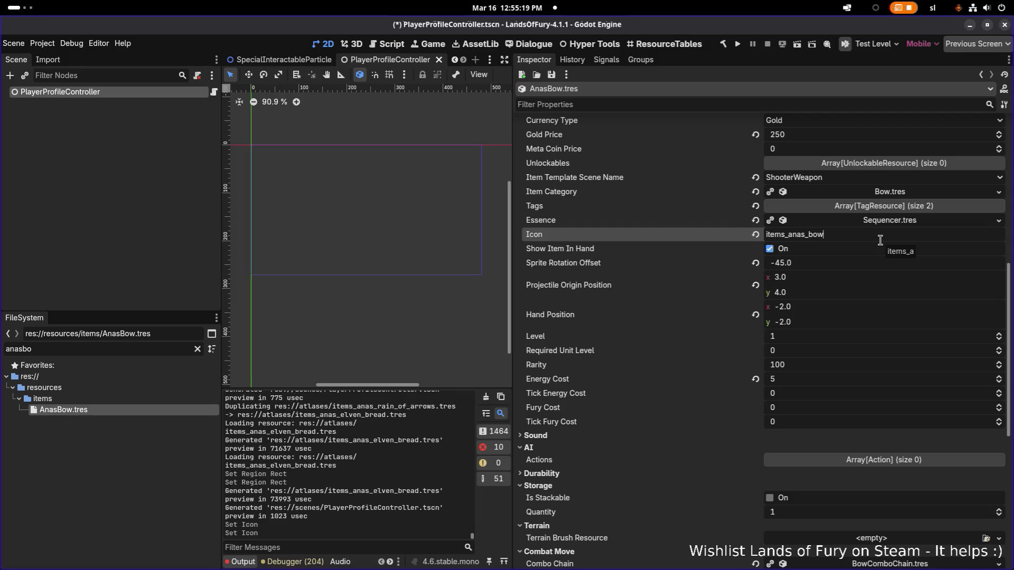
key(ctrl+s)
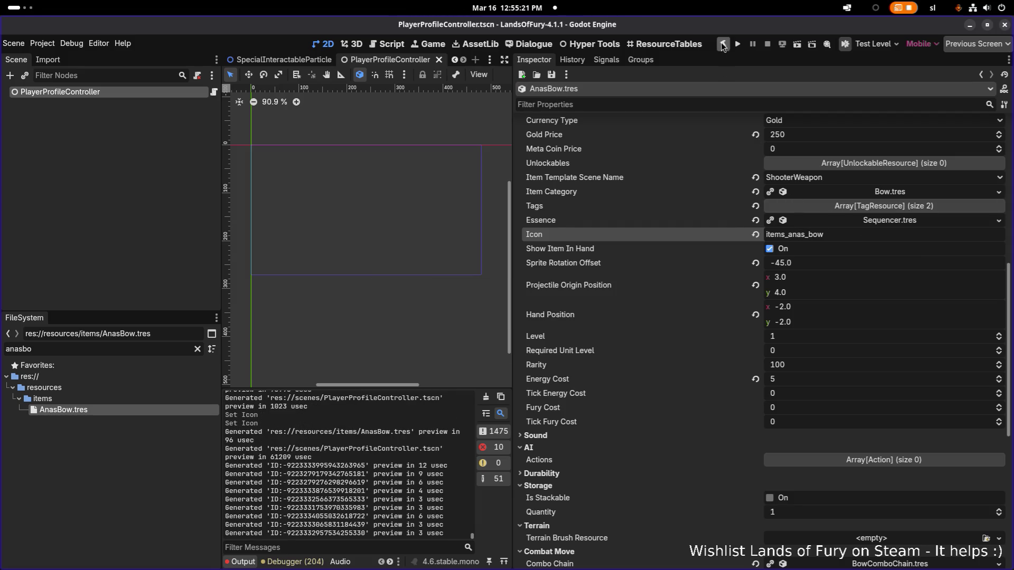
click(737, 44)
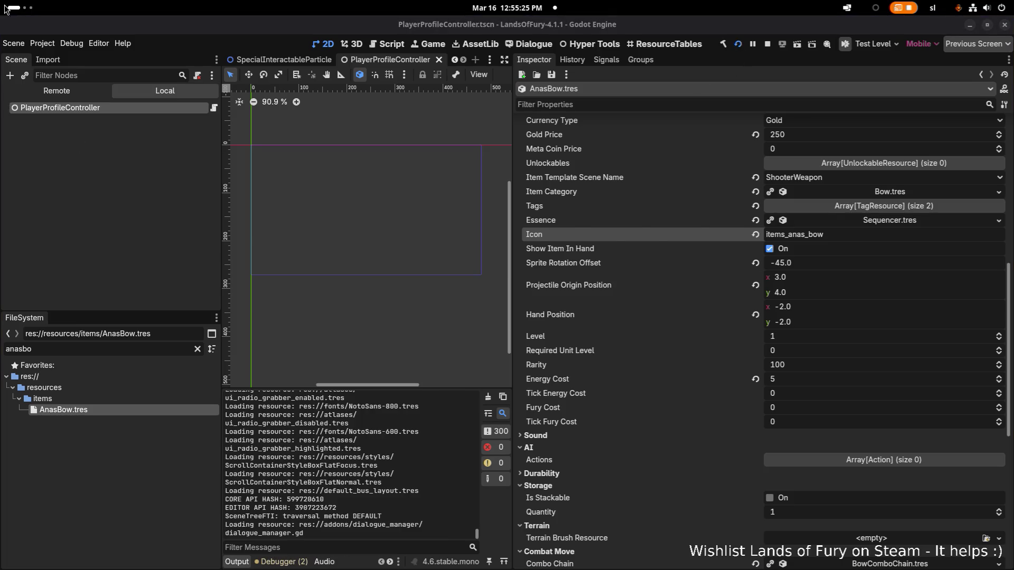
key(alt+Tab)
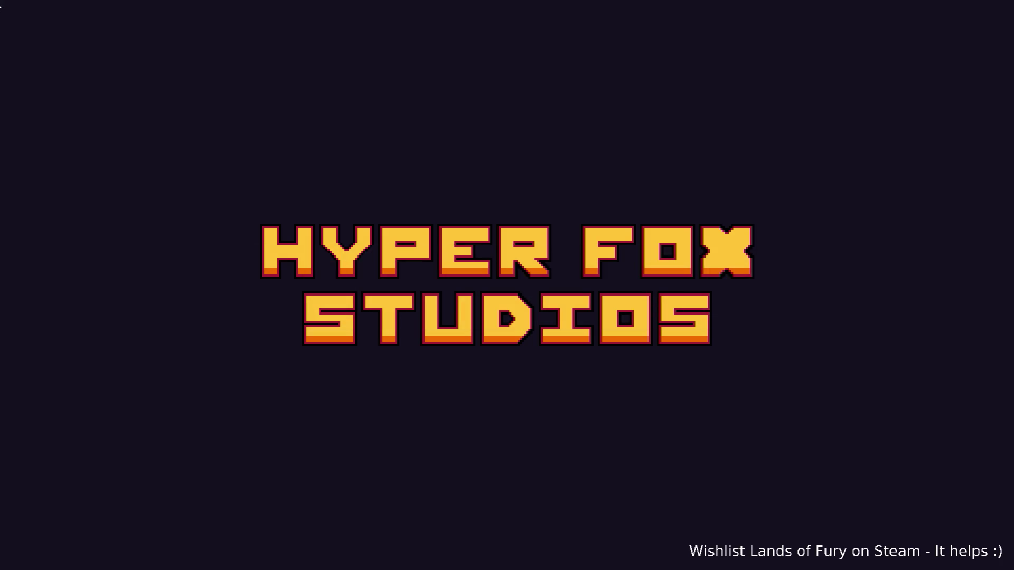
Start a Lands of Fury run and check Ana's Bow in Ana's stats from the inventory
key(alt+Tab)
key(Return)
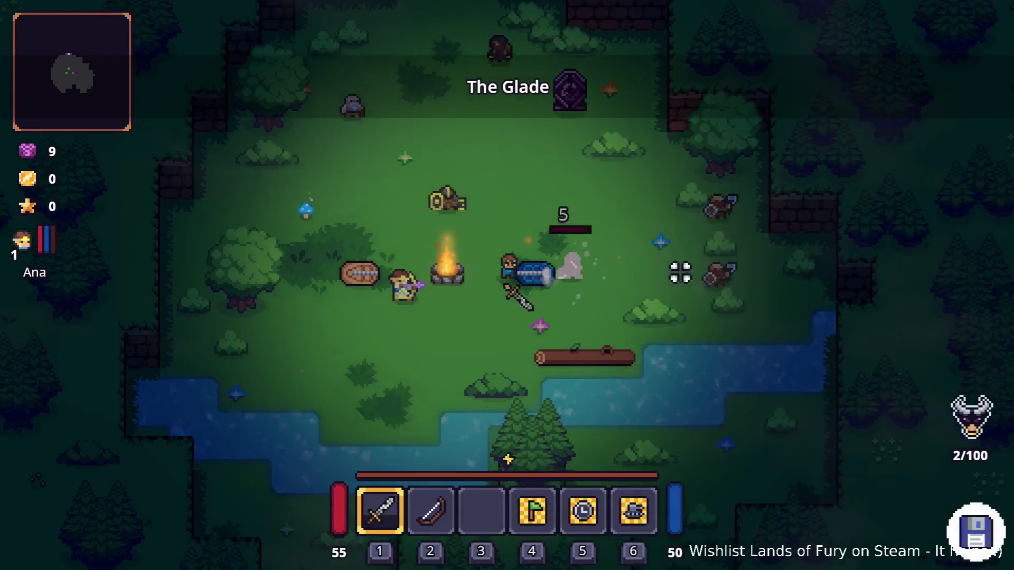
key(i)
click(277, 388)
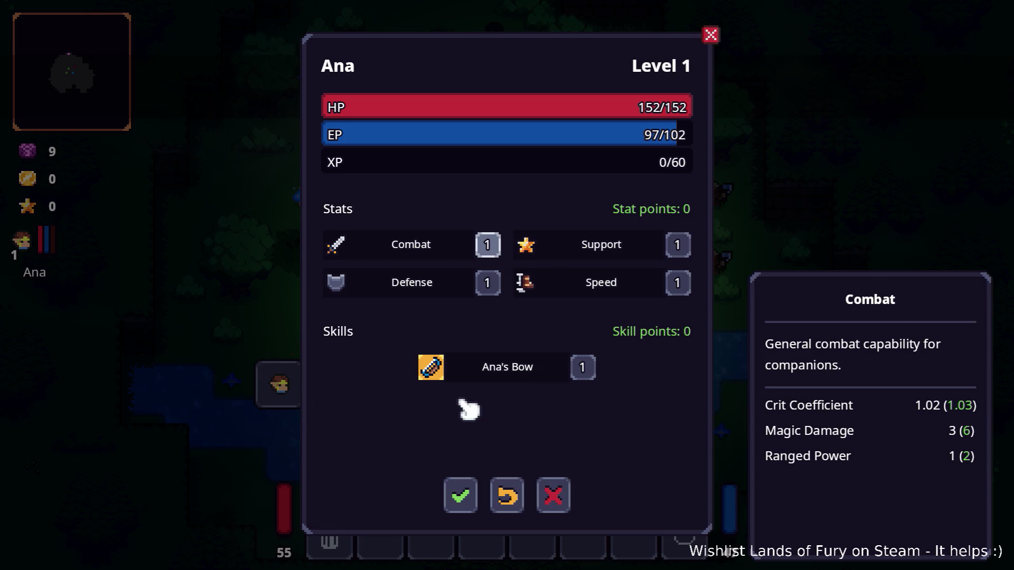
mouse_move(437, 385)
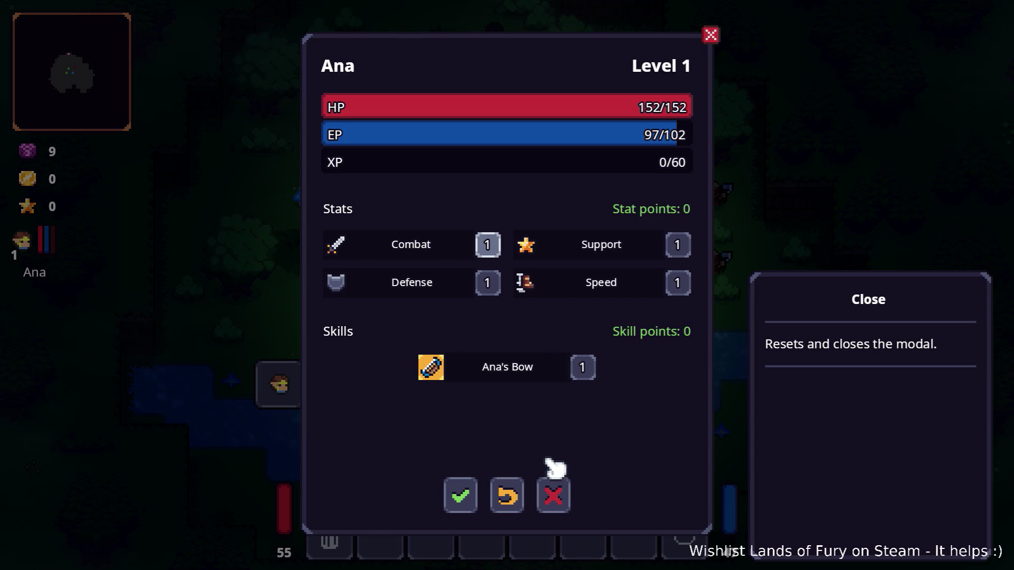
click(568, 497)
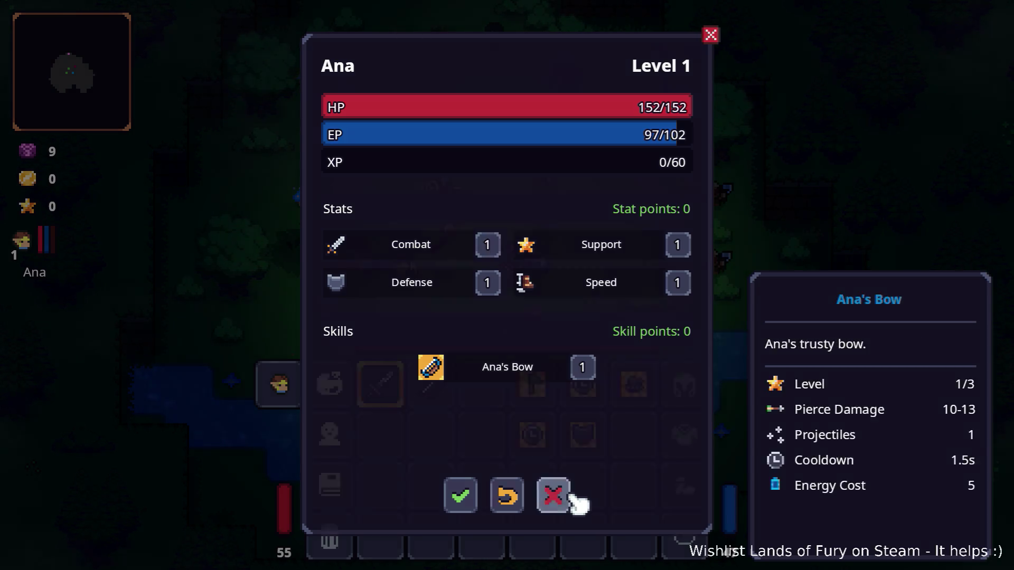
key(i)
Play until game over, then quit to the main menu and exit the game
key(a)
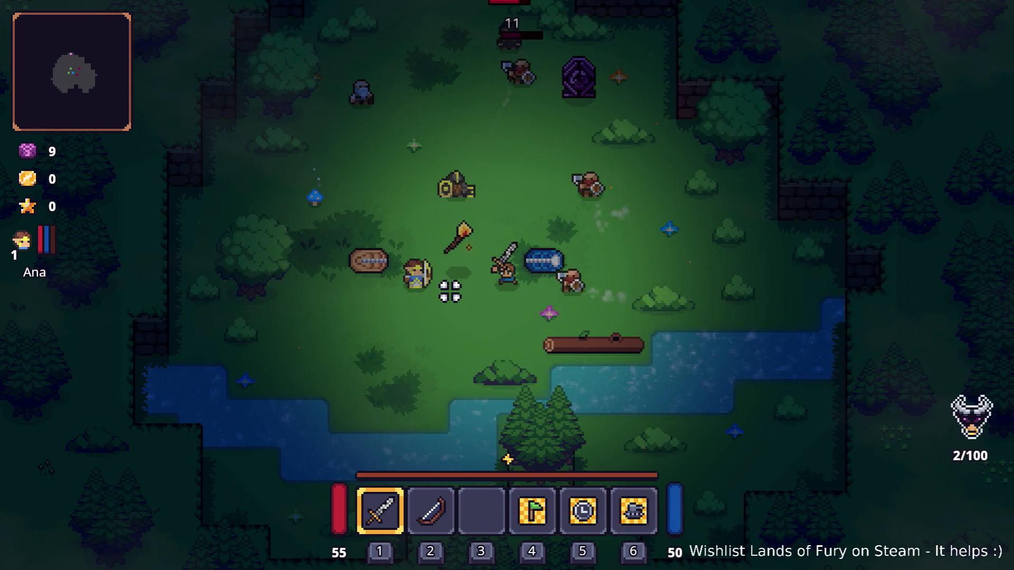
key(a)
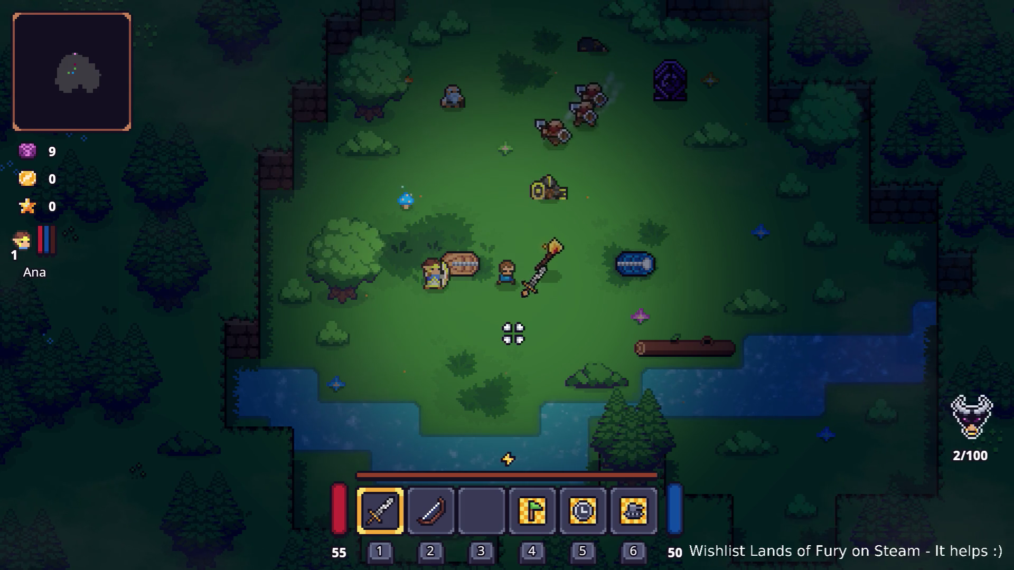
click(566, 320)
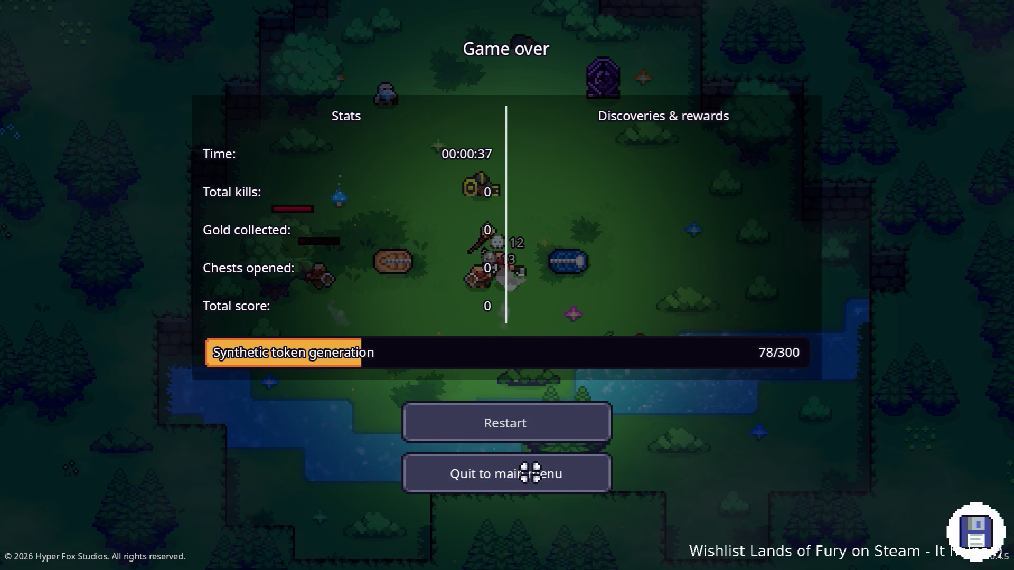
click(525, 471)
click(518, 497)
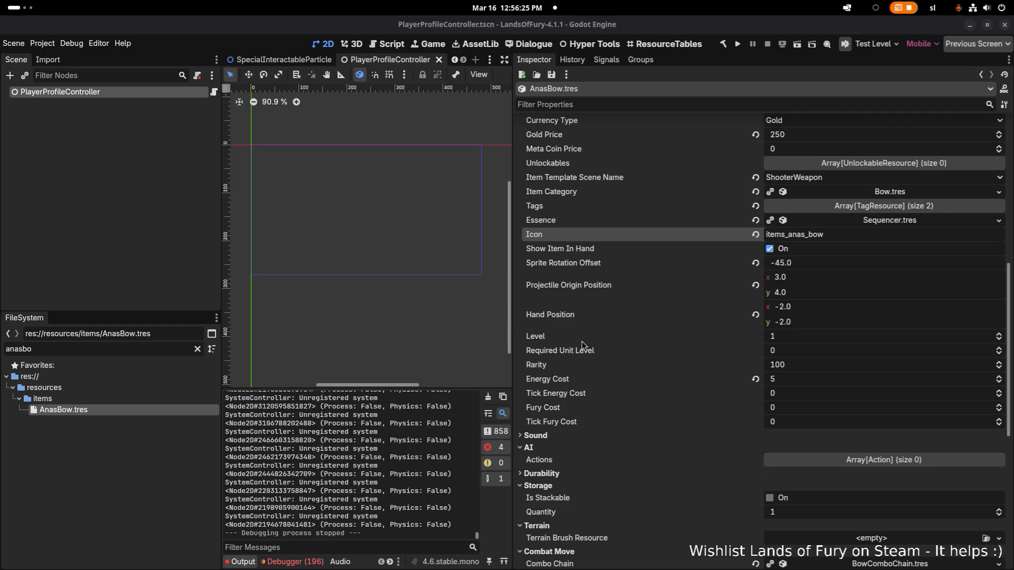
key(alt+Tab)
Bring up the MiniElfArcaneArcher.png sheet in Aseprite and position the archer frames in view
click(651, 266)
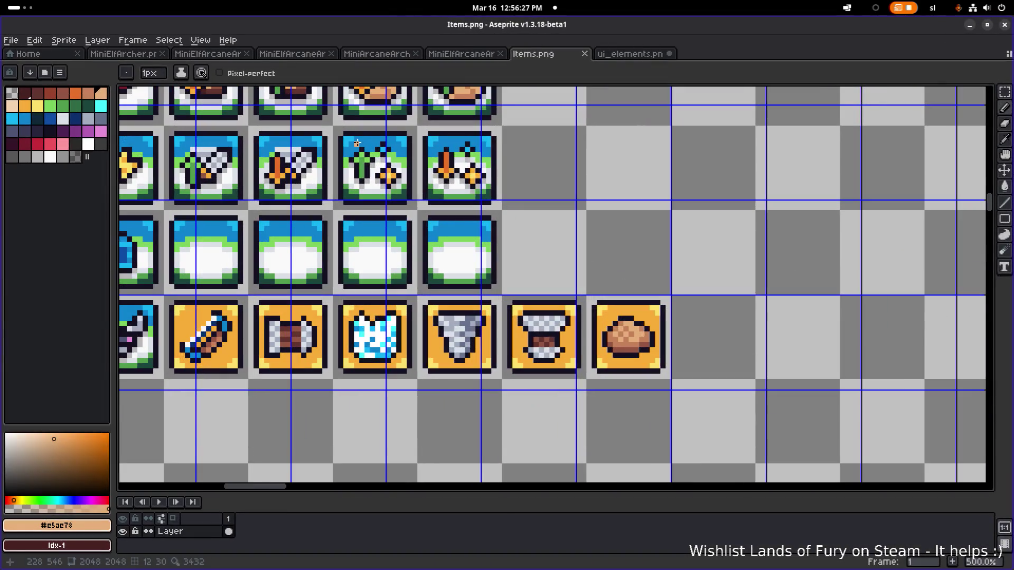
click(209, 54)
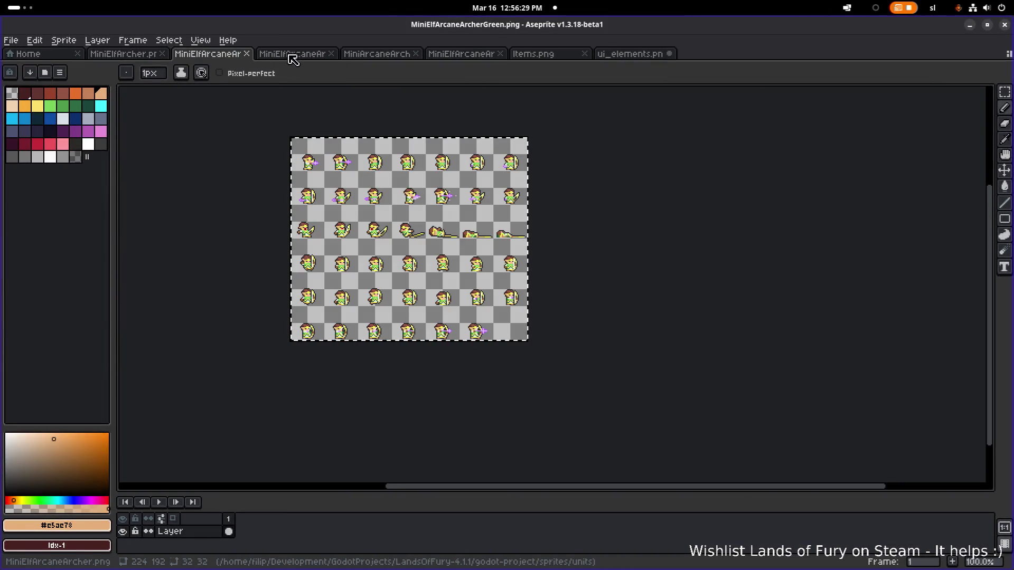
click(150, 56)
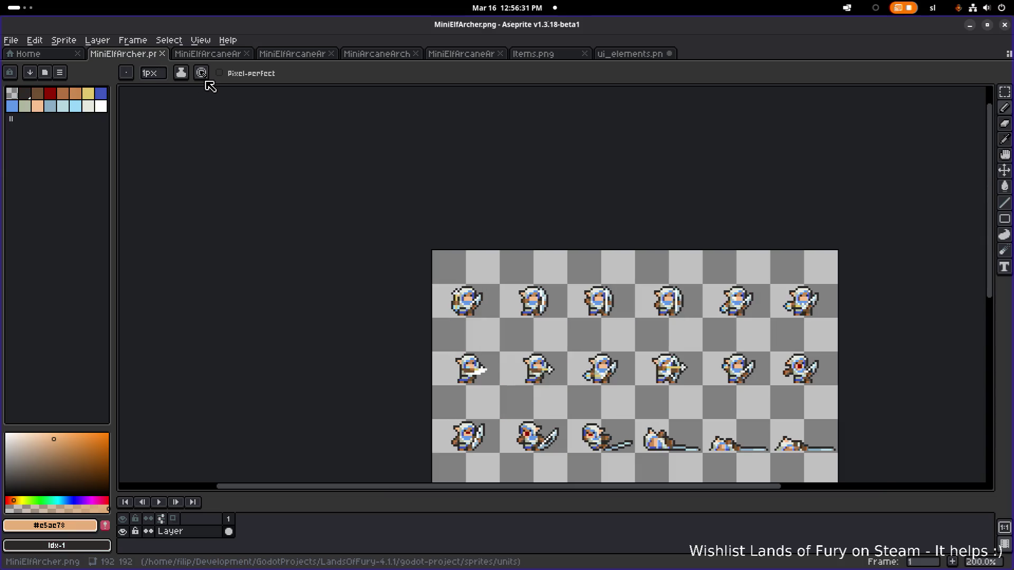
click(208, 54)
scroll(385, 153, up, 3)
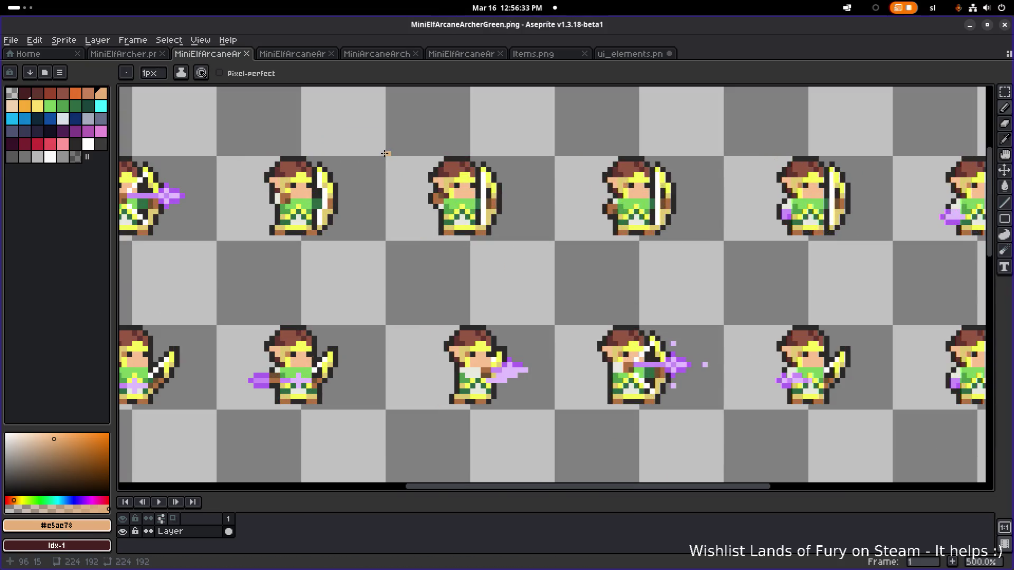
click(285, 55)
scroll(364, 147, down, 3)
scroll(407, 191, up, 1)
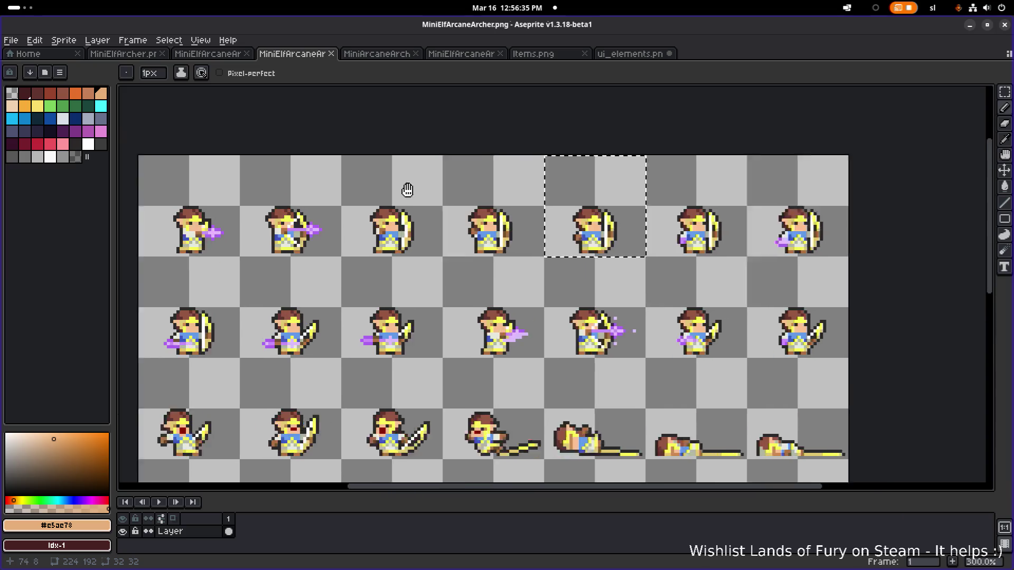
drag(407, 190, 502, 211)
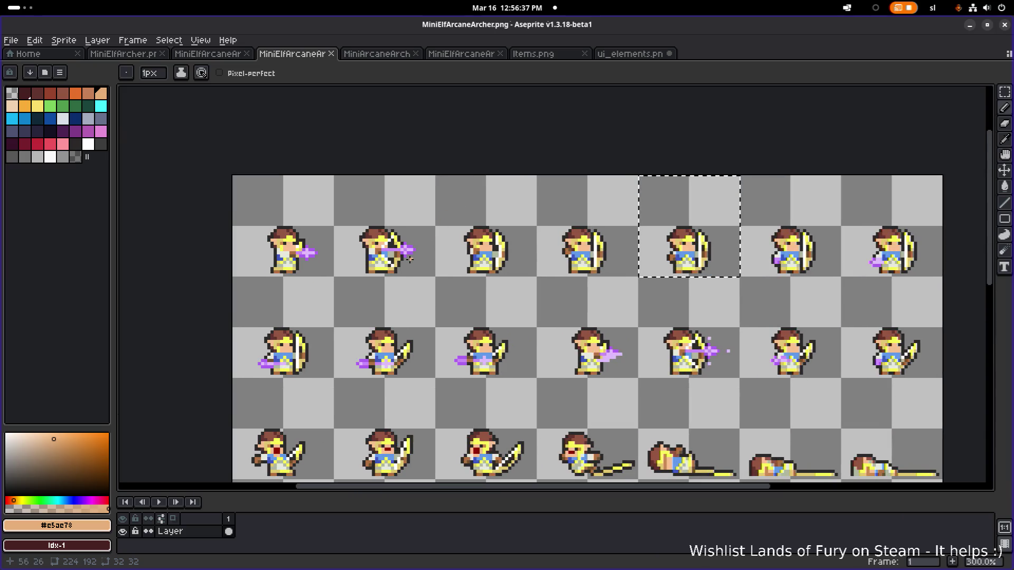
scroll(390, 264, up, 3)
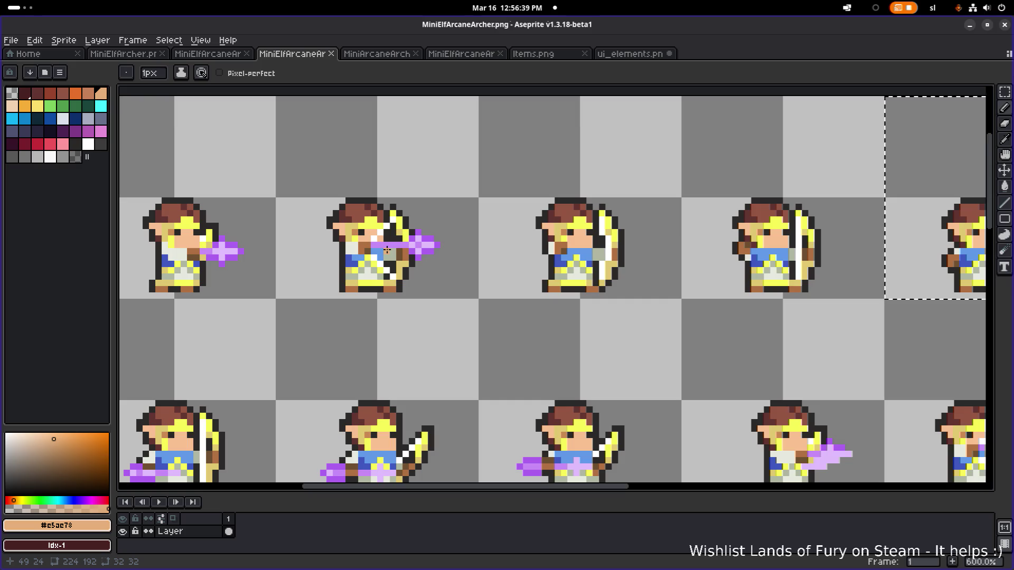
scroll(291, 254, down, 2)
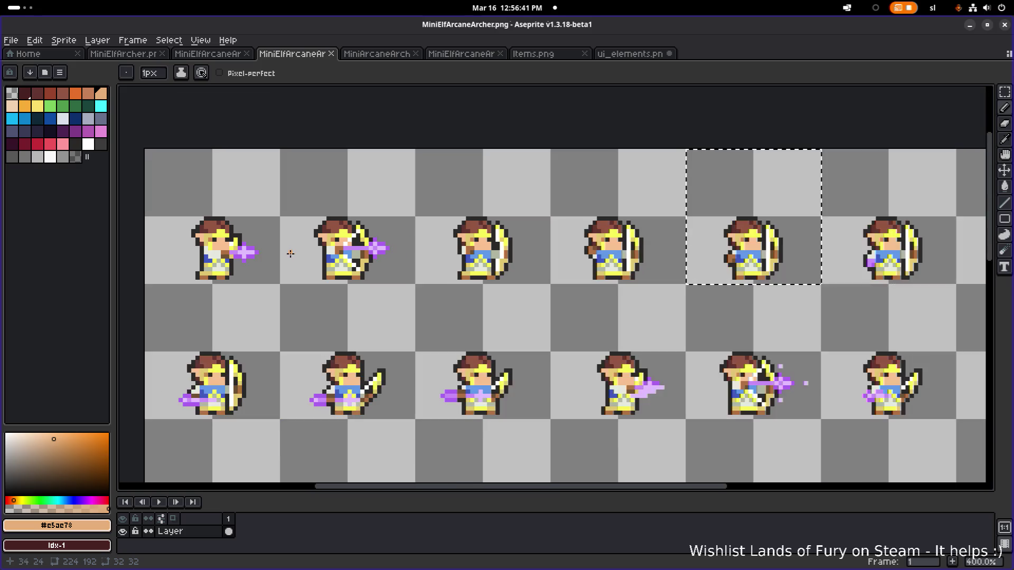
scroll(330, 240, up, 4)
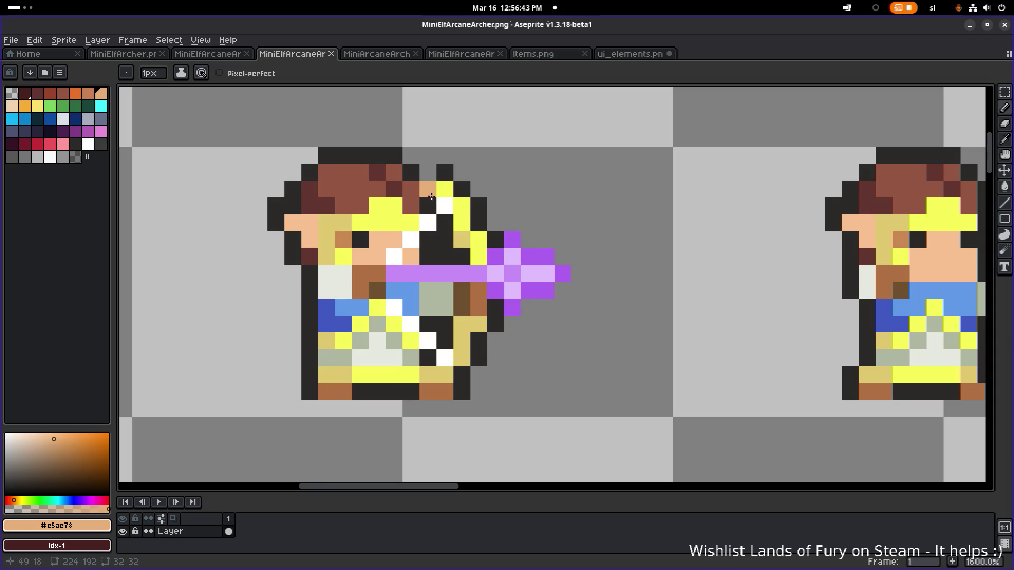
Sample the sprite's blue and paint a short line and two pixels beside the bow
alt+click(402, 294)
click(458, 214)
key(ctrl+z)
key(m)
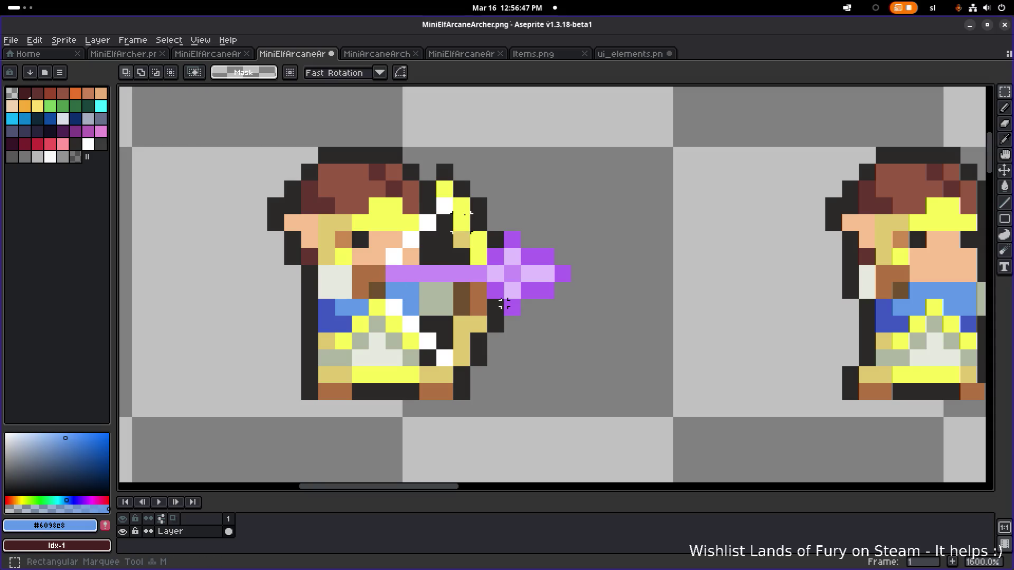
key(b)
drag(445, 189, 476, 255)
click(479, 323)
click(467, 342)
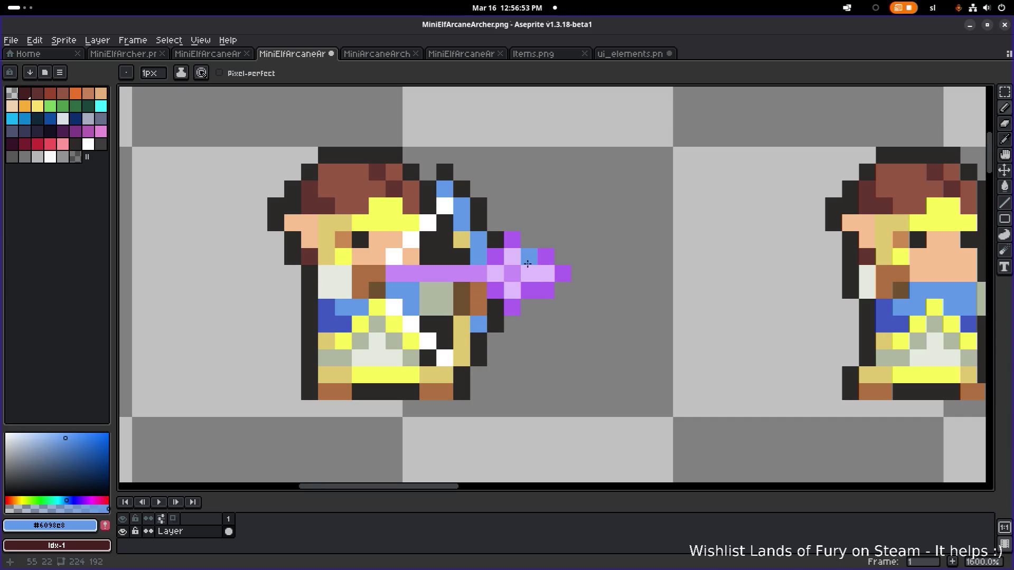
scroll(549, 275, down, 4)
scroll(568, 281, down, 1)
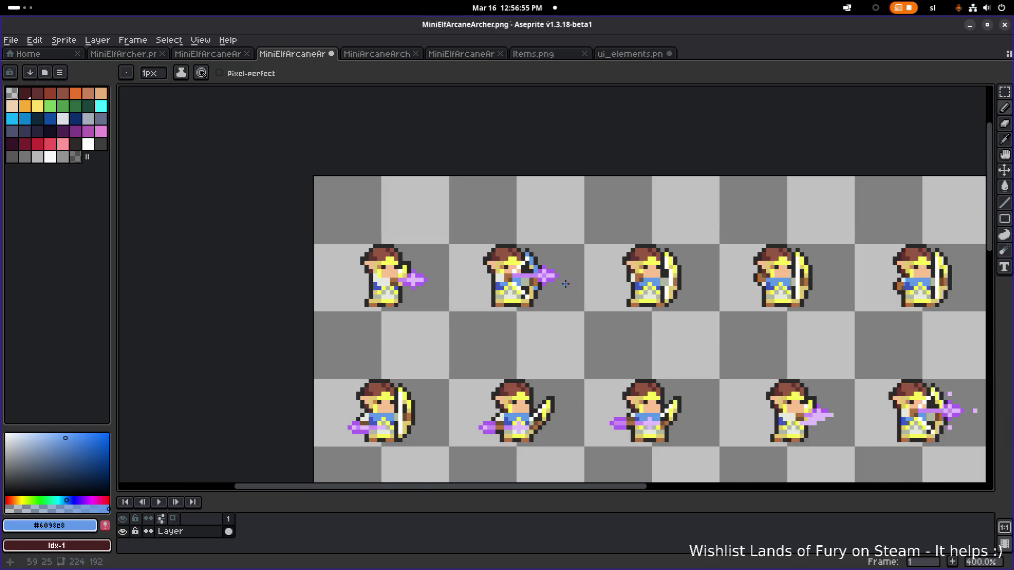
scroll(549, 295, up, 5)
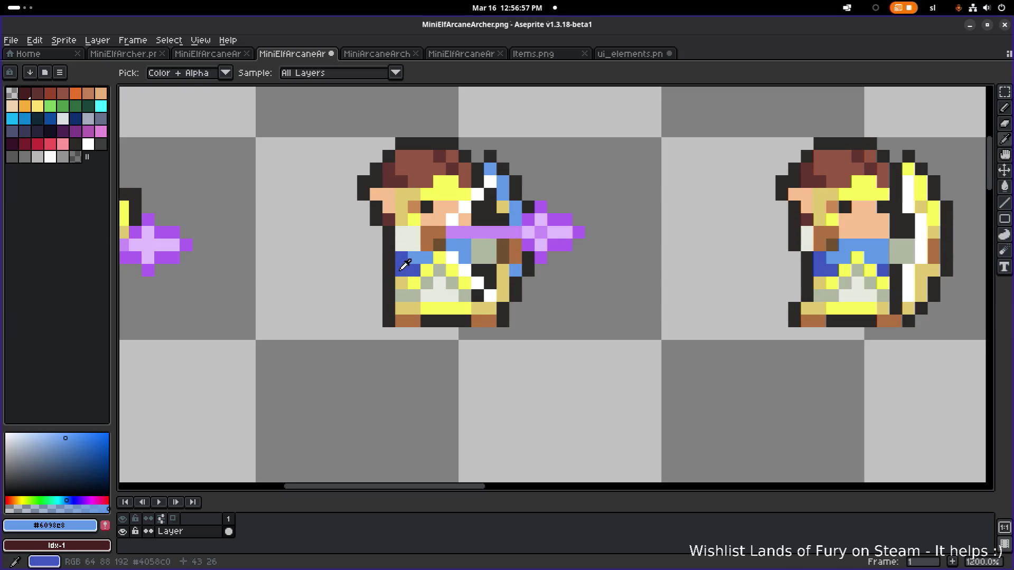
Sample dark blue #4058c0 from the archer's clothing and paint three more archer pixels with it
alt+click(403, 262)
click(504, 284)
click(503, 271)
click(503, 296)
click(491, 309)
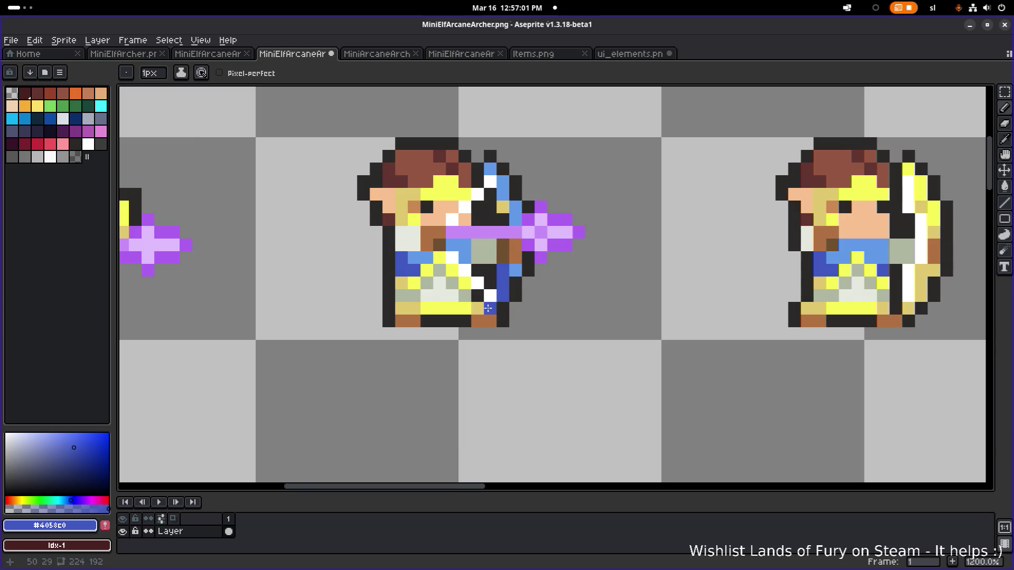
scroll(487, 309, down, 5)
scroll(522, 302, up, 5)
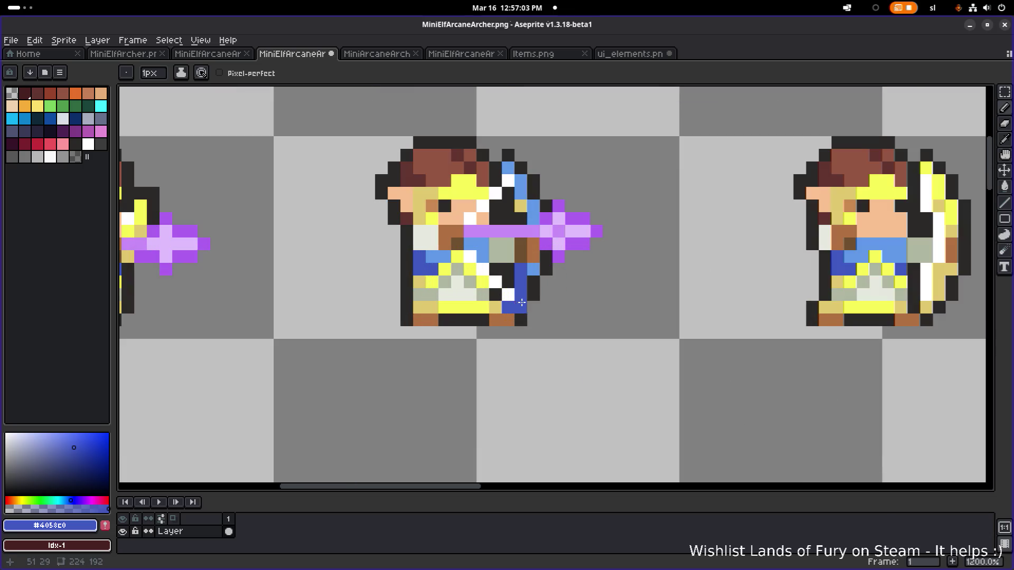
scroll(521, 302, down, 6)
scroll(567, 290, up, 4)
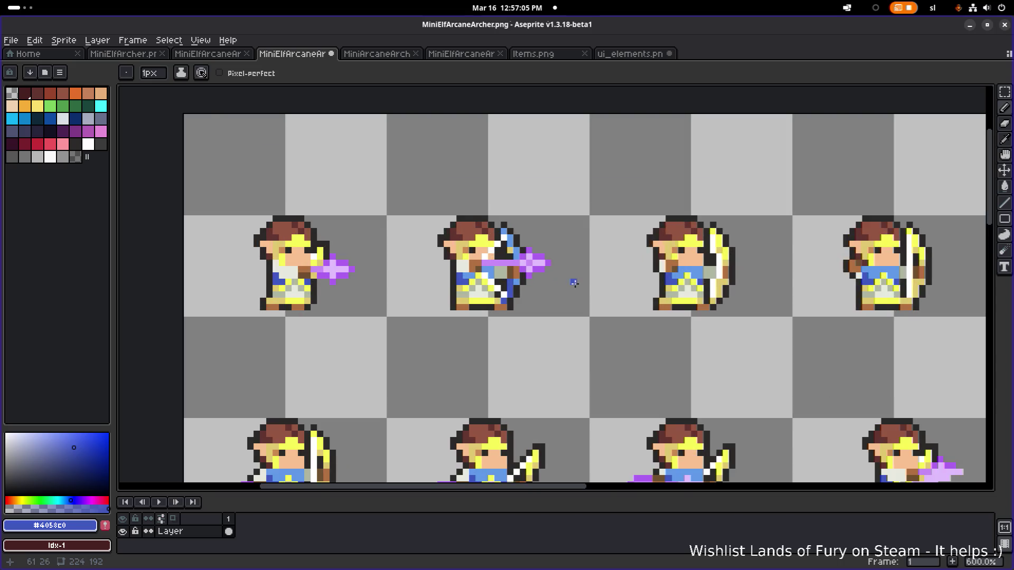
scroll(574, 284, up, 1)
scroll(577, 285, down, 2)
scroll(548, 270, up, 4)
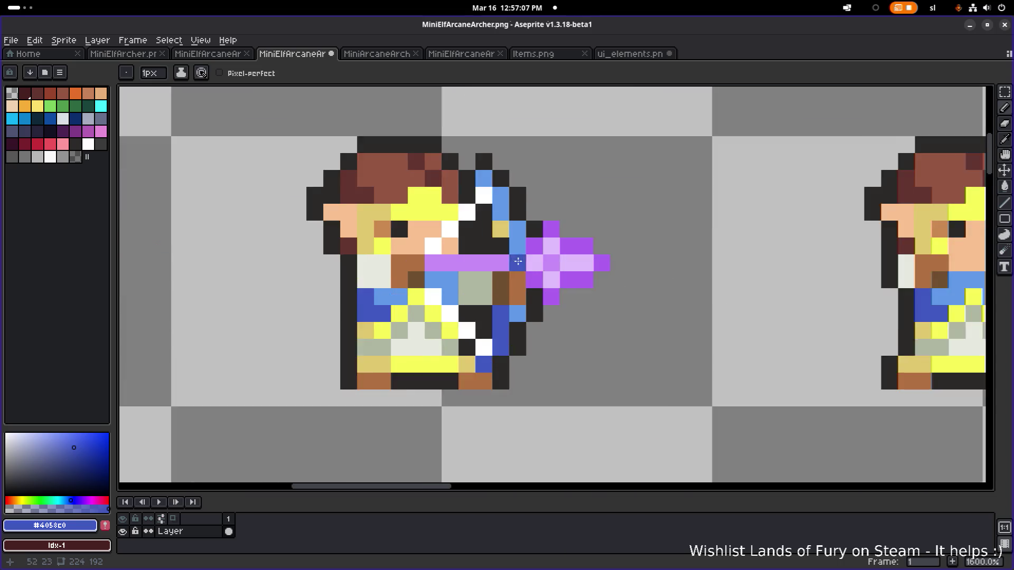
scroll(501, 232, down, 6)
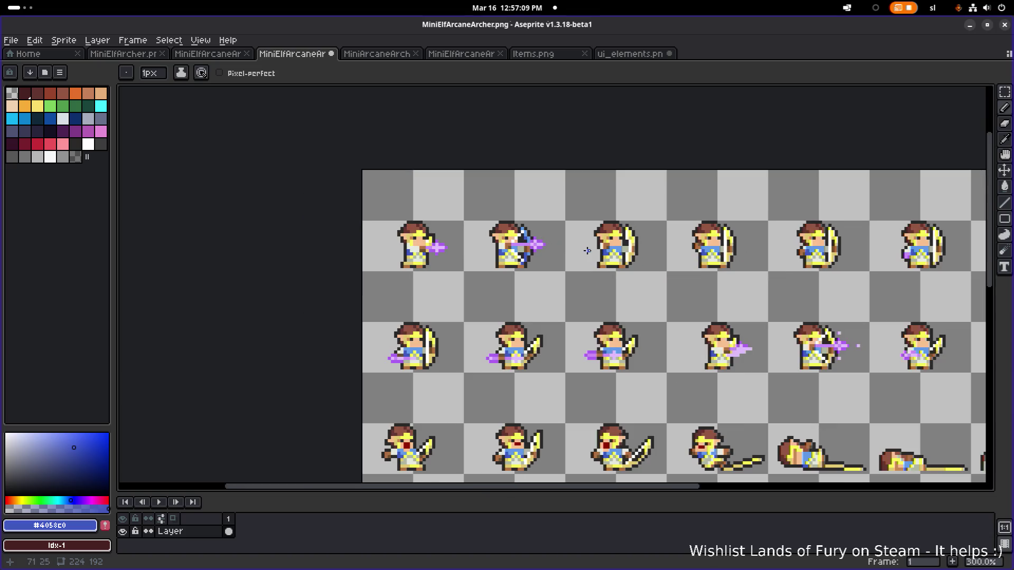
scroll(586, 250, down, 1)
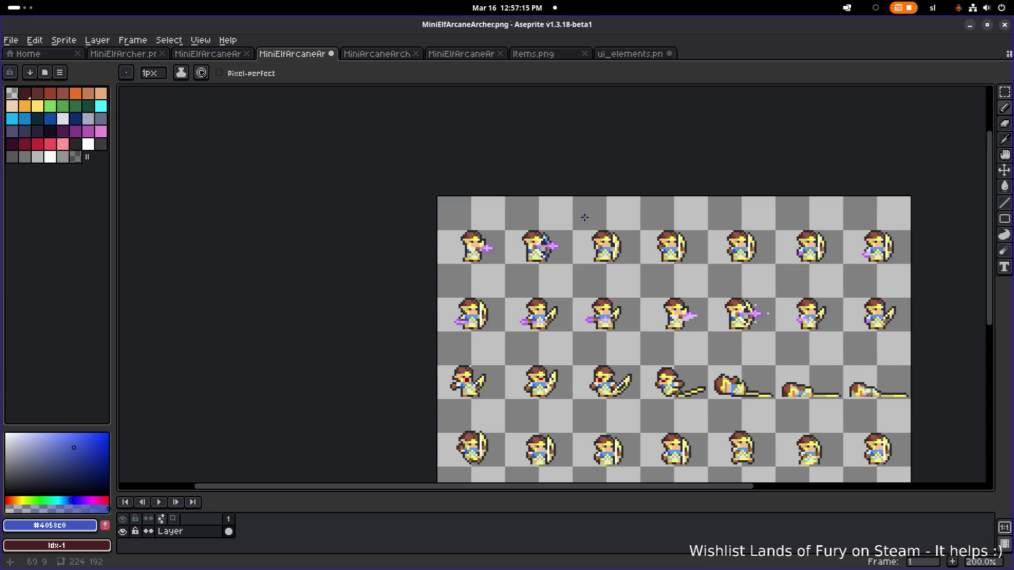
scroll(584, 230, down, 1)
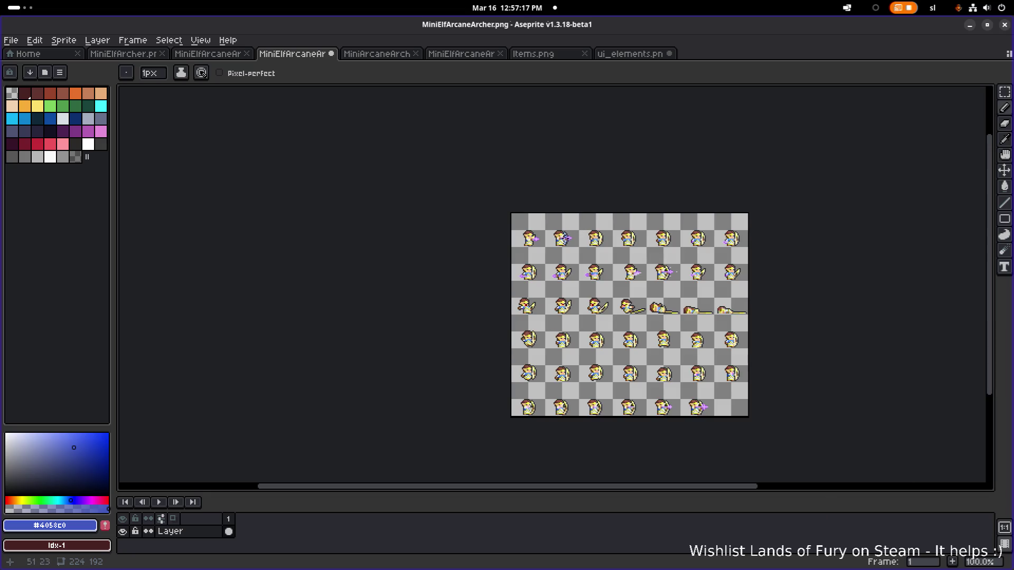
scroll(590, 245, up, 2)
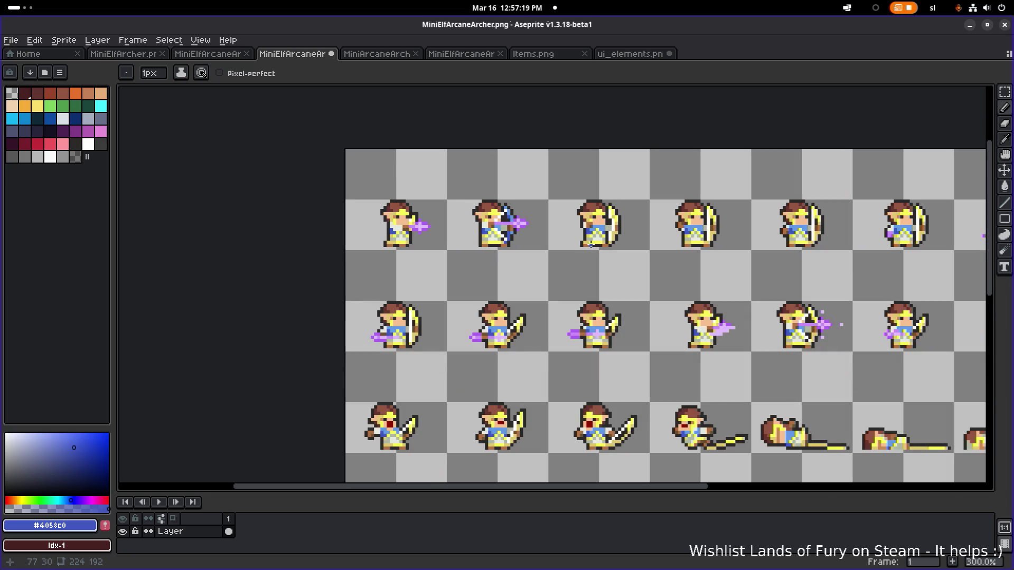
drag(619, 238, 413, 206)
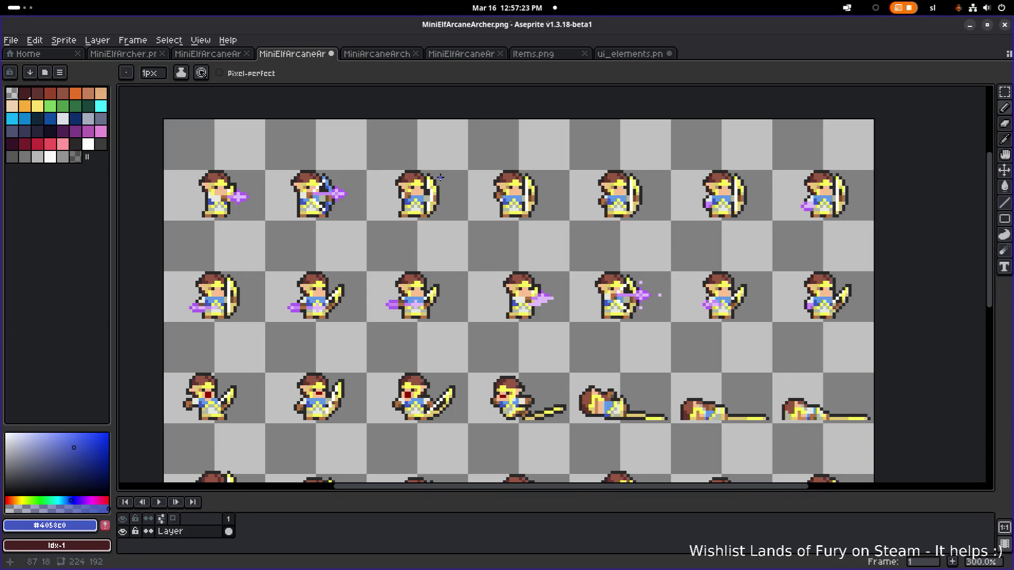
scroll(432, 180, up, 3)
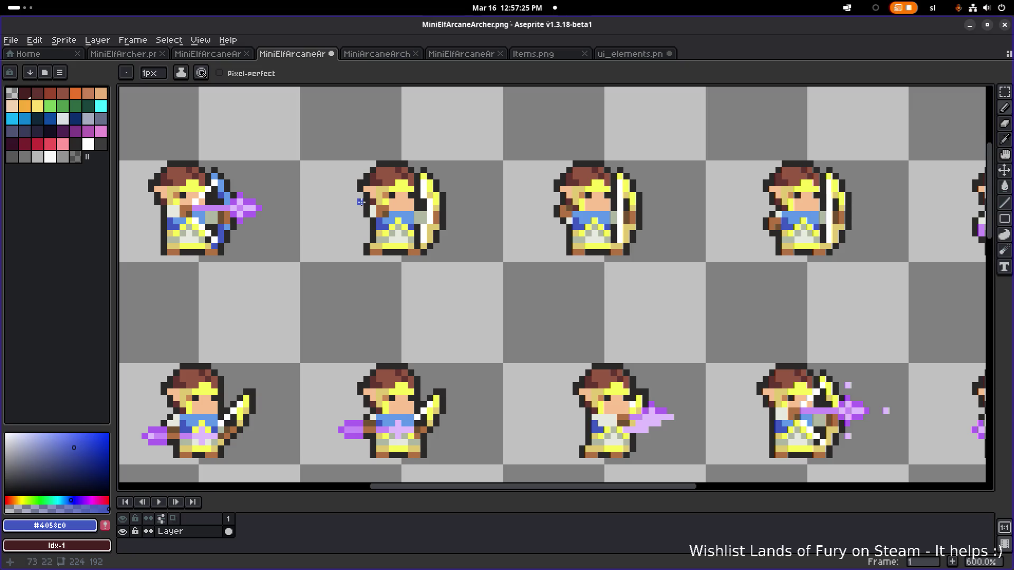
Marquee-select the bows of the archer frames along the first row
key(m)
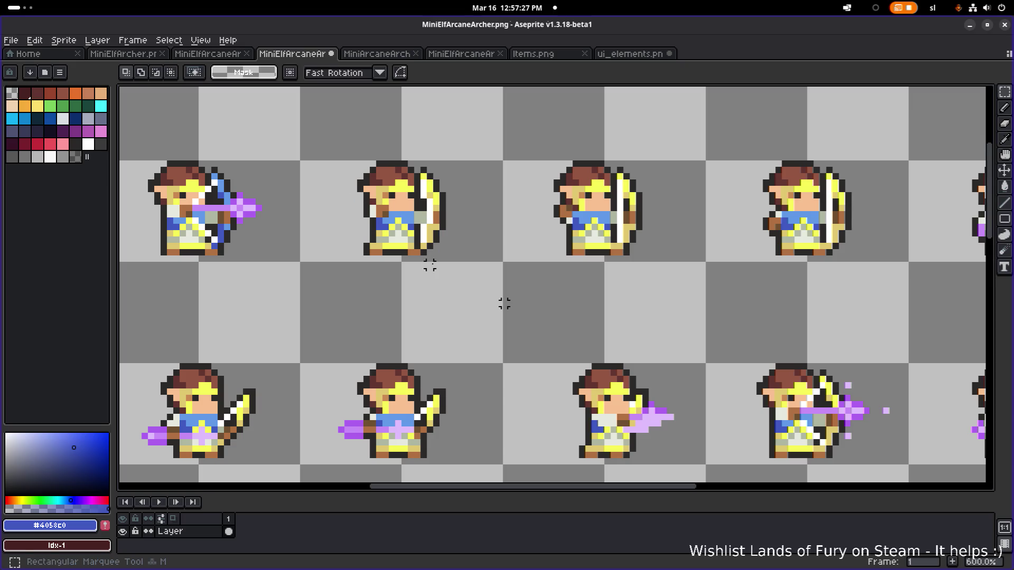
drag(413, 138, 474, 257)
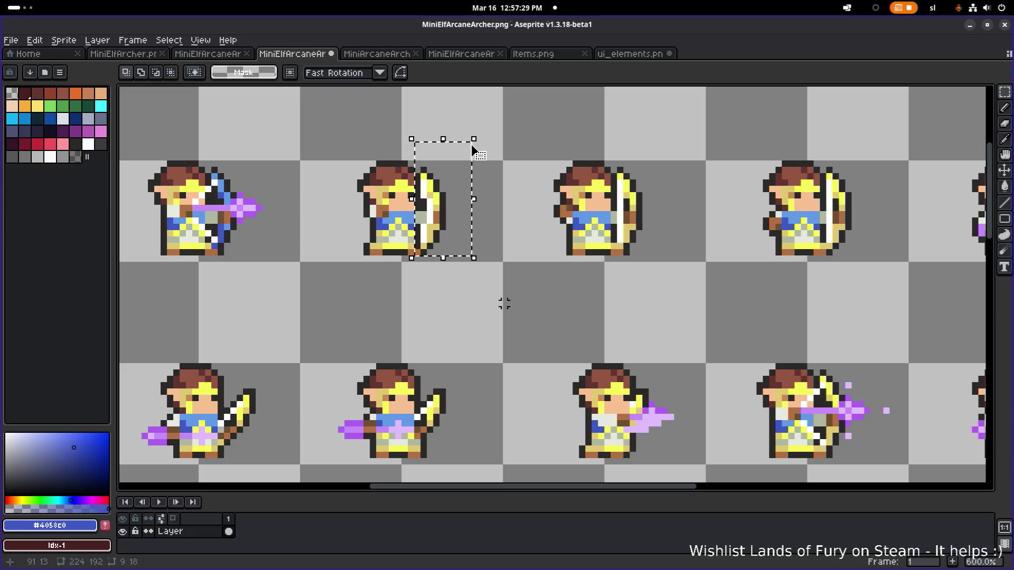
scroll(517, 190, right, 4)
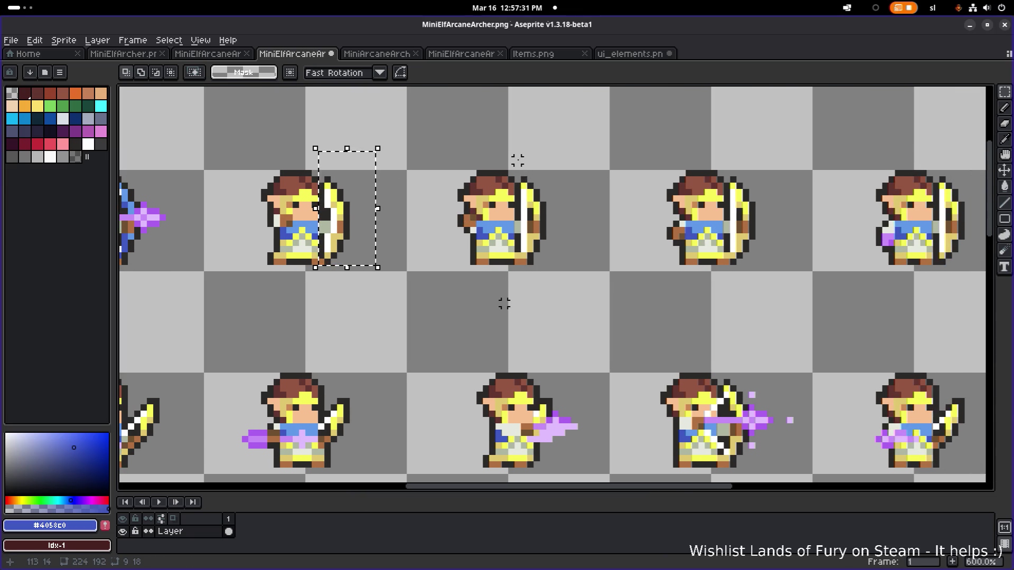
drag(516, 158, 567, 271)
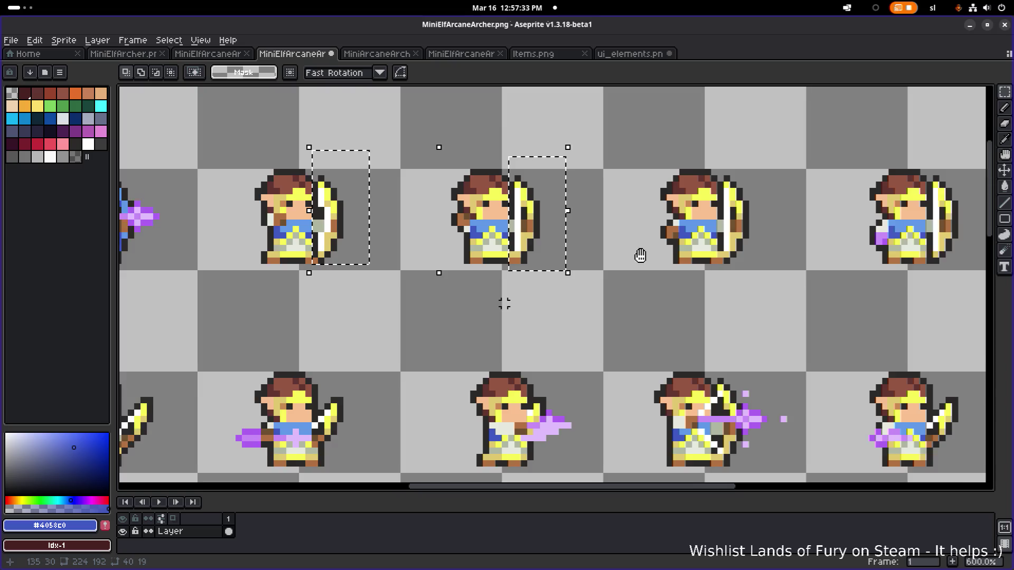
scroll(581, 222, right, 5)
drag(499, 166, 543, 284)
scroll(605, 260, right, 4)
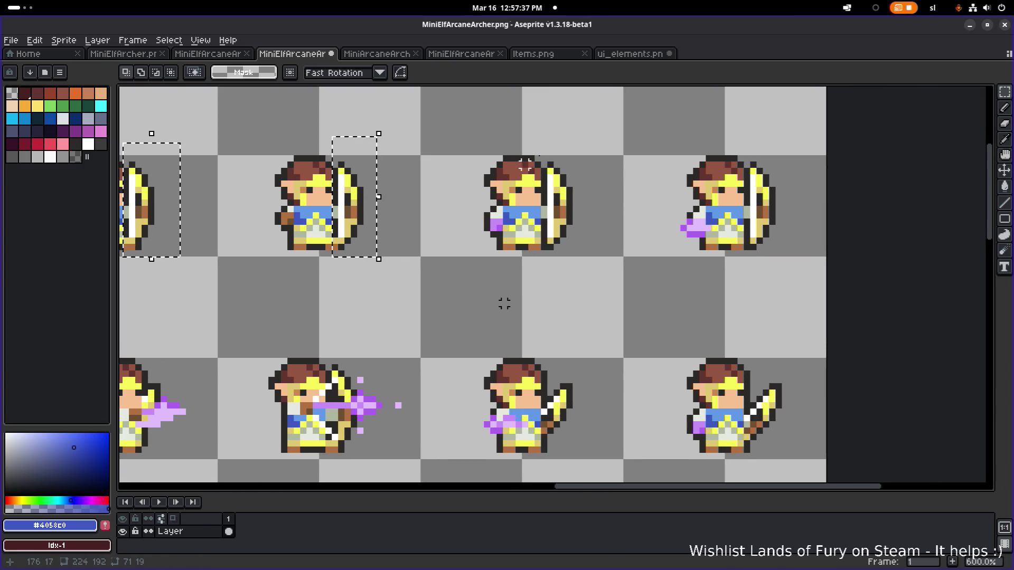
drag(542, 137, 594, 259)
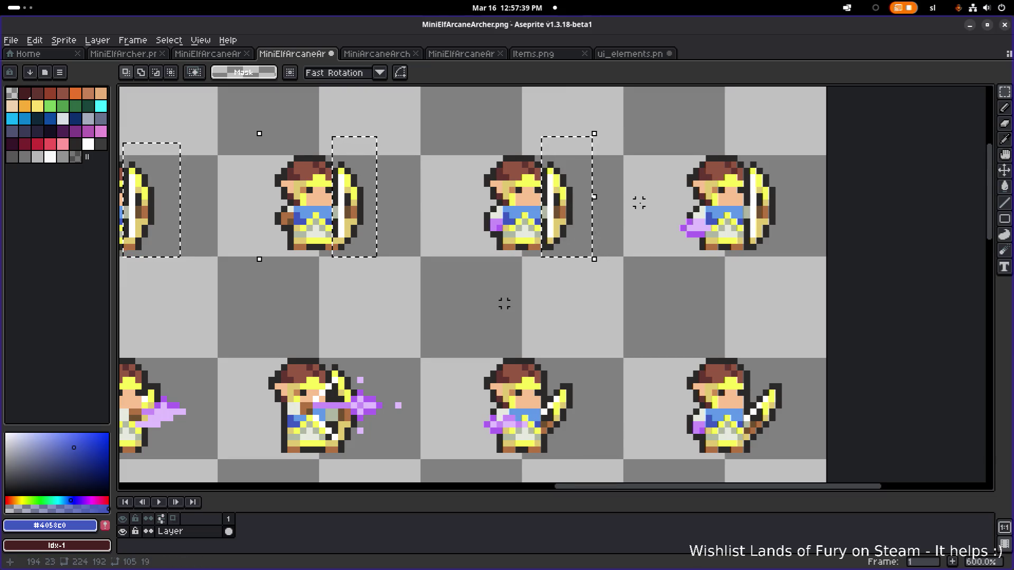
scroll(639, 202, right, 4)
drag(593, 143, 643, 245)
scroll(360, 285, down, 2)
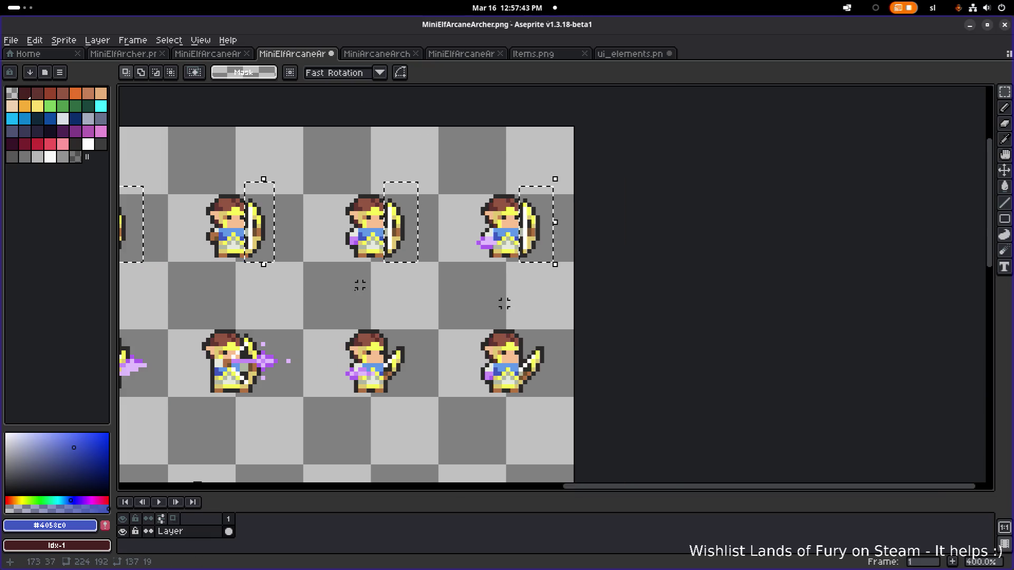
scroll(589, 223, left, 5)
scroll(597, 233, down, 1)
scroll(598, 233, up, 3)
Add the bows of the second row's archer frames to the selection
mouse_move(260, 150)
mouse_down()
mouse_move(306, 249)
mouse_move(369, 312)
mouse_move(413, 309)
mouse_up()
scroll(305, 249, left, 2)
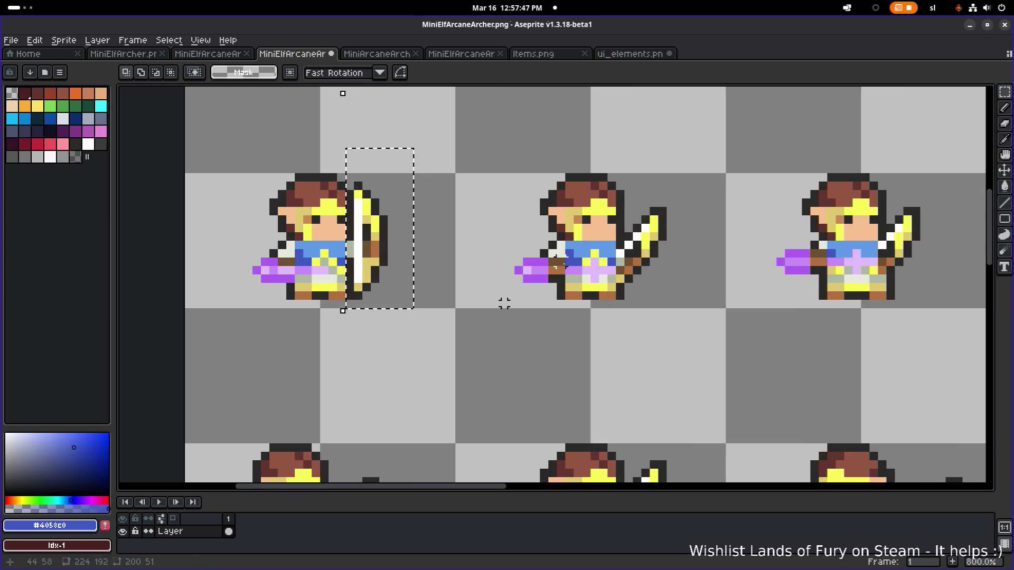
scroll(504, 304, right, 2)
scroll(504, 304, right, 2)
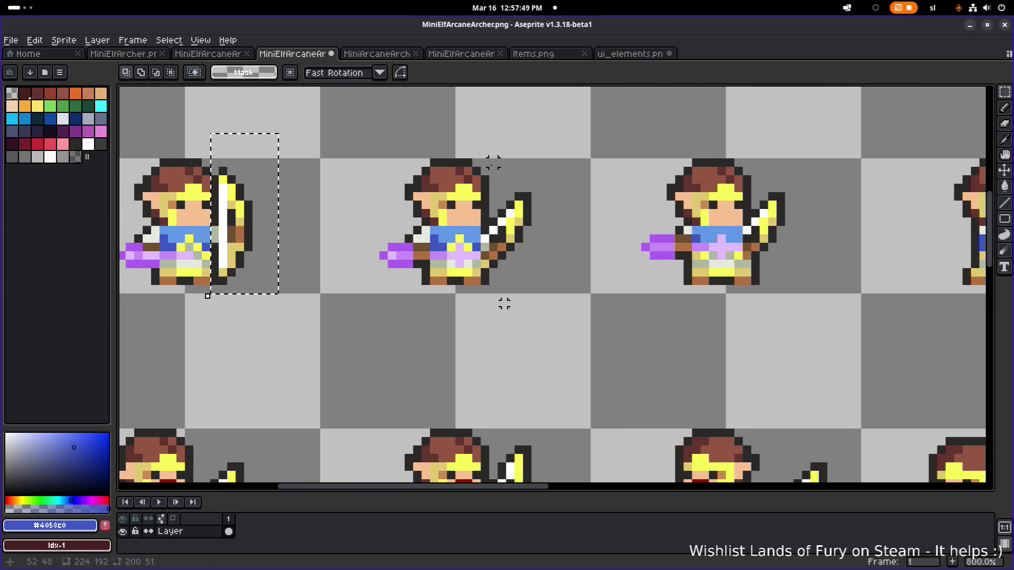
mouse_move(481, 151)
mouse_down()
mouse_move(528, 204)
mouse_move(557, 310)
mouse_up()
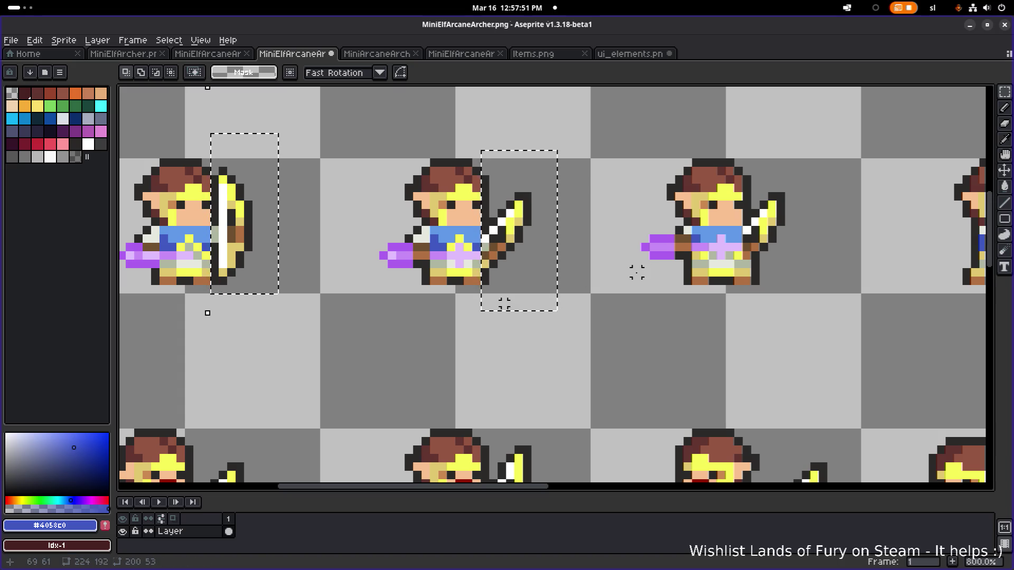
scroll(504, 303, up, 2)
scroll(505, 303, down, 7)
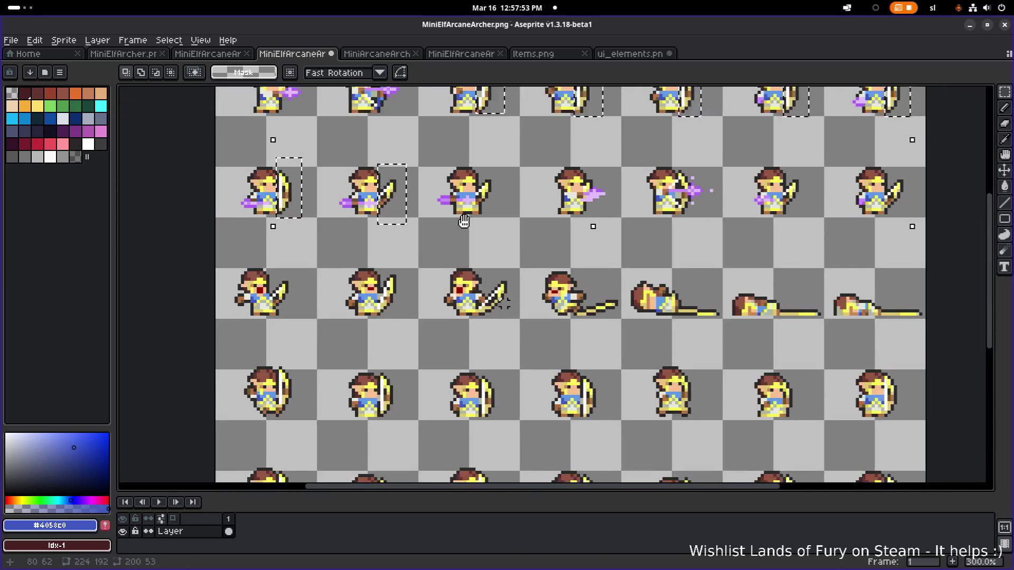
scroll(504, 304, up, 5)
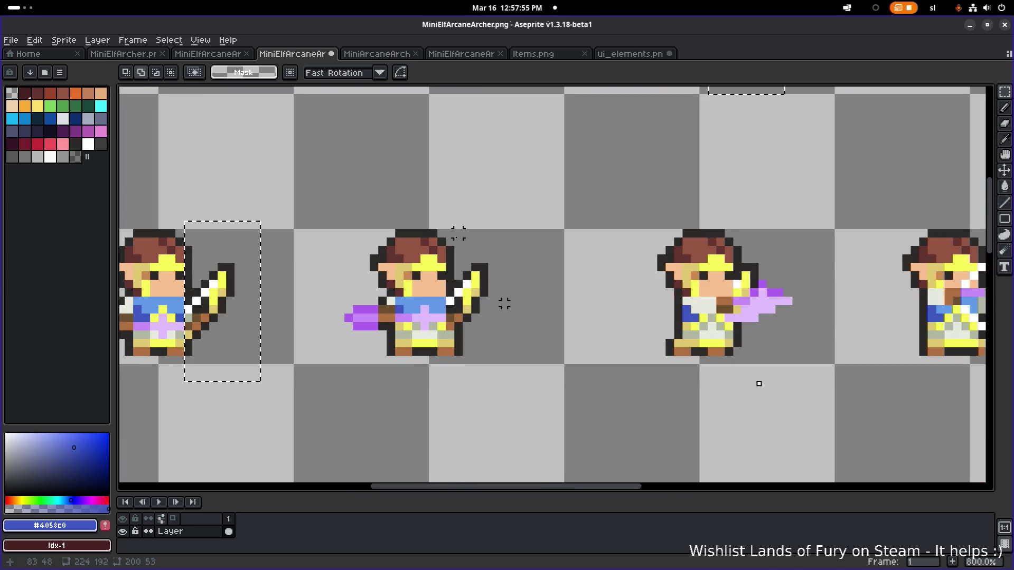
scroll(504, 304, left, 3)
drag(545, 234, 638, 378)
scroll(504, 304, down, 2)
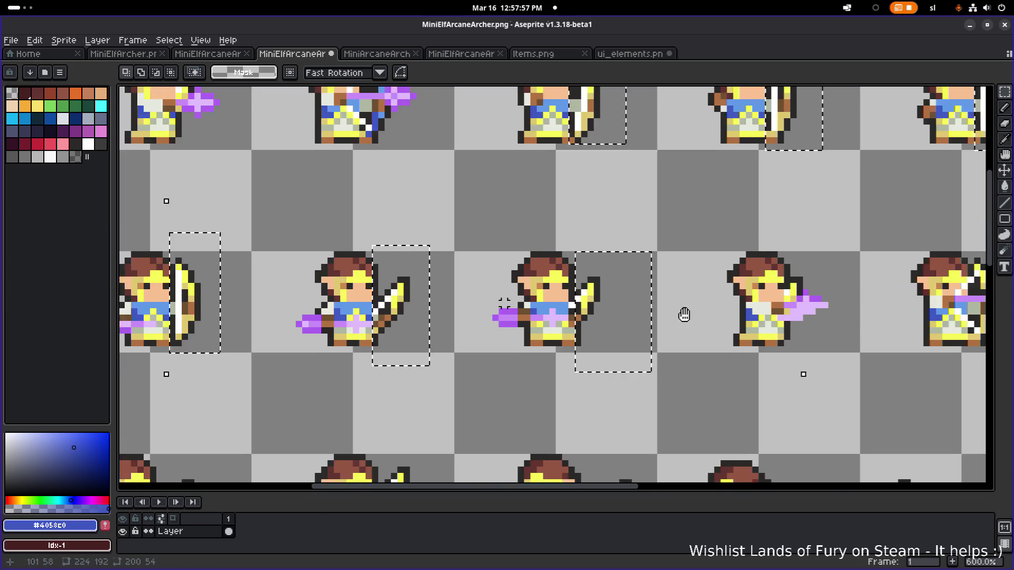
scroll(504, 304, up, 2)
drag(449, 194, 446, 249)
scroll(504, 303, right, 5)
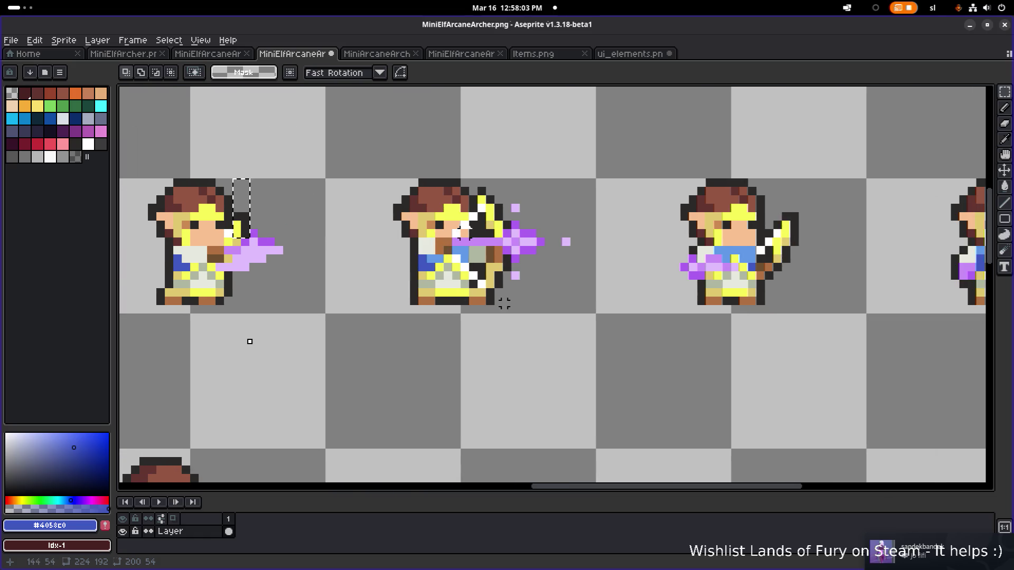
drag(469, 178, 571, 313)
scroll(589, 299, right, 1)
scroll(589, 299, right, 4)
scroll(590, 299, right, 1)
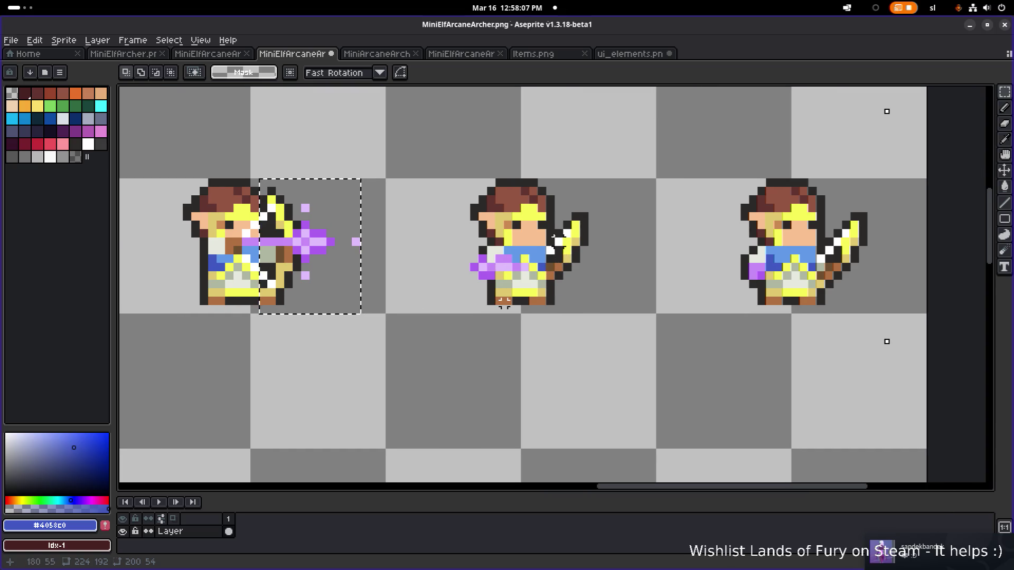
drag(580, 211, 622, 313)
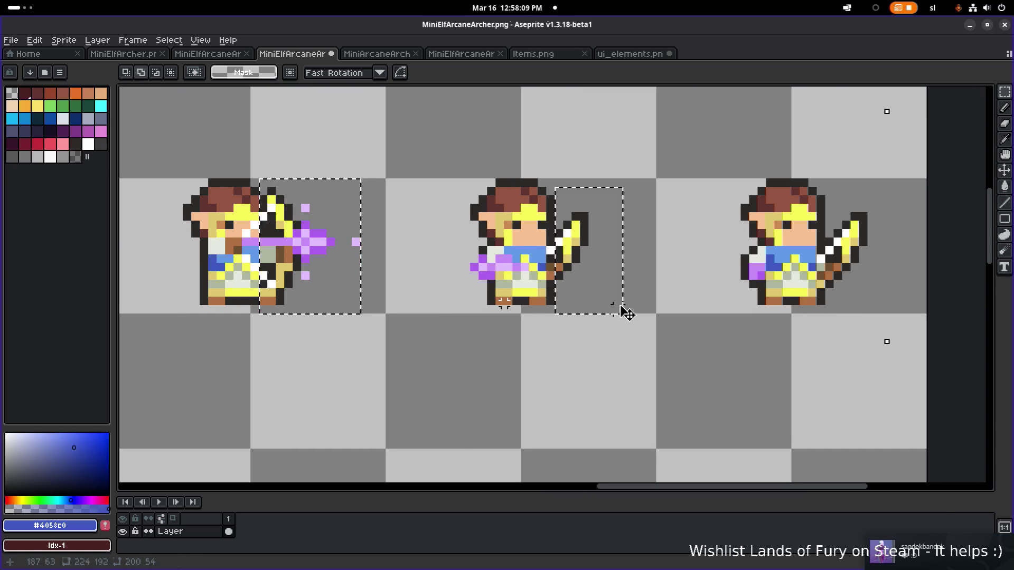
scroll(623, 314, right, 5)
drag(590, 171, 634, 286)
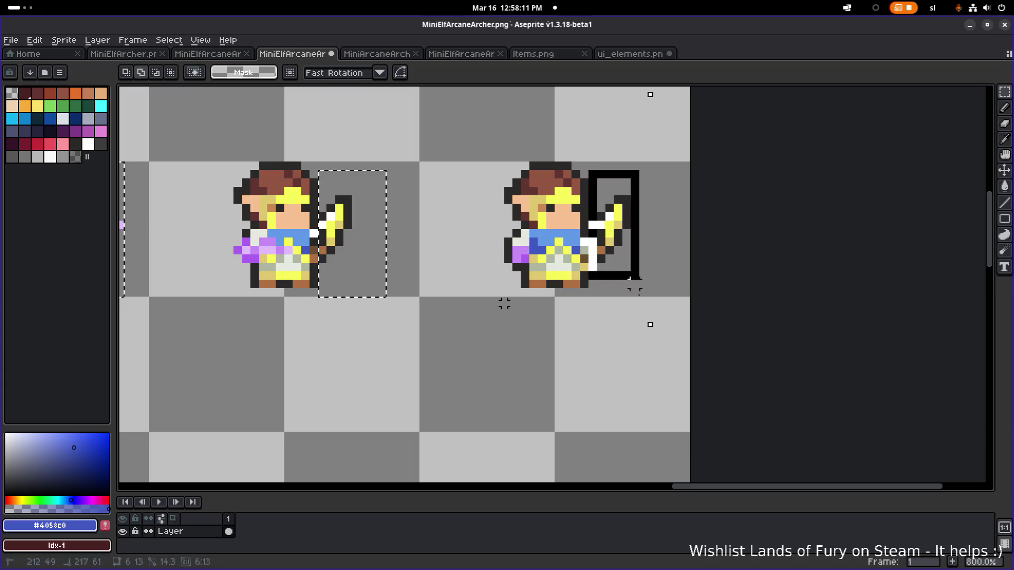
scroll(505, 303, down, 6)
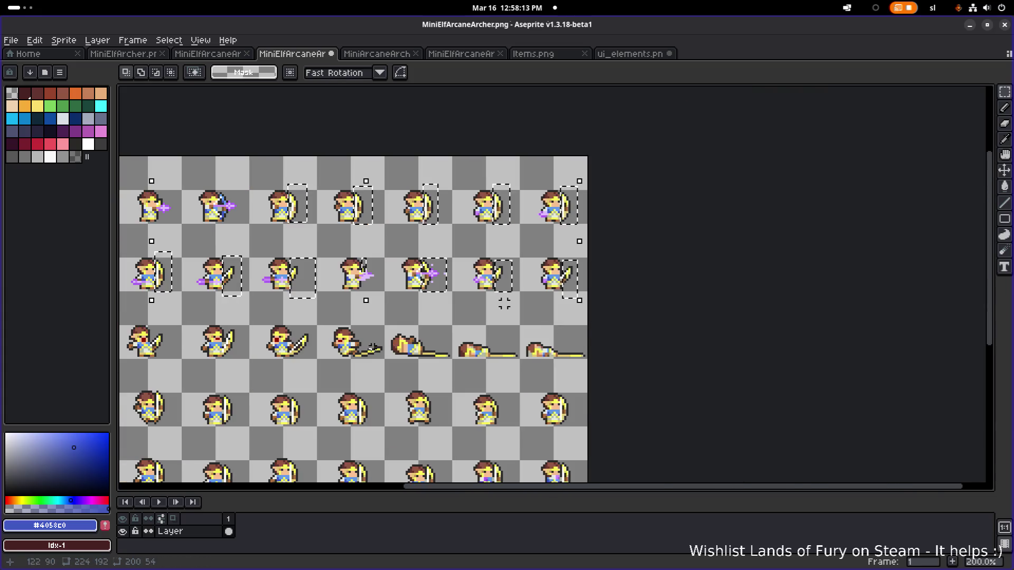
scroll(442, 341, up, 6)
mouse_move(386, 285)
mouse_down()
mouse_move(423, 352)
mouse_move(398, 410)
mouse_up()
scroll(418, 321, down, 2)
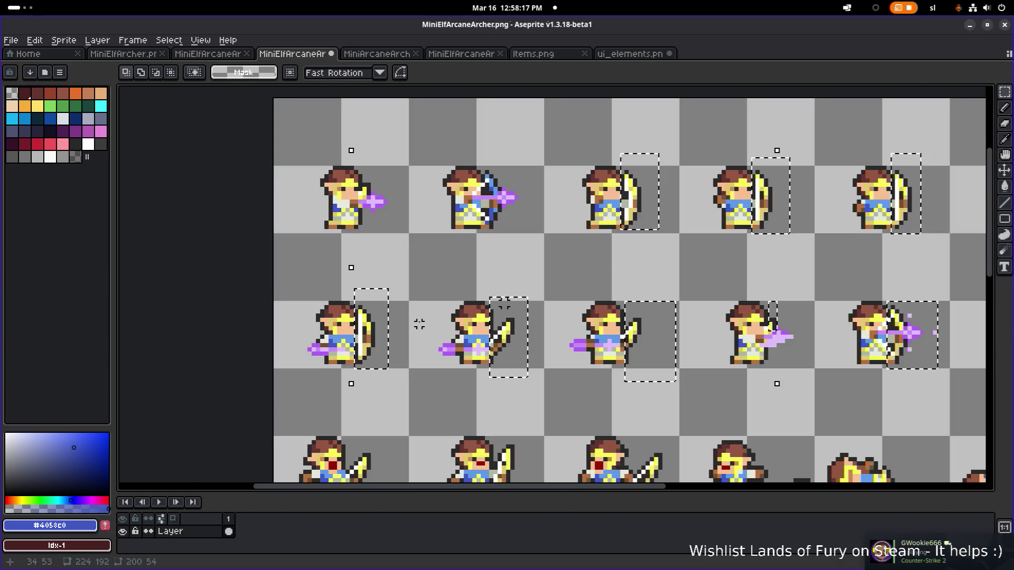
scroll(502, 254, up, 3)
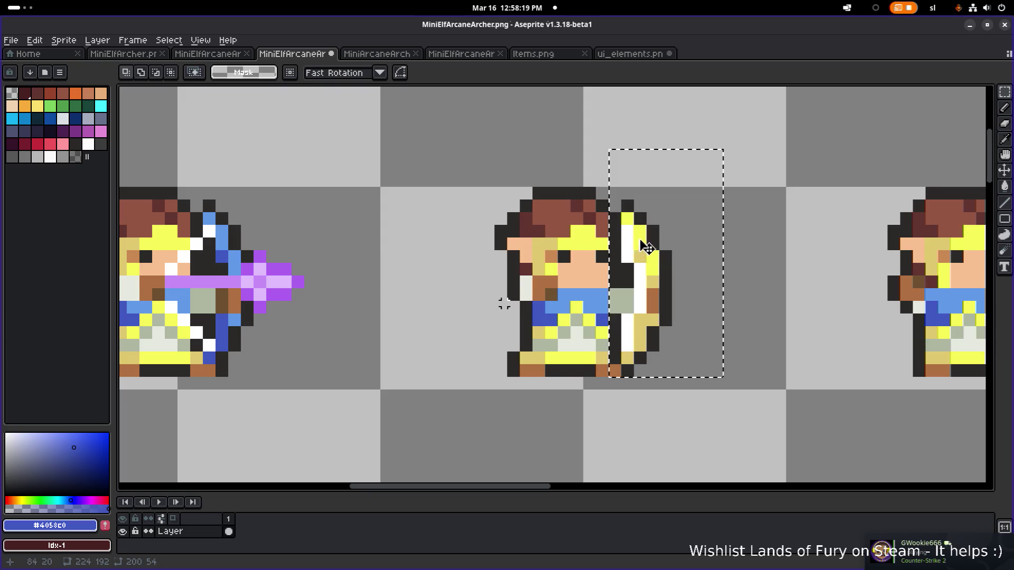
Replace the bows' yellow #F7F757 with light blue palette index 17 in the selection
alt+click(642, 239)
key(shift+r)
click(798, 378)
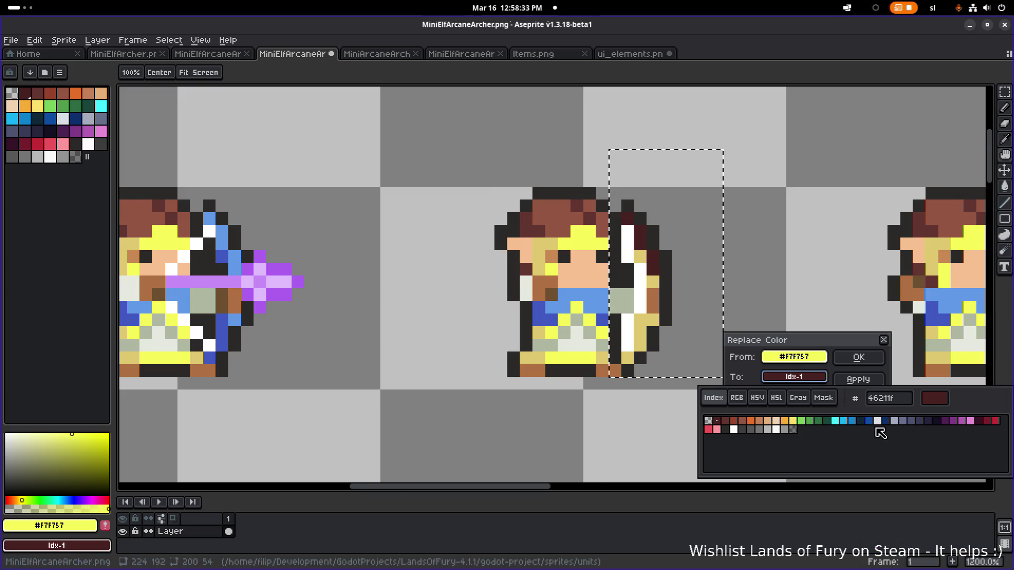
click(869, 421)
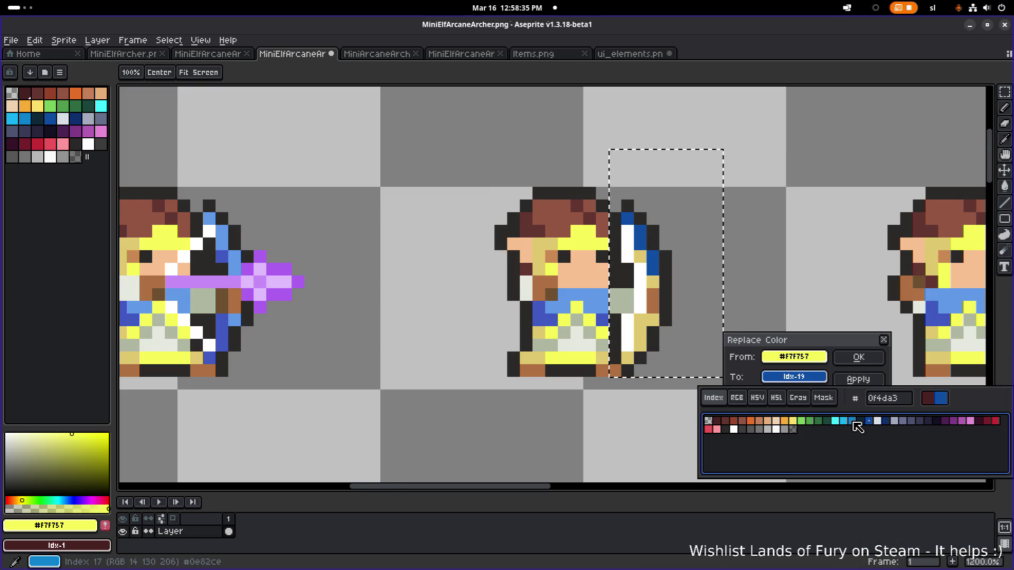
click(852, 422)
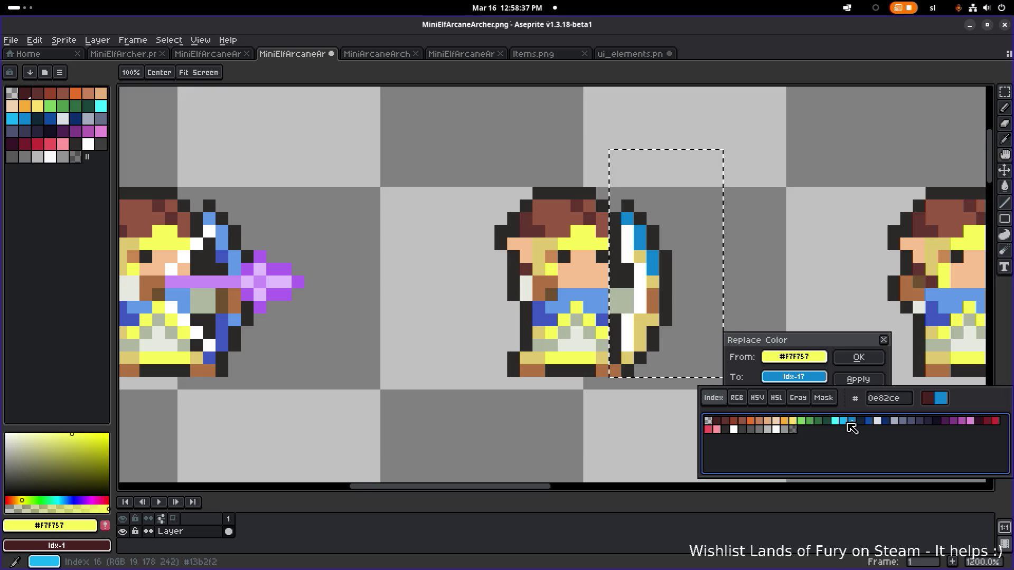
click(870, 422)
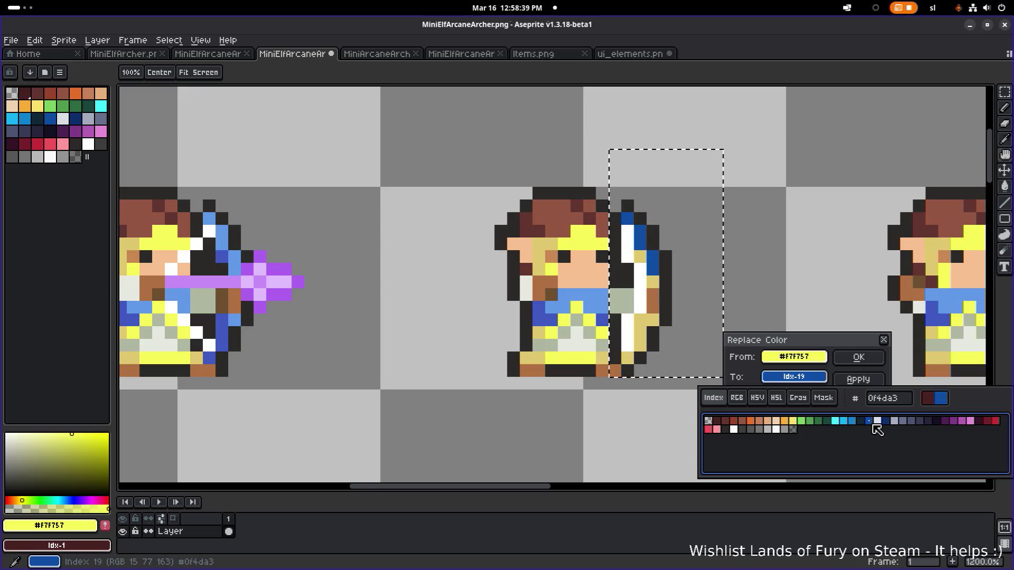
click(853, 422)
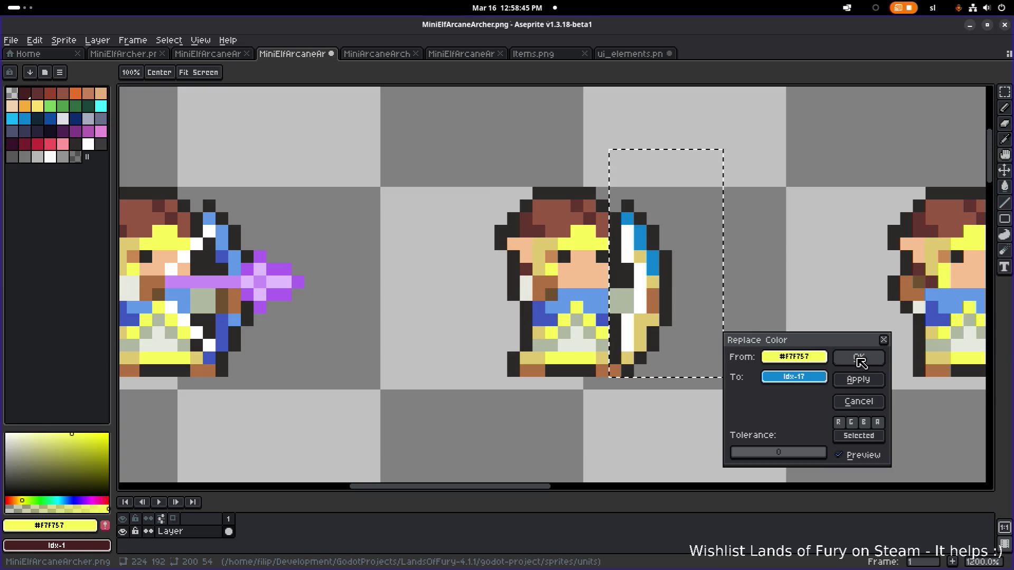
click(858, 362)
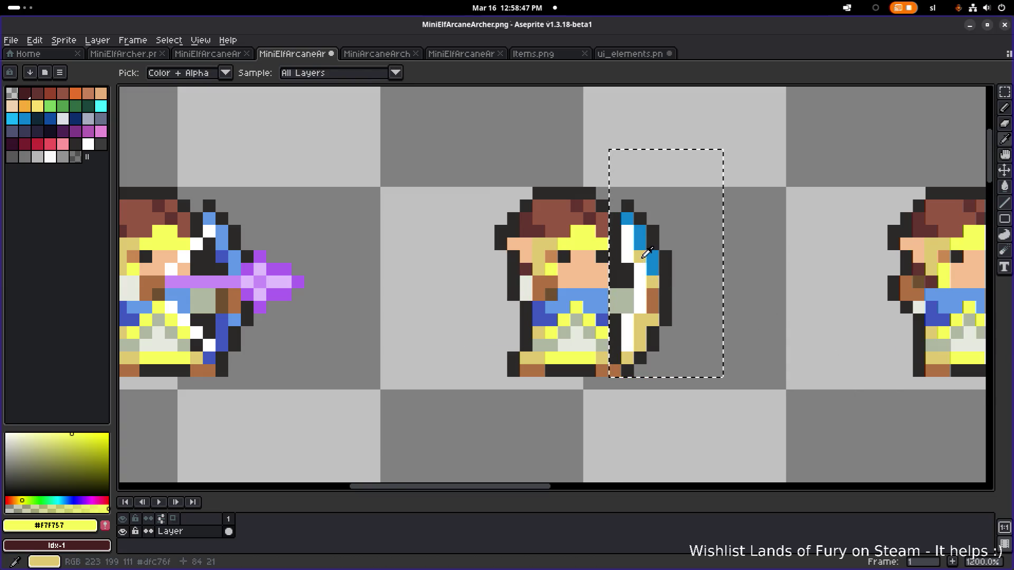
Replace the bows' tan #DFC76F with dark blue palette index 19
key(shift+r)
click(793, 376)
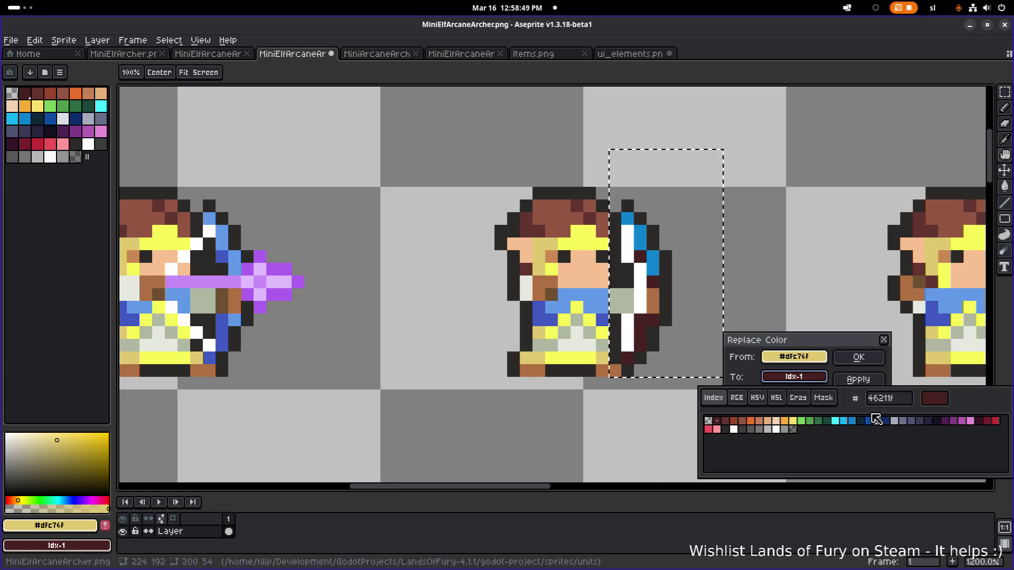
click(846, 423)
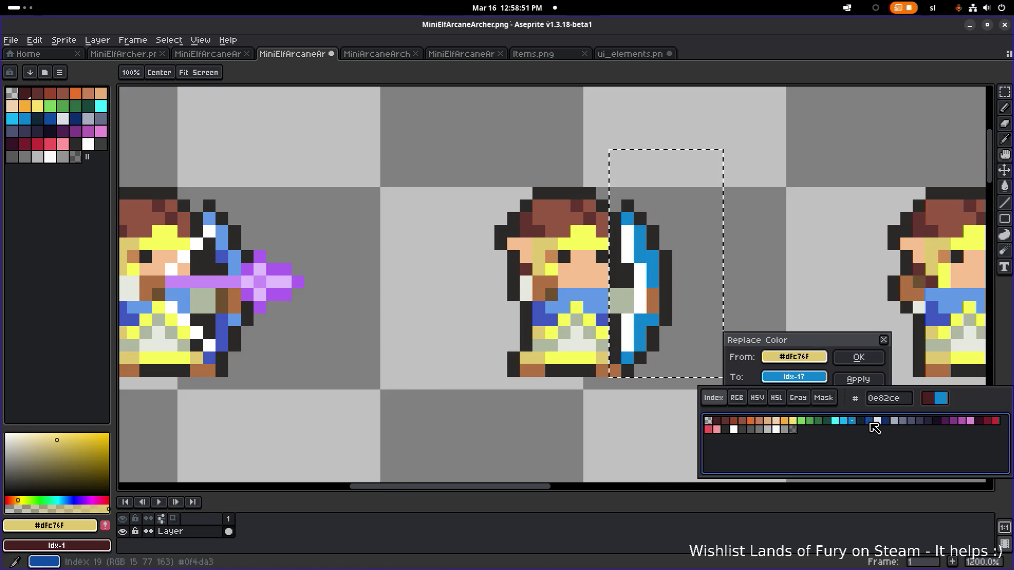
click(871, 422)
click(858, 358)
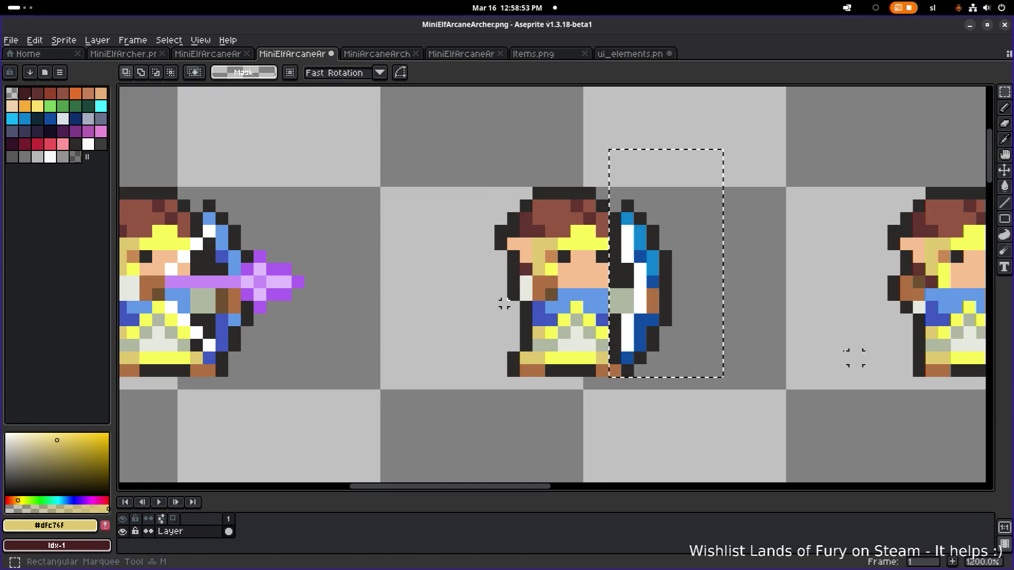
scroll(772, 343, down, 4)
scroll(801, 356, down, 1)
scroll(797, 356, up, 1)
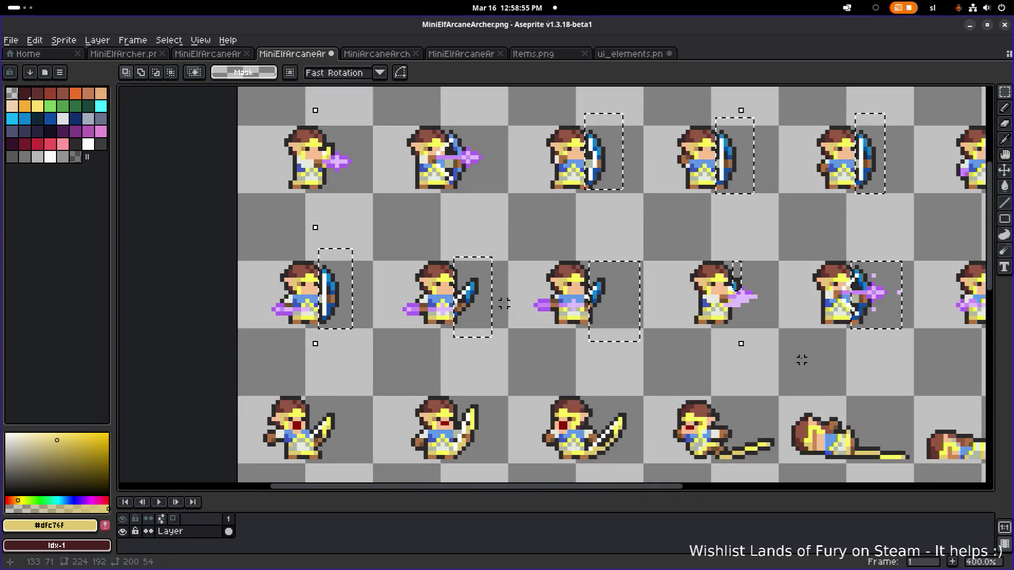
scroll(503, 303, down, 2)
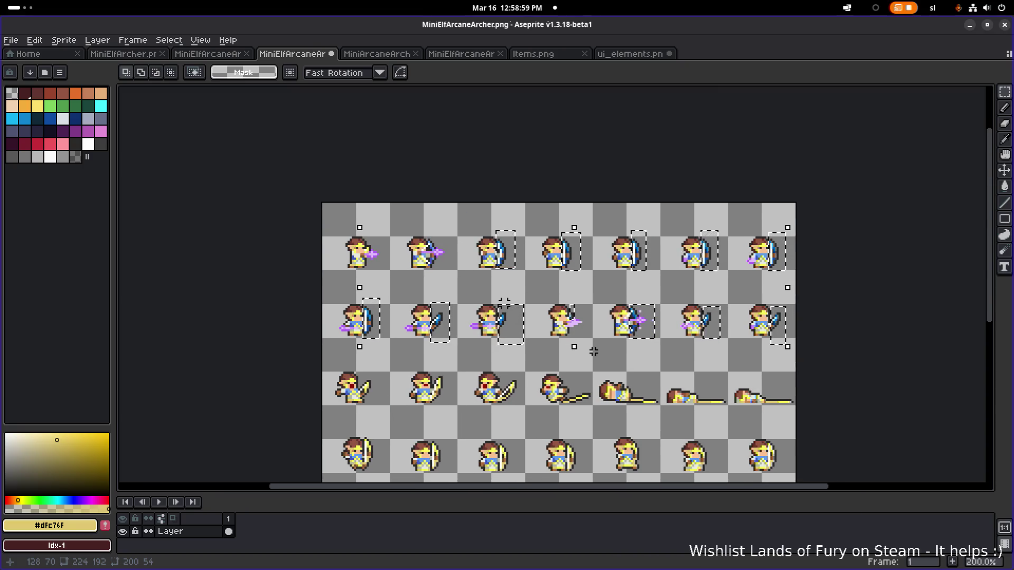
Search 'stea' in the Activities overview and launch Steam
key(alt+Tab)
key(alt+Tab)
key(alt+Tab)
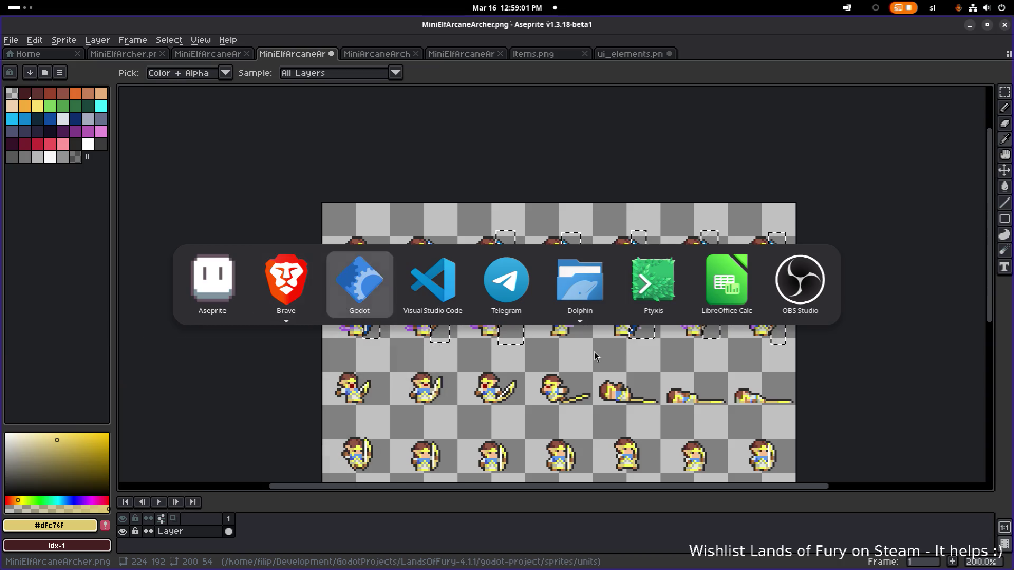
key(alt+shift+Tab)
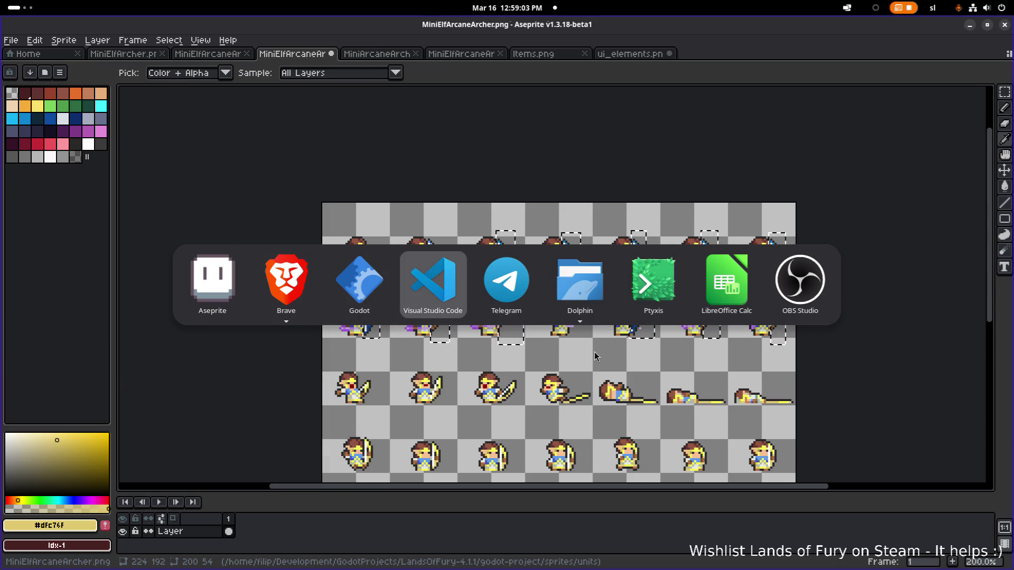
key(alt+shift+Tab)
key(alt+shift+Tab)
key(alt+shift+Tab)
key(super)
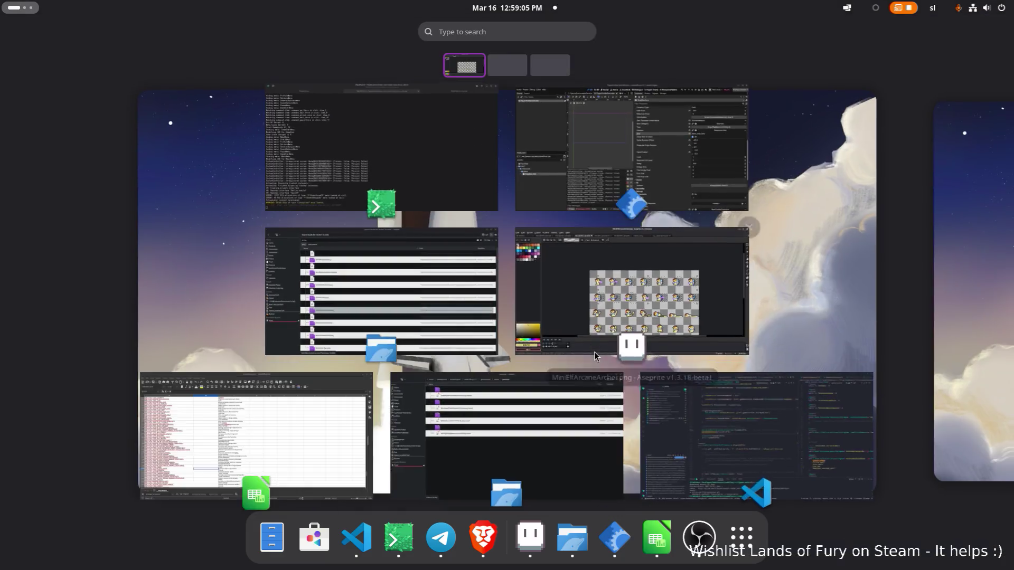
text(stea)
key(Return)
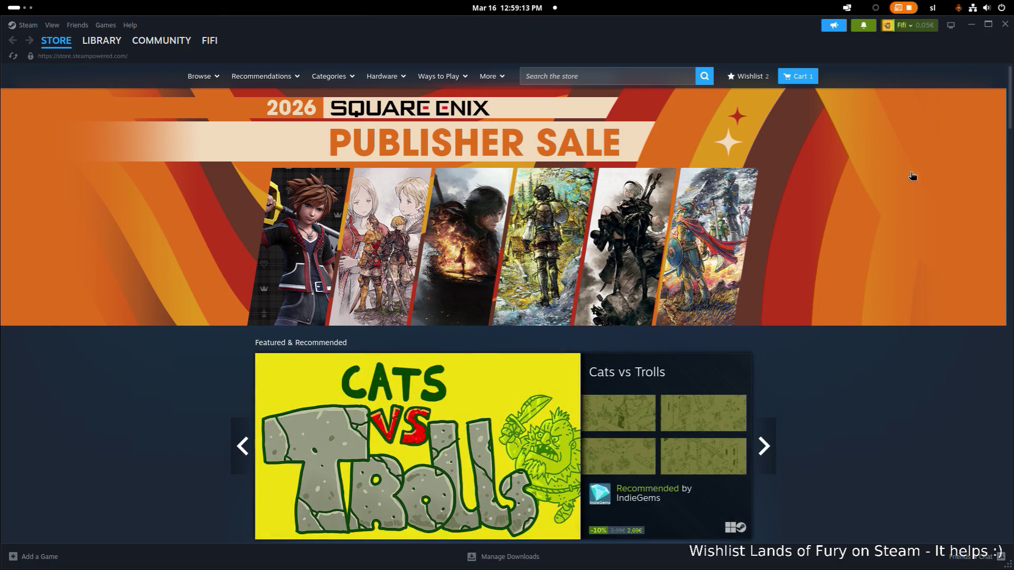
Open the friend's chat with unread messages from Friends & Chat
scroll(939, 426, down, 1)
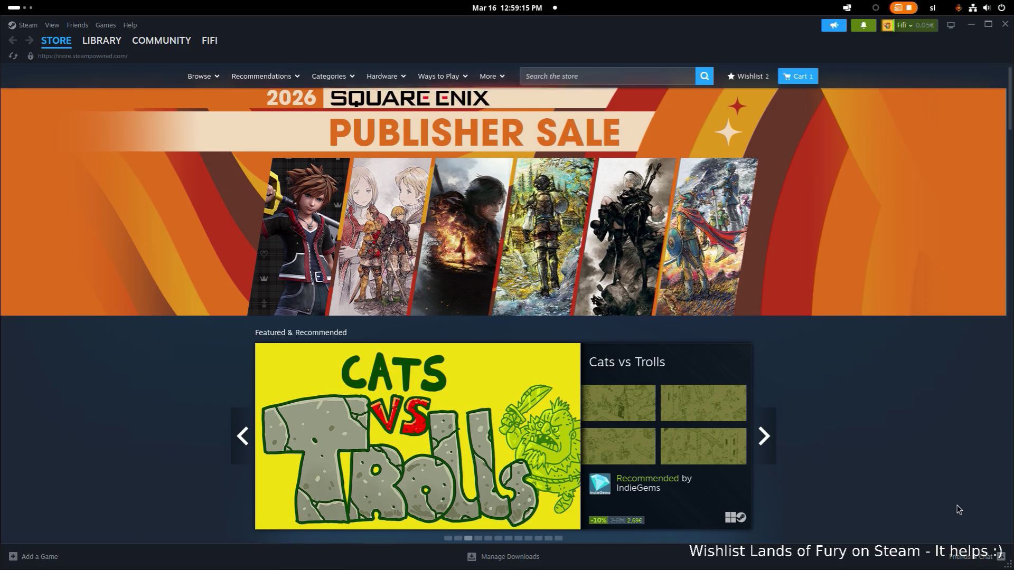
click(972, 556)
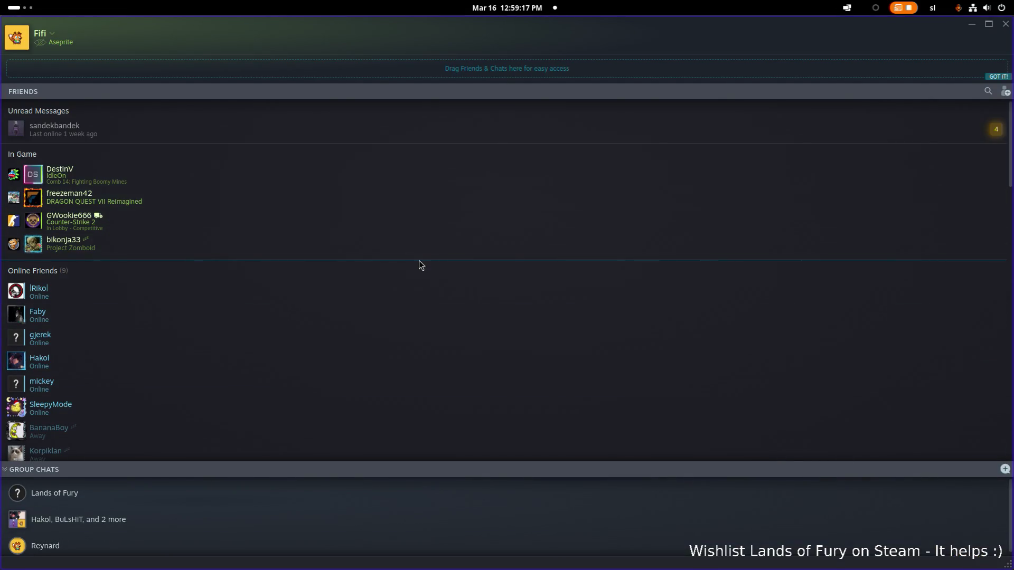
scroll(369, 220, down, 2)
scroll(370, 218, up, 3)
click(410, 122)
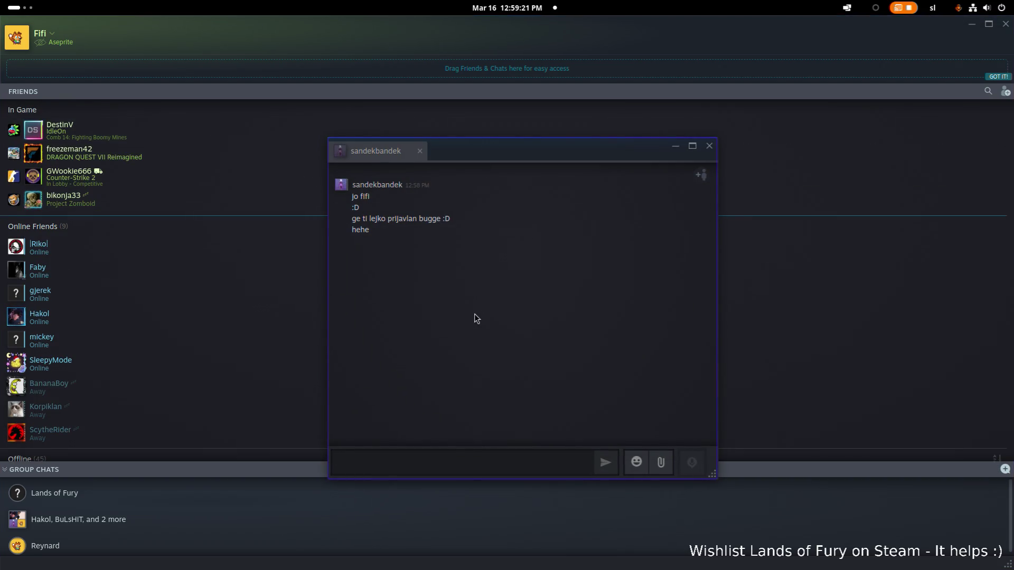
Send a short greeting and the studio's contact e-mail, then close the chat
text(ol)
key(Return)
text(Infop)
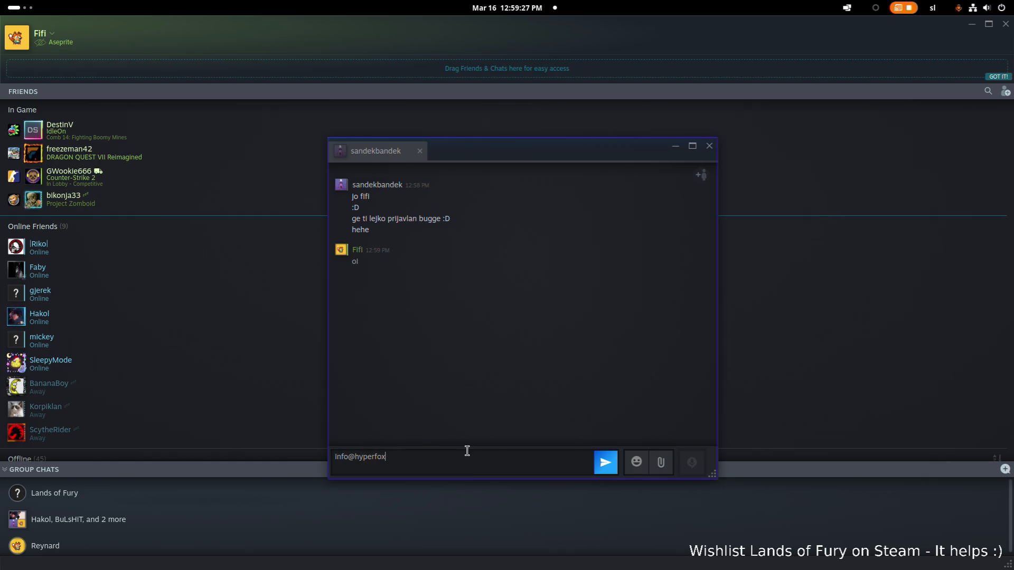
text(D)
key(Return)
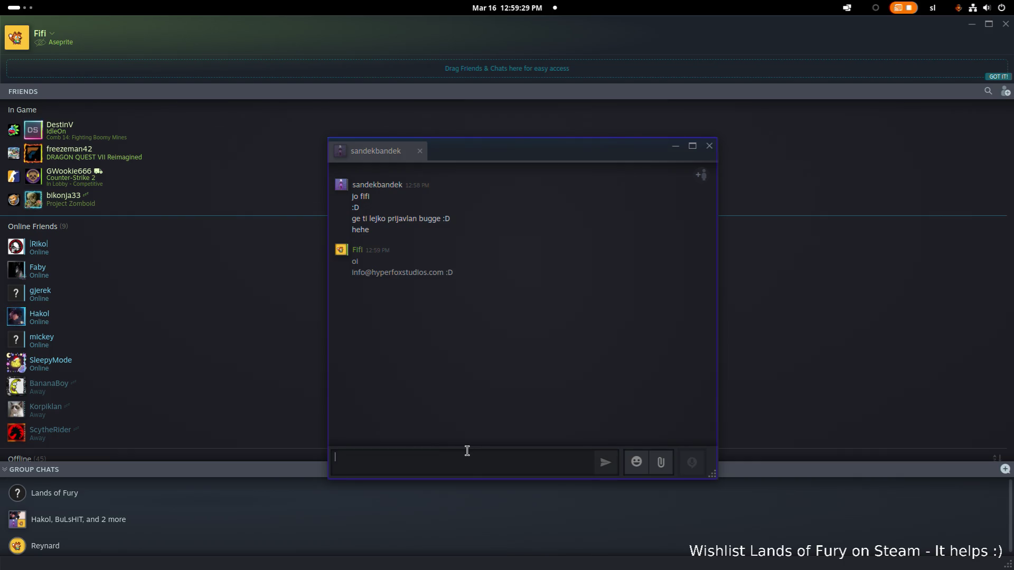
click(711, 147)
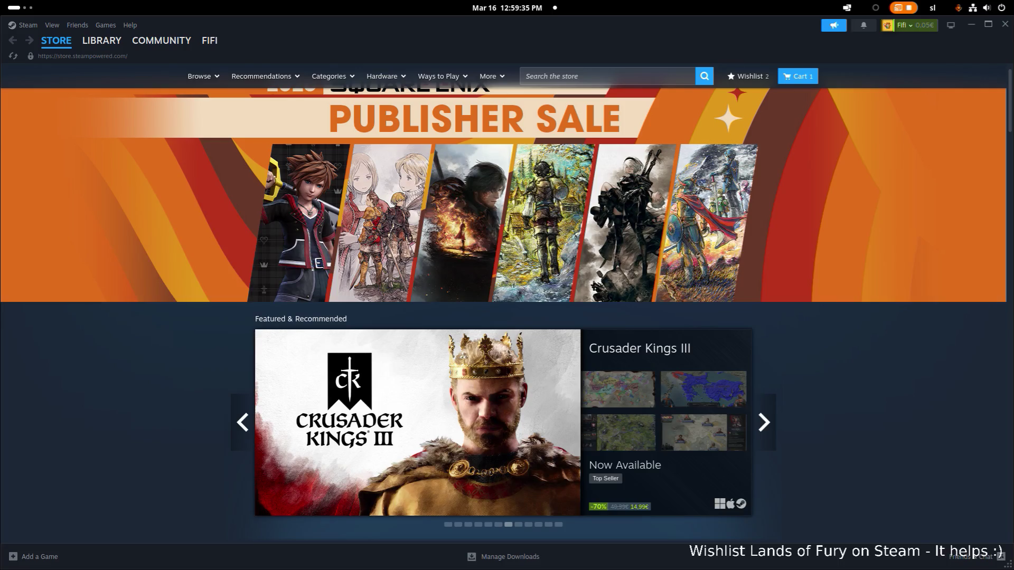
scroll(621, 116, down, 1)
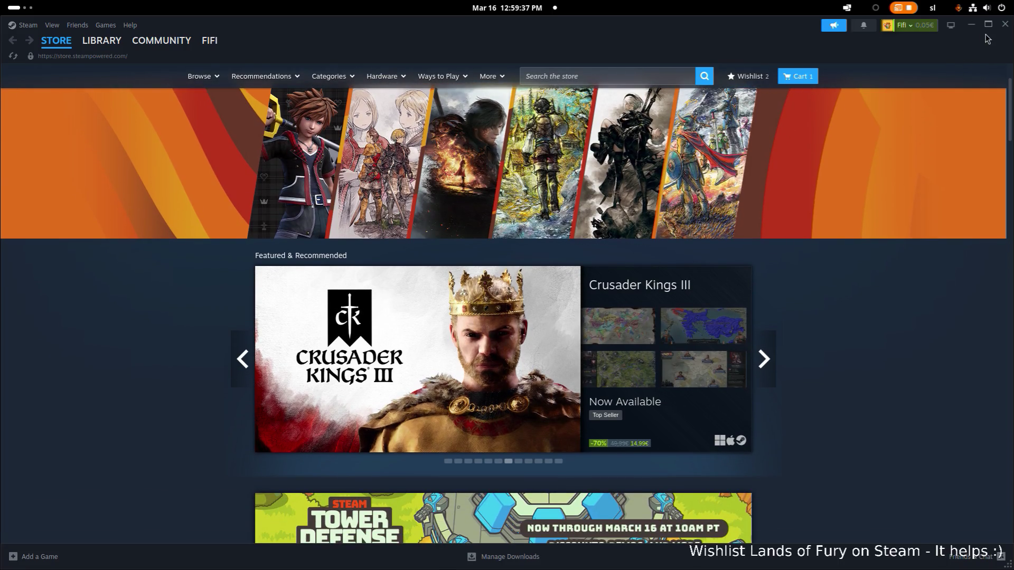
click(1005, 24)
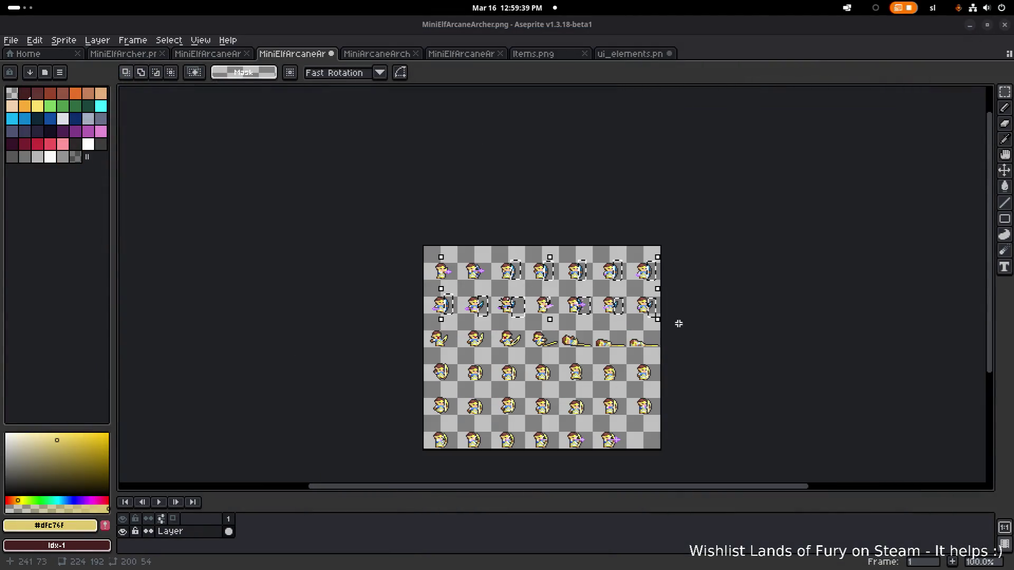
Drop the transform selection on the sprite sheet and bring the archers into view
click(724, 326)
scroll(724, 325, up, 3)
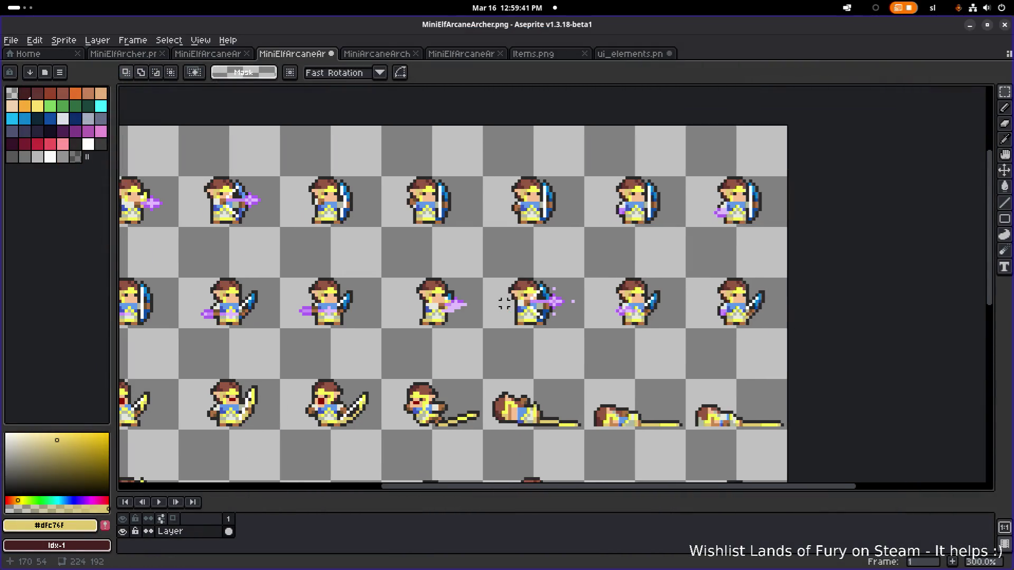
scroll(505, 303, left, 1)
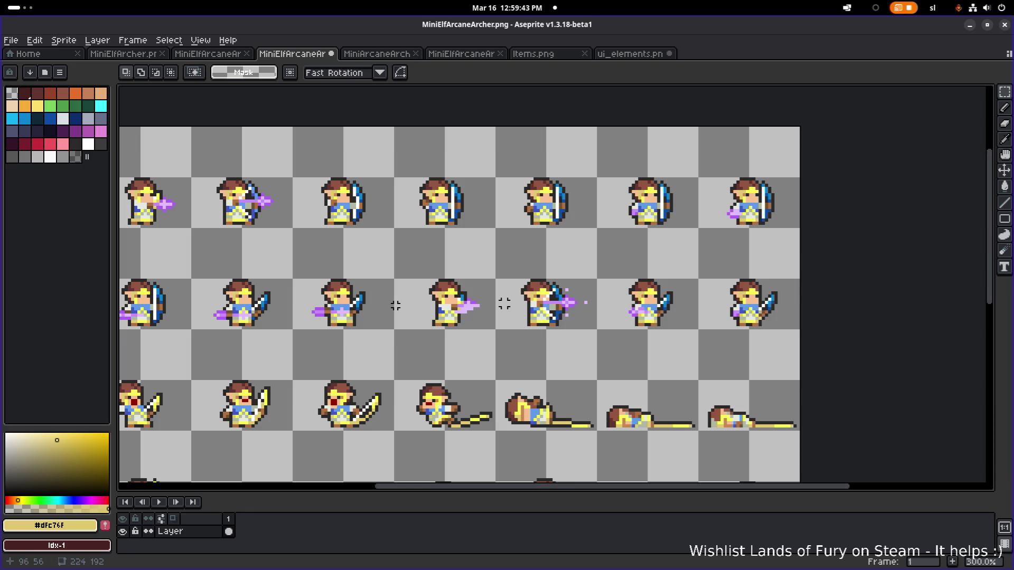
scroll(504, 304, down, 1)
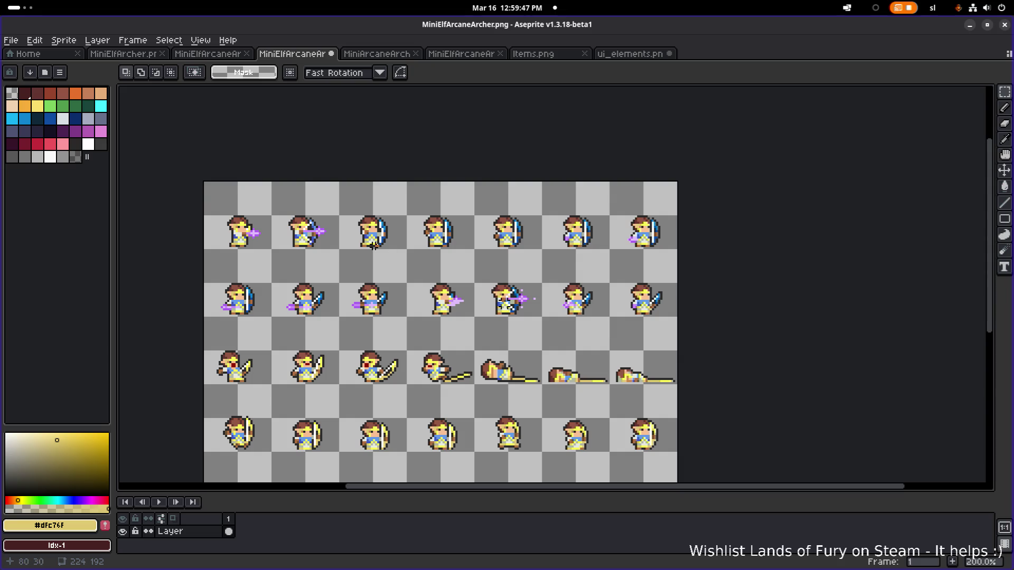
scroll(505, 303, up, 6)
Sample blues from the archers' bows and tunic with the Eyedropper
key(i)
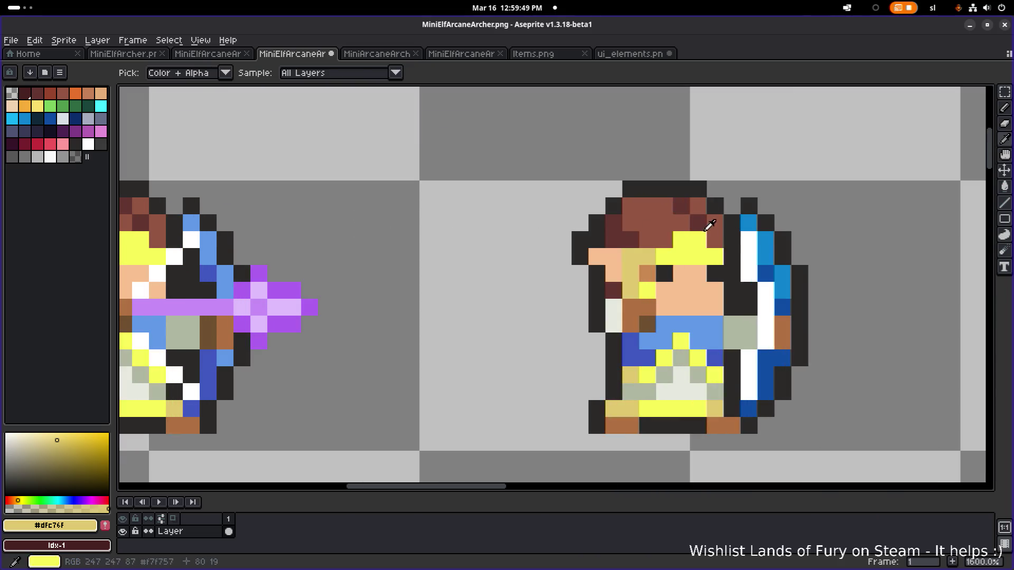
click(770, 237)
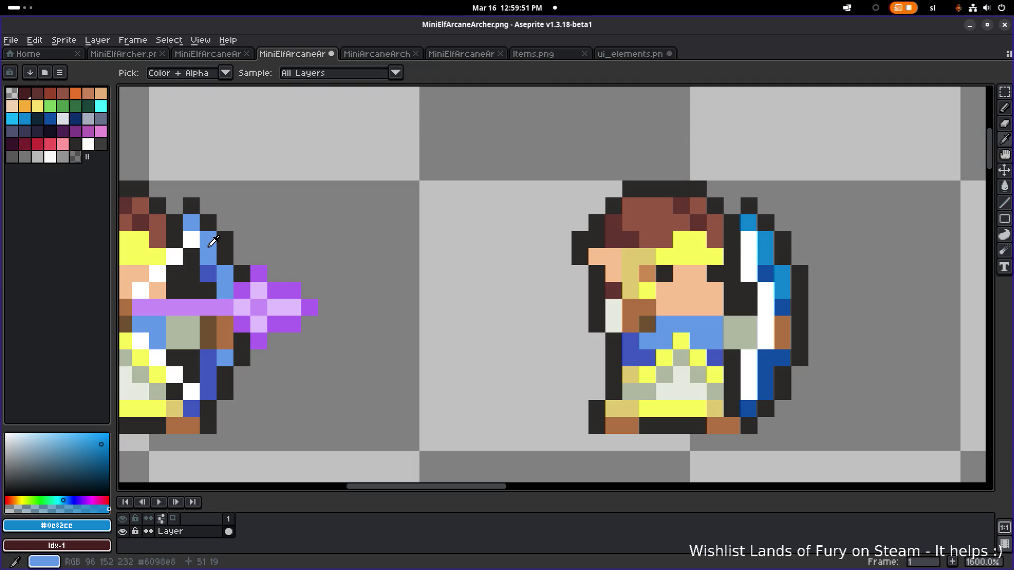
click(211, 243)
scroll(502, 301, down, 3)
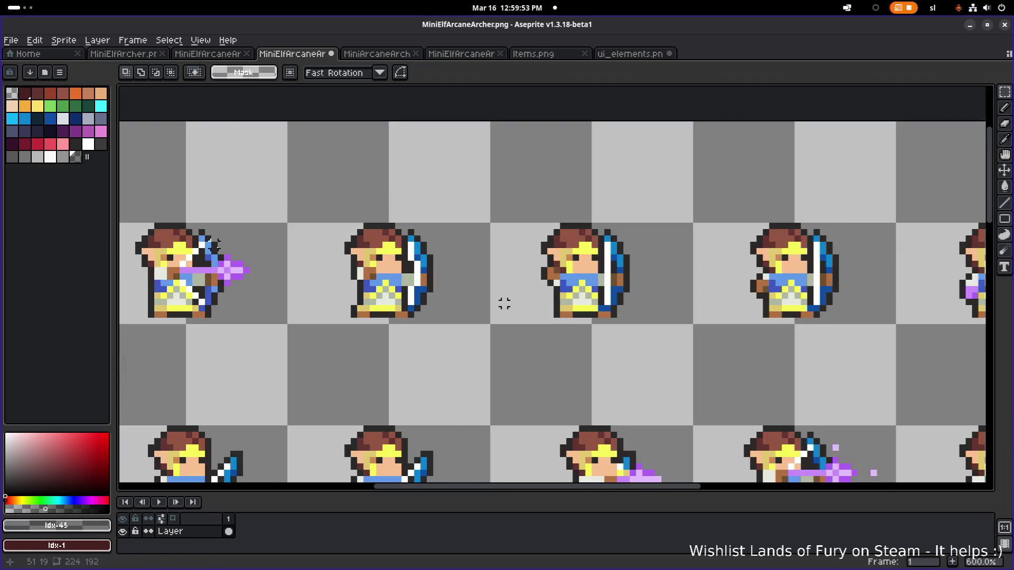
scroll(482, 301, up, 3)
scroll(503, 301, down, 3)
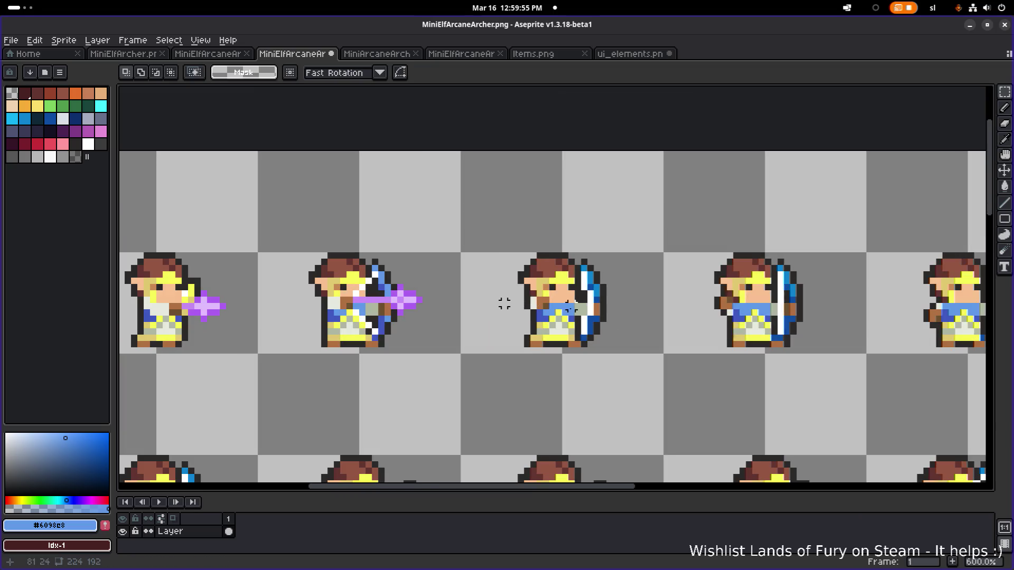
scroll(502, 301, up, 3)
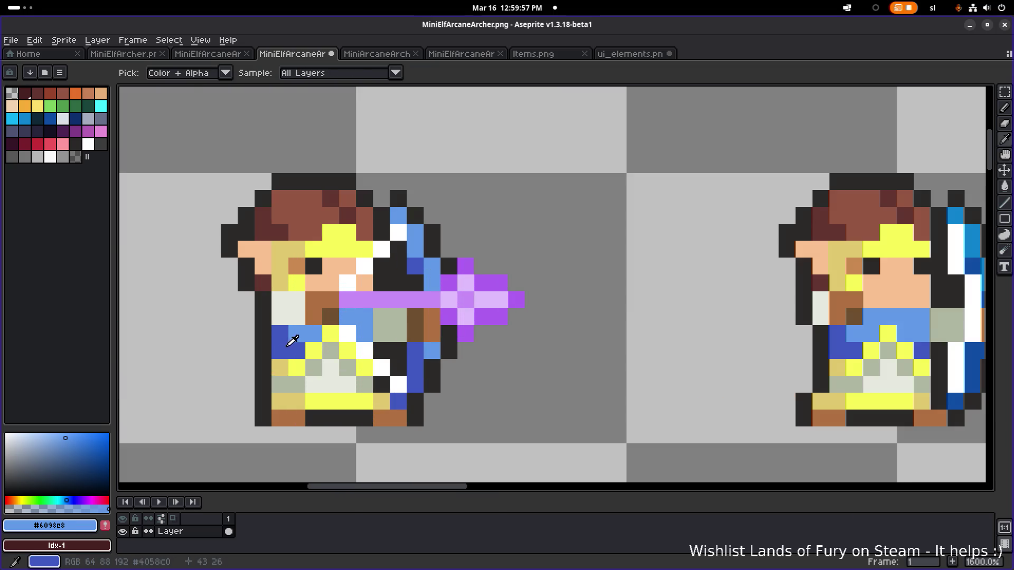
click(290, 345)
Pick dark blue #0f4da3 from the third archer's bow, then return to Rectangular Marquee
key(m)
scroll(503, 303, down, 5)
scroll(502, 302, down, 1)
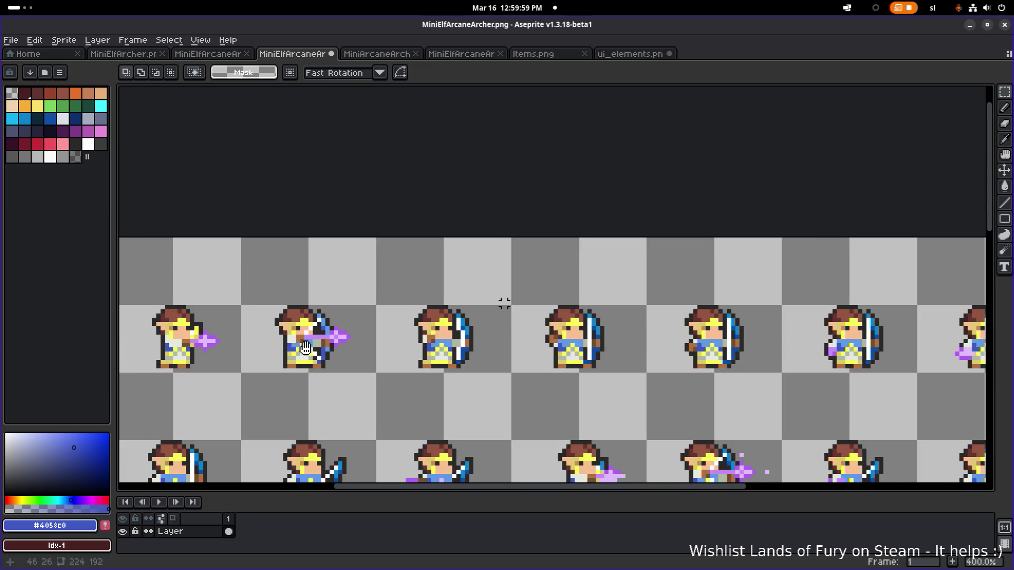
scroll(504, 304, up, 3)
key(i)
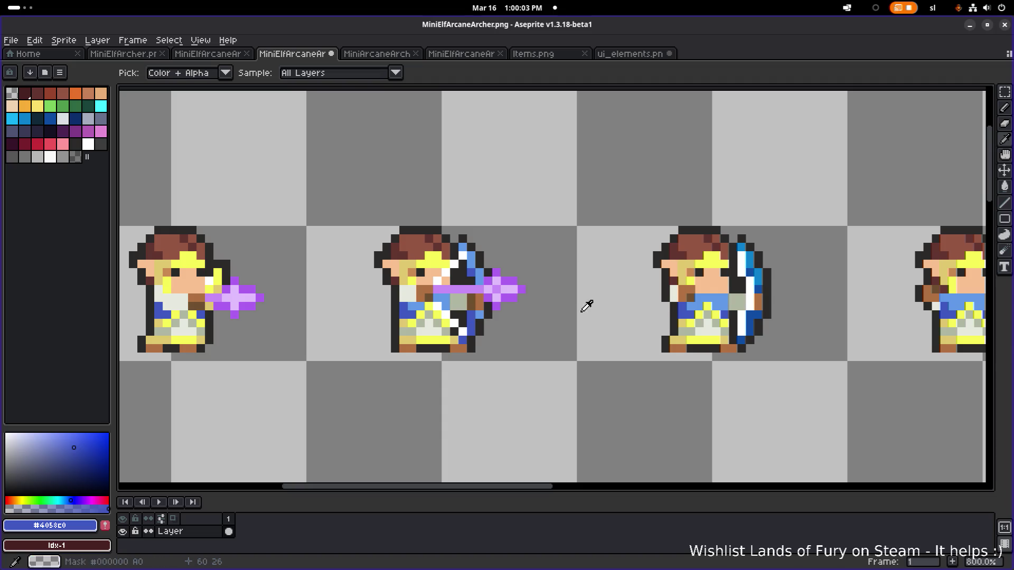
click(754, 318)
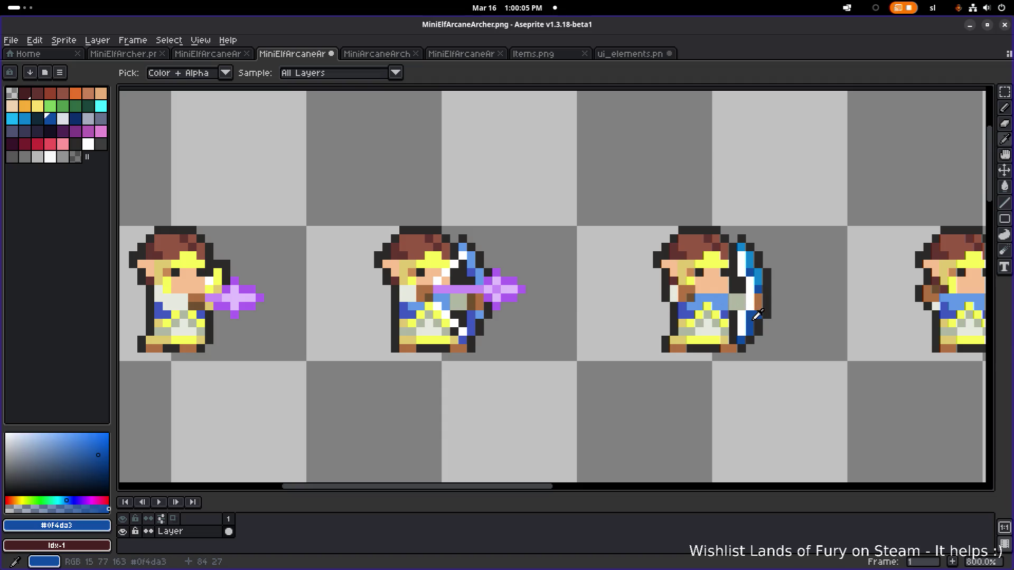
key(m)
scroll(504, 303, down, 5)
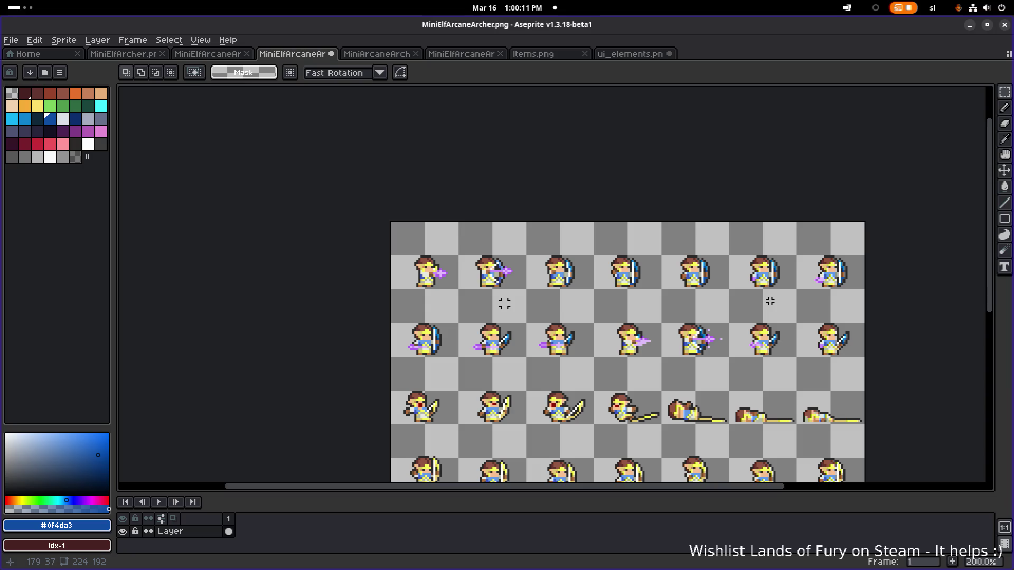
Undo the Replace Color on the bows and the rectangle selections
key(ctrl+z)
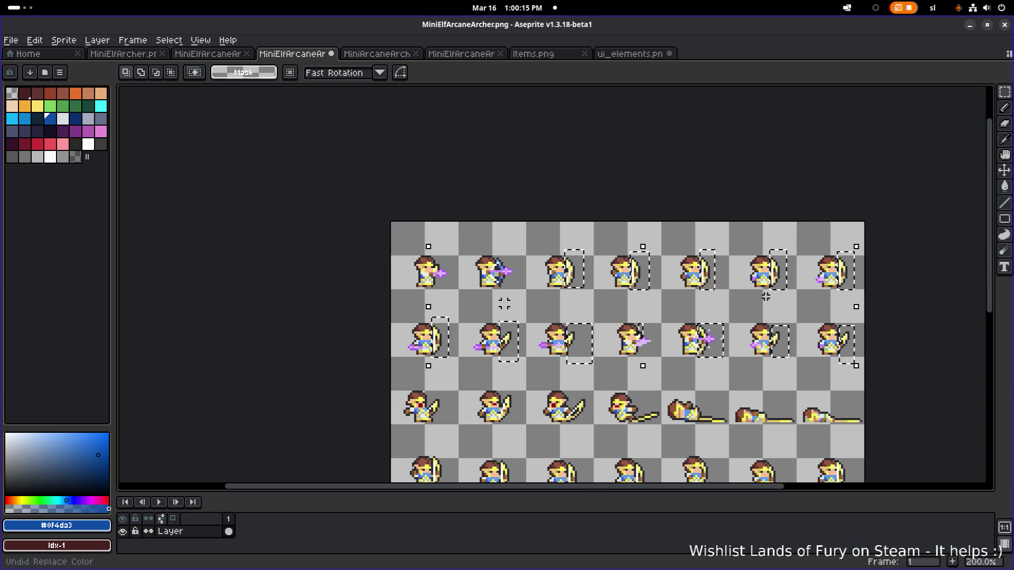
key(ctrl+z)
key(ctrl+z)
key(ctrl+z)
key(ctrl+z)
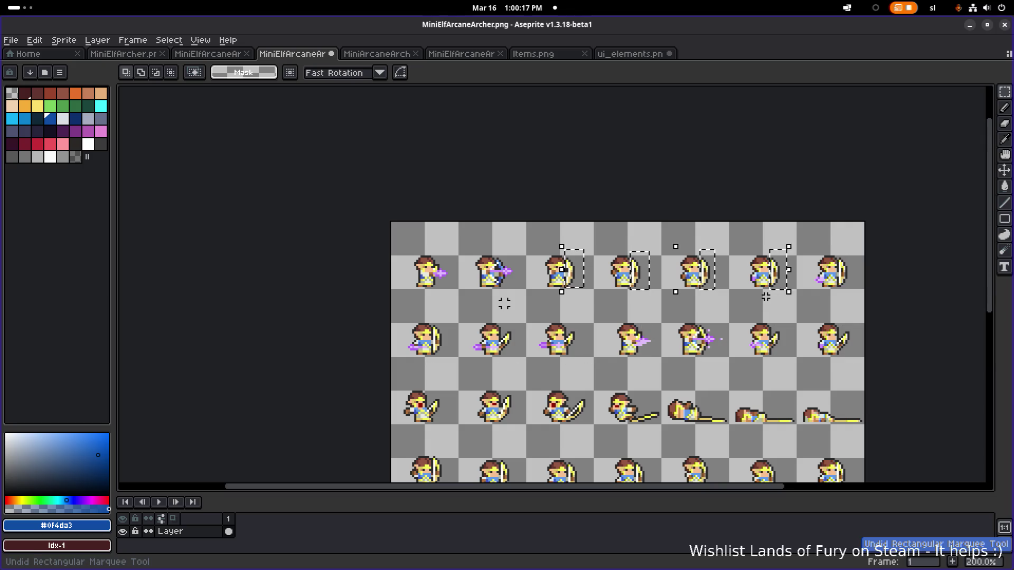
key(ctrl+z)
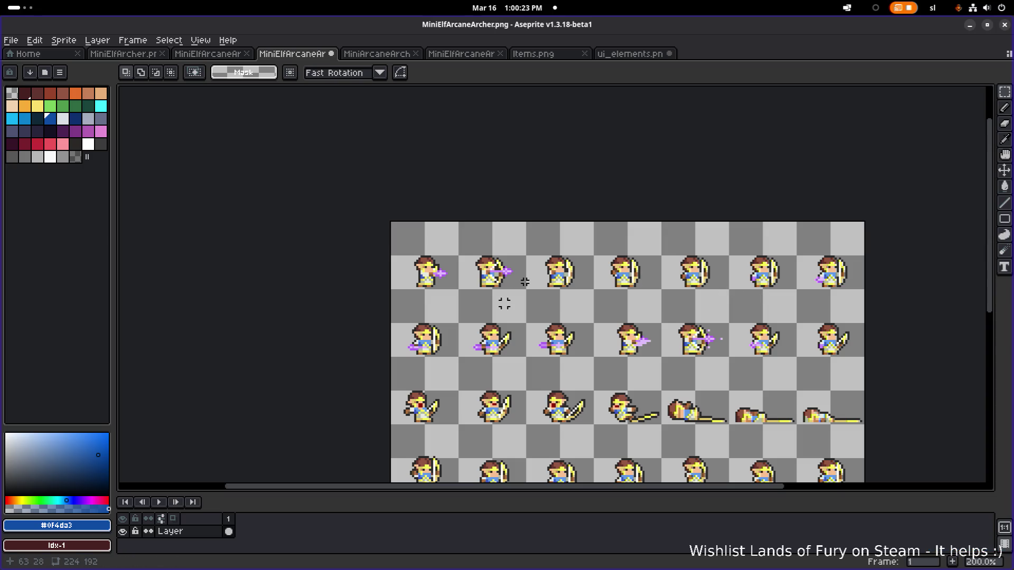
Save MiniElfArcaneArcher.png
scroll(574, 286, right, 3)
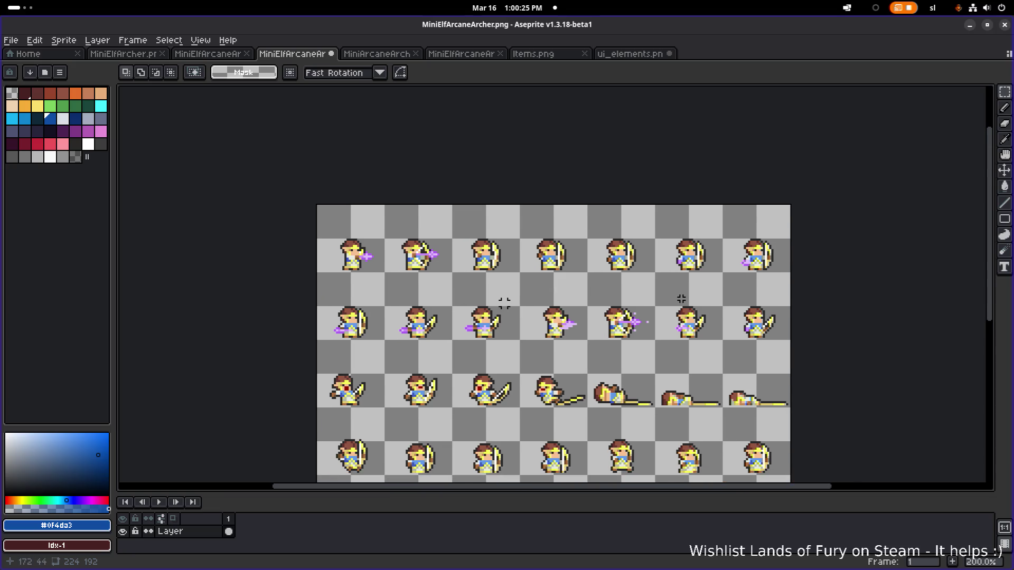
key(ctrl+s)
scroll(608, 317, down, 1)
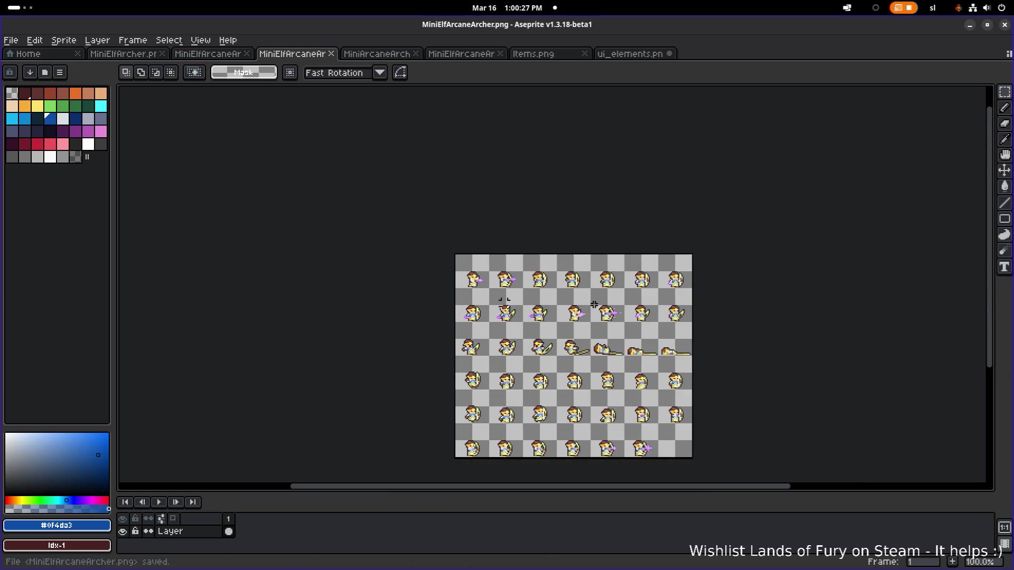
scroll(573, 348, up, 1)
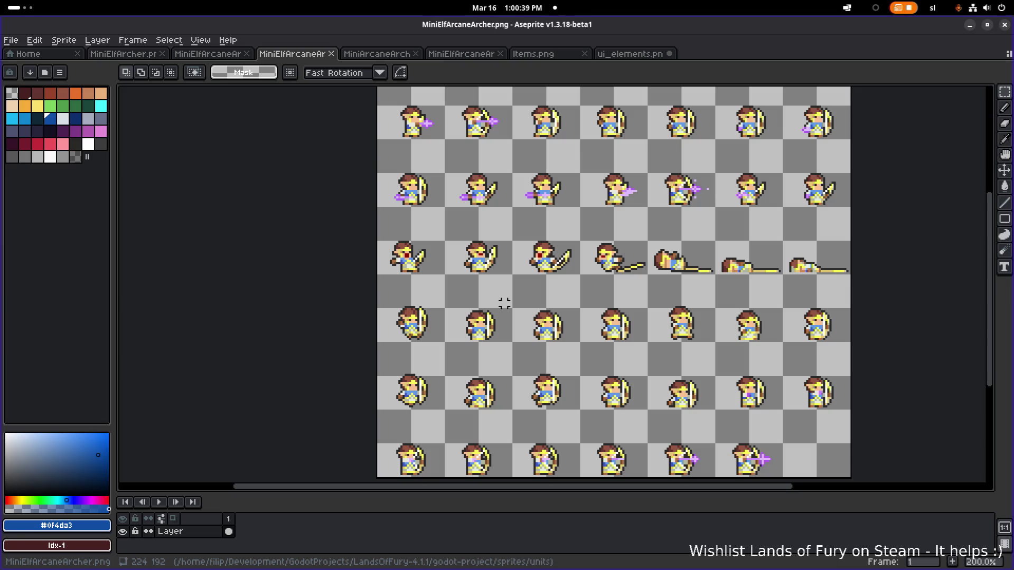
Move the Steam chat window out of the way and return to Aseprite
key(alt+Tab)
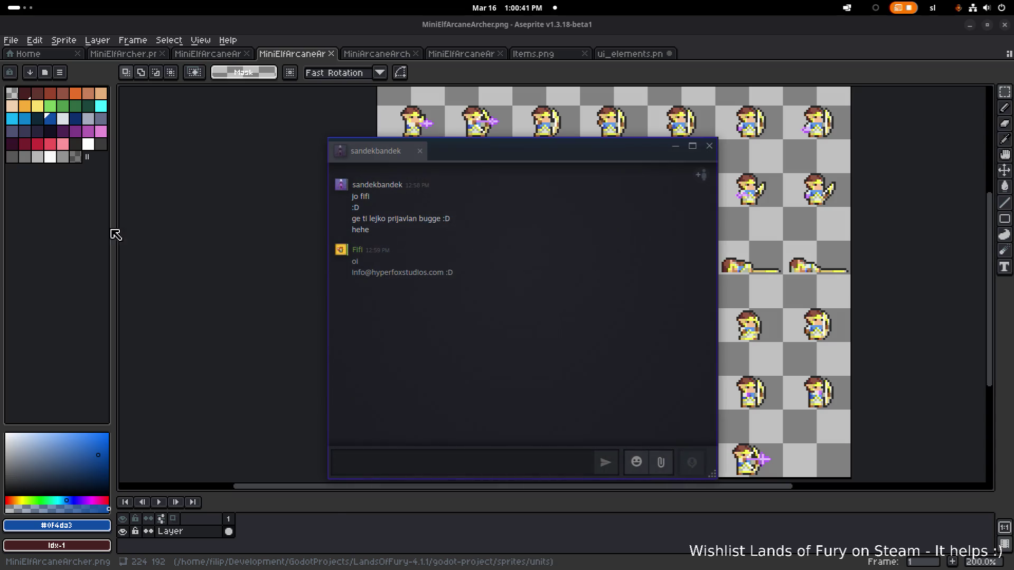
drag(482, 150, 369, 165)
key(alt+Tab)
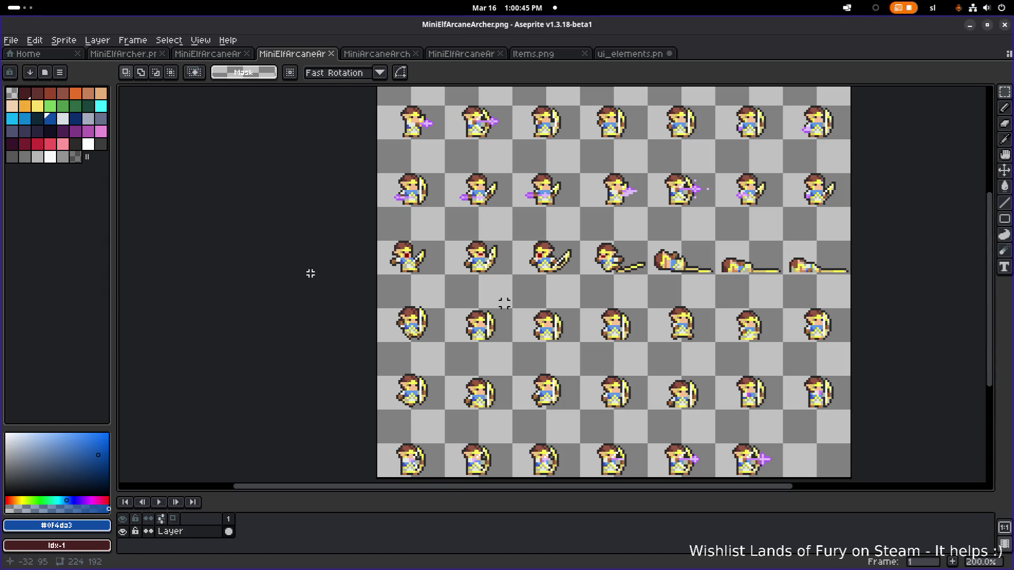
Switch to the ui_elements.png document
scroll(379, 279, down, 2)
scroll(576, 339, up, 1)
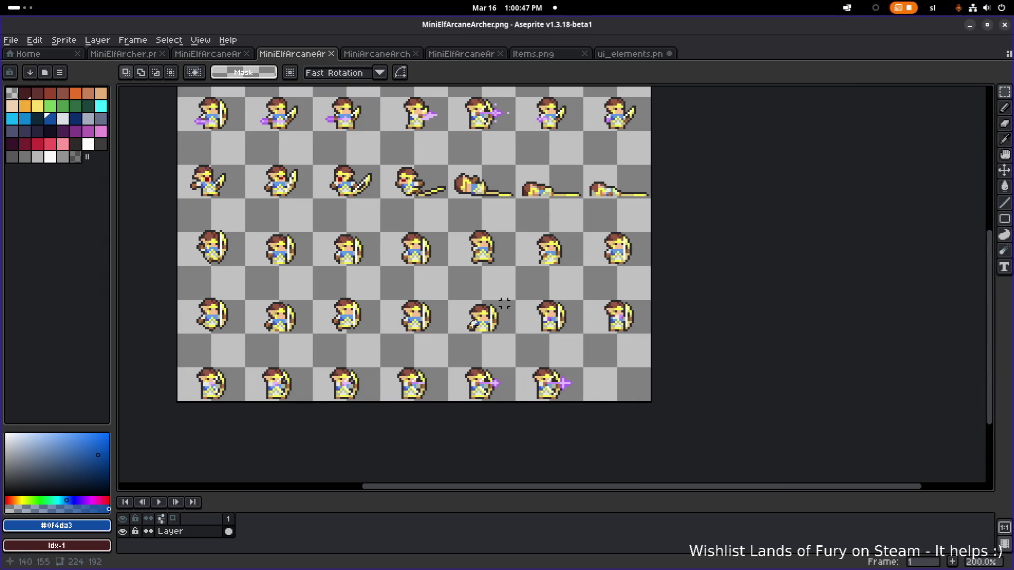
scroll(575, 363, down, 1)
scroll(560, 257, up, 2)
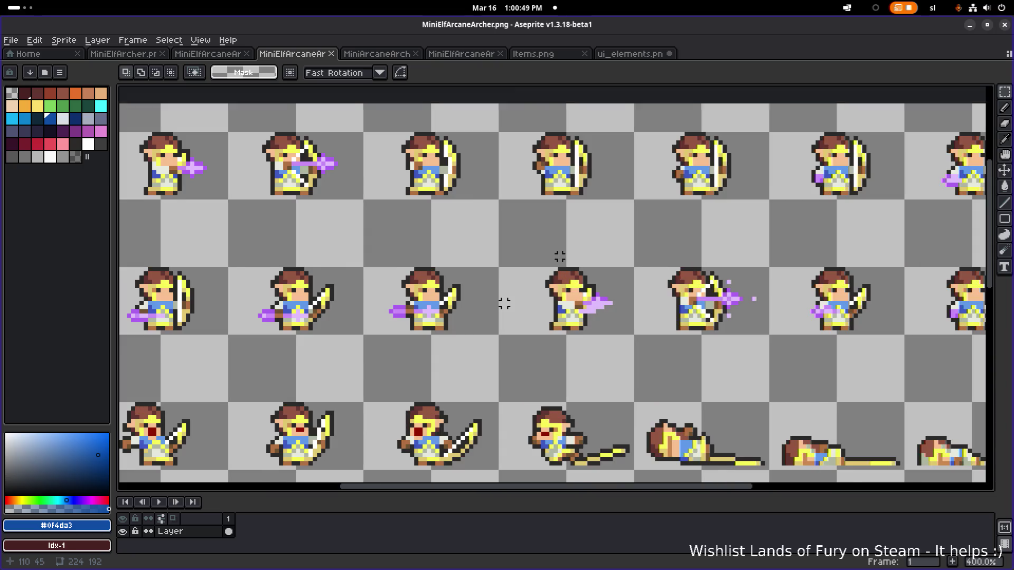
scroll(560, 257, down, 1)
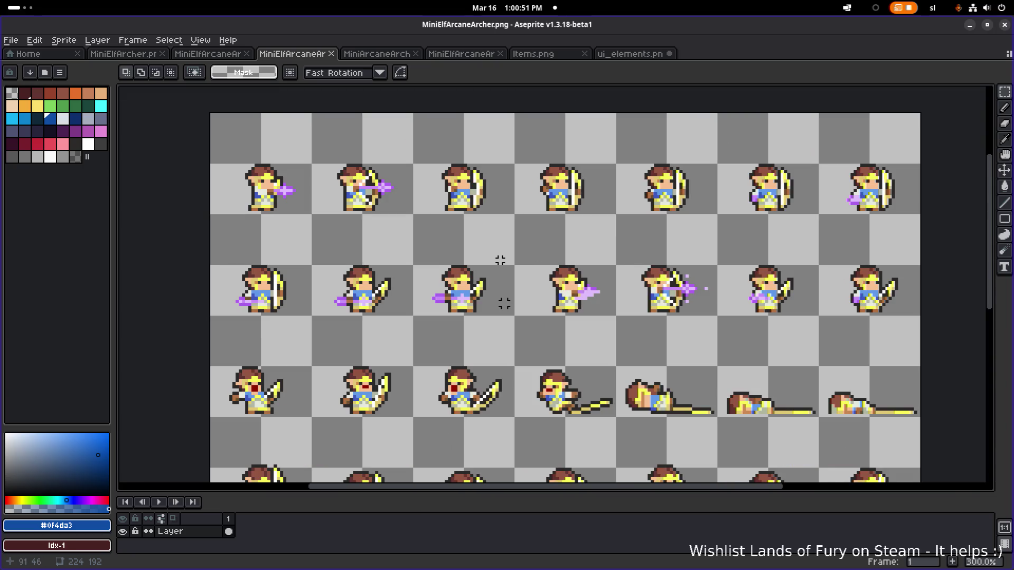
key(alt+Tab)
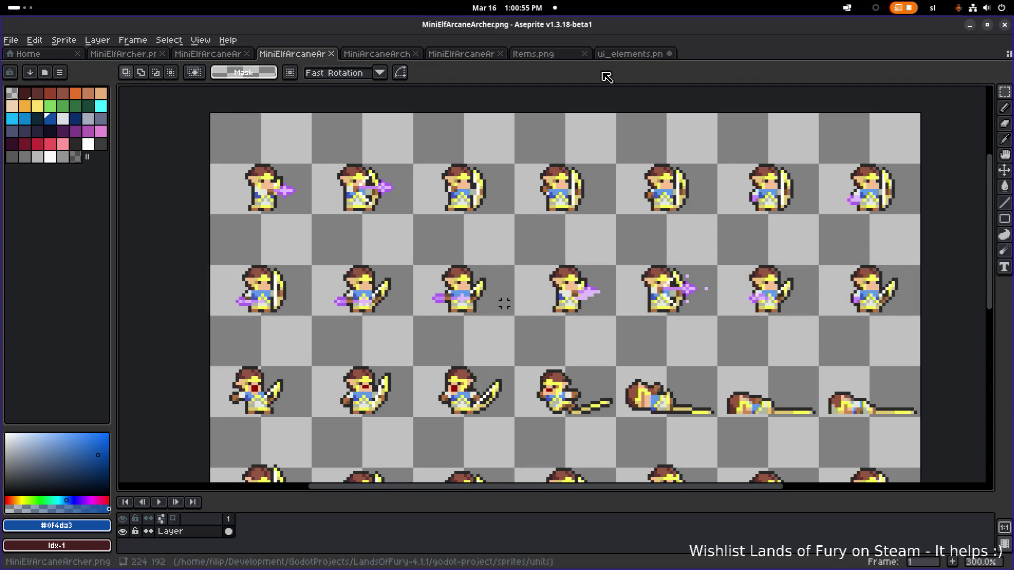
click(628, 53)
In Items.png, paint the sword blade's blue edge pixels light yellow
click(533, 54)
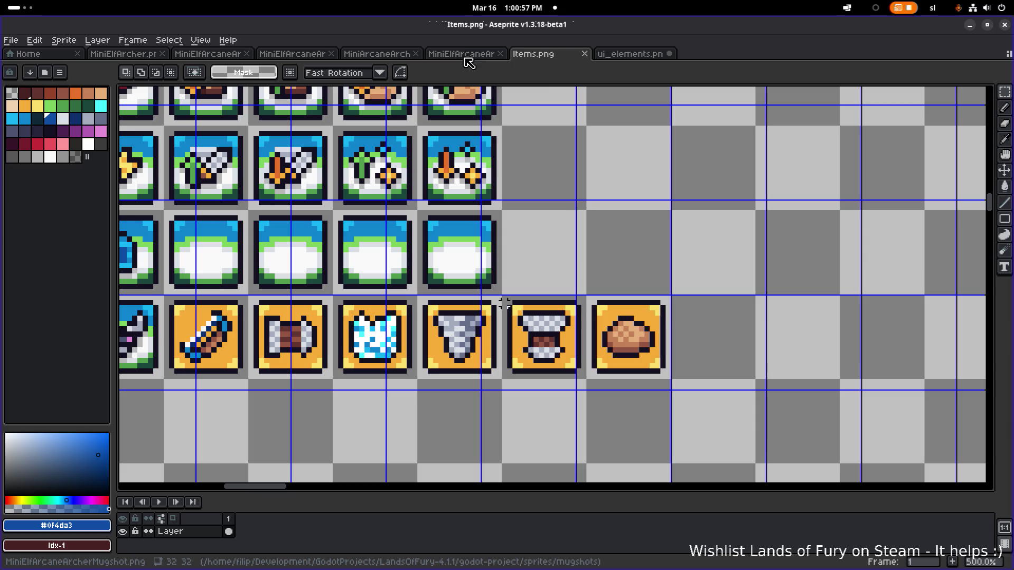
scroll(504, 304, up, 5)
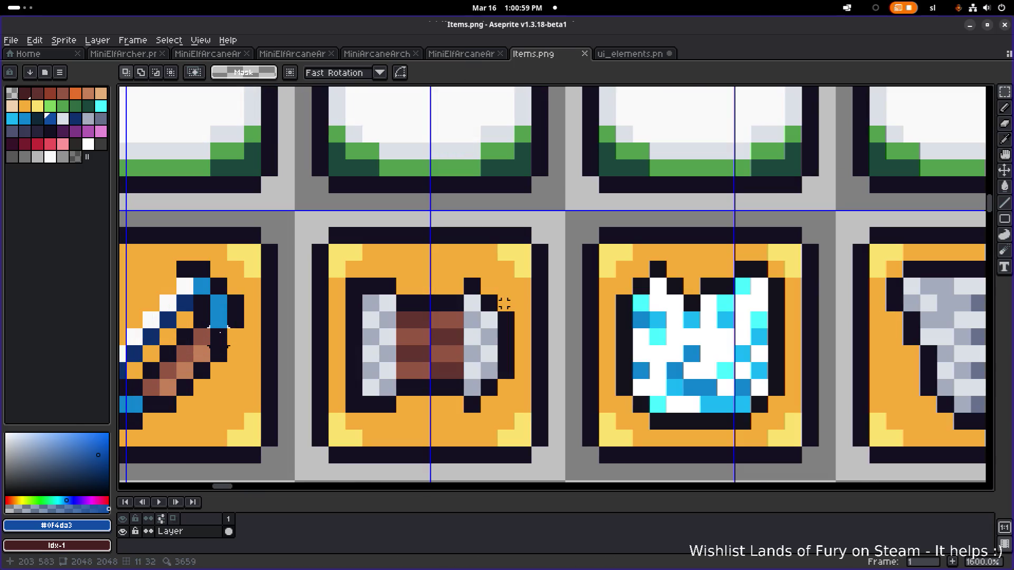
scroll(504, 304, down, 4)
scroll(505, 304, up, 4)
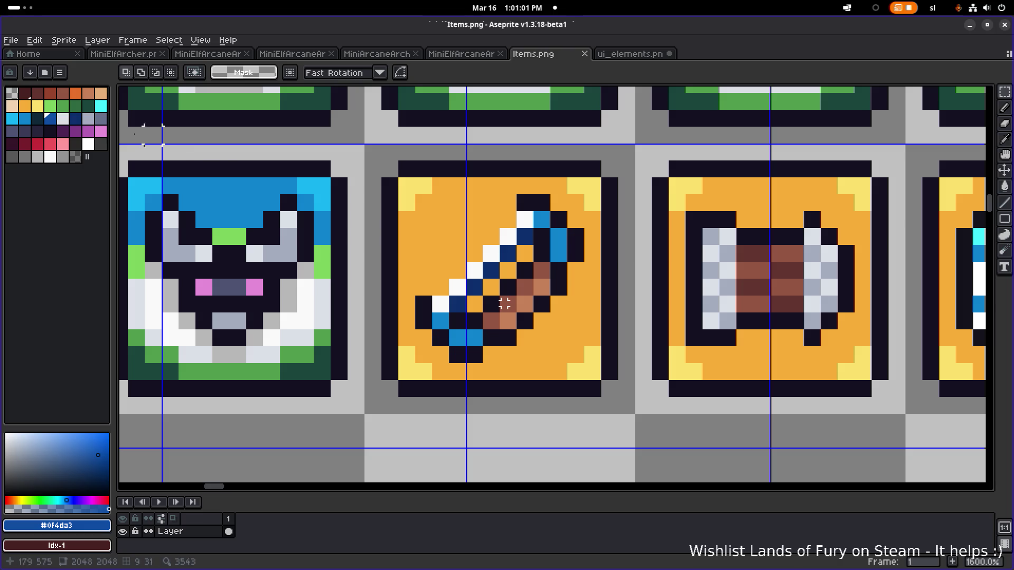
click(37, 106)
scroll(504, 301, up, 2)
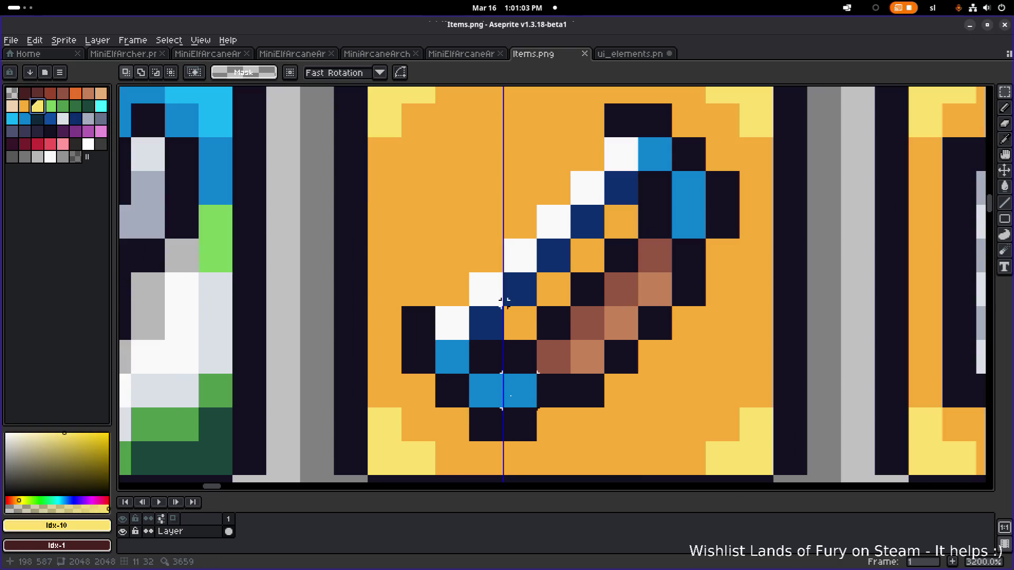
key(b)
key(ctrl+d)
drag(520, 392, 465, 369)
click(655, 154)
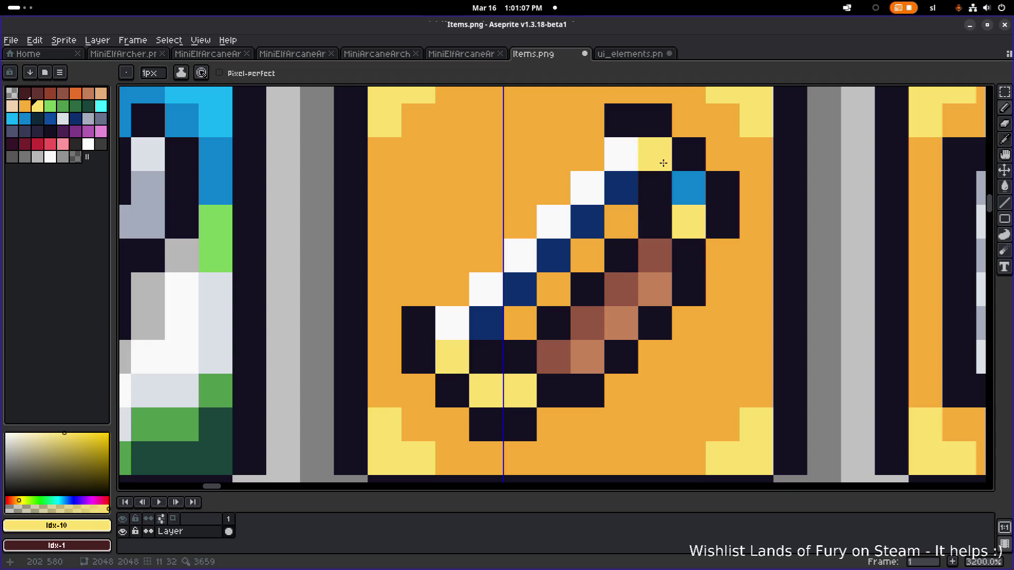
drag(688, 221, 688, 189)
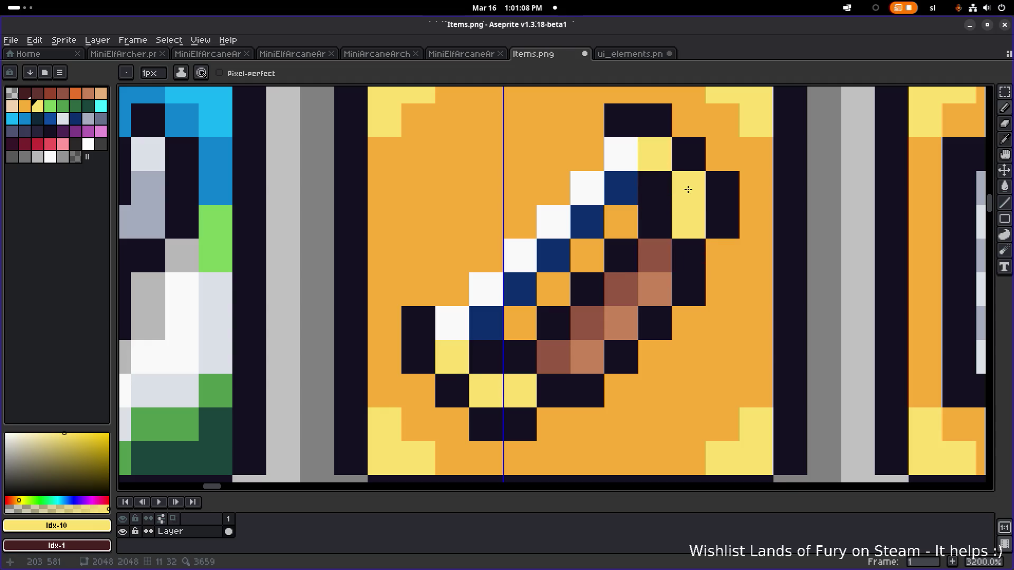
Paint the blade's navy pixels orange and sample the sword's yellow
click(24, 106)
scroll(486, 319, up, 2)
drag(502, 305, 673, 141)
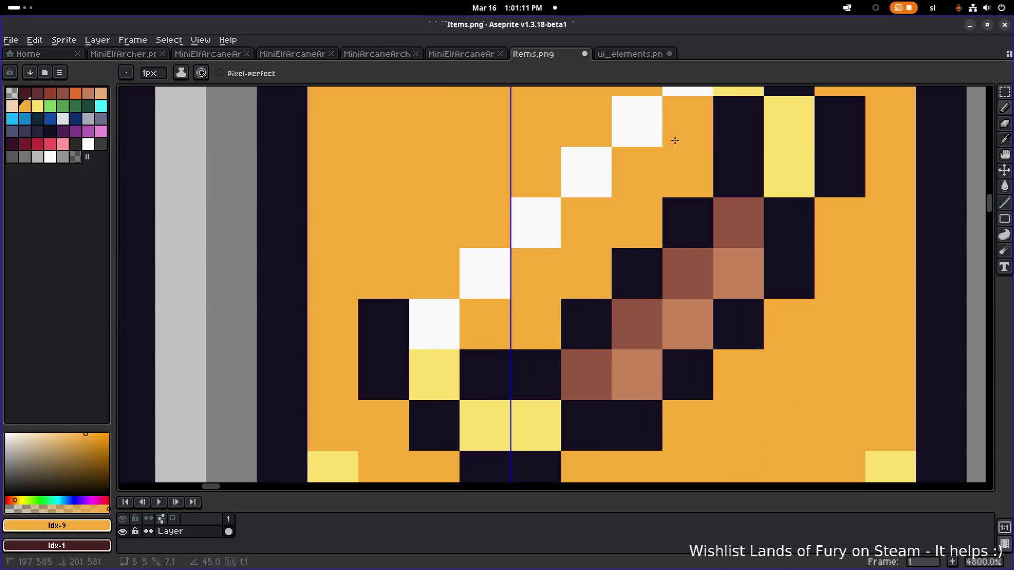
scroll(670, 153, down, 5)
scroll(671, 163, down, 4)
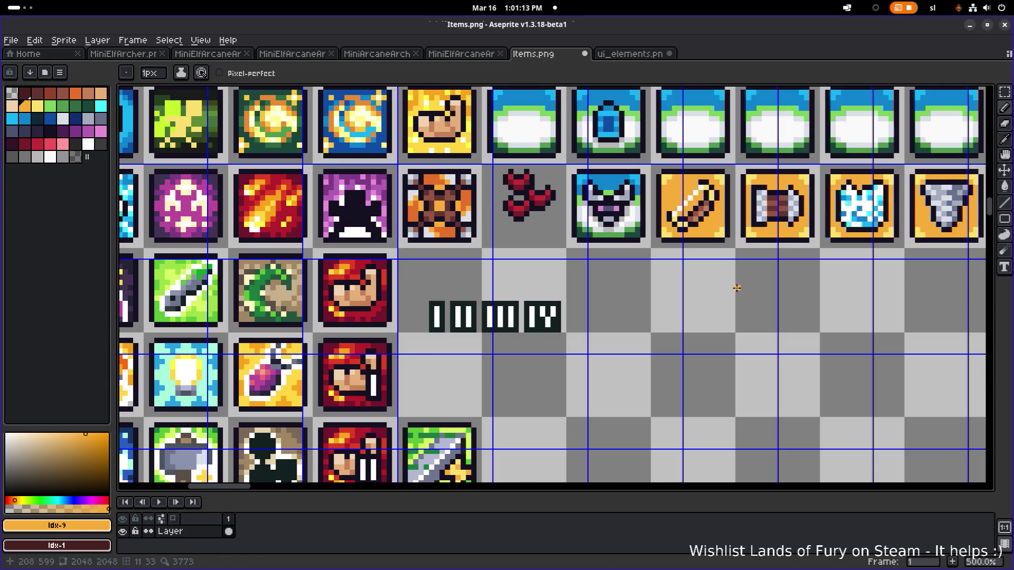
key(m)
scroll(505, 303, up, 6)
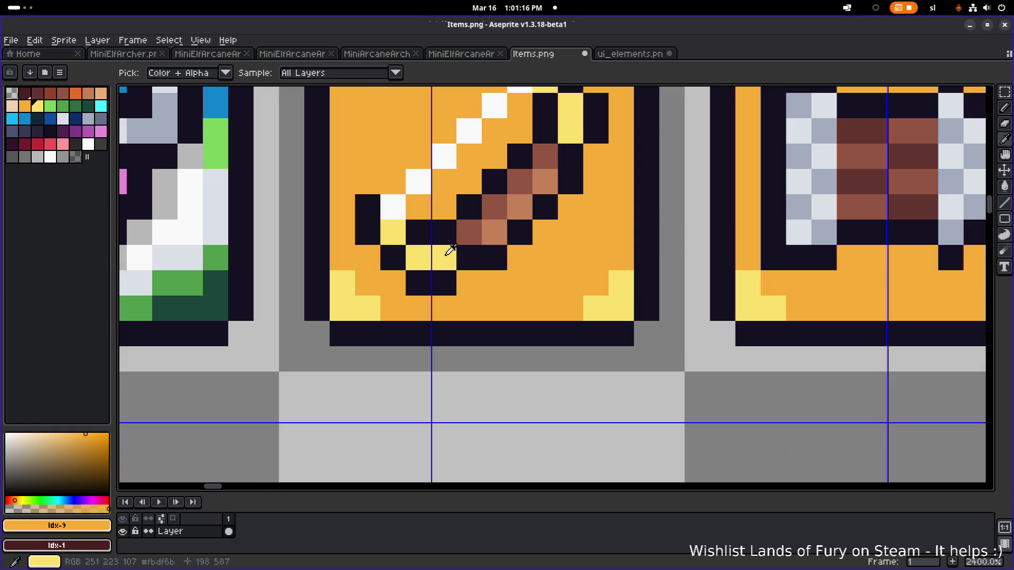
alt+click(449, 256)
Look at the MiniElfArcaneArcherMugshot document, then return to Items.png
key(alt+Tab)
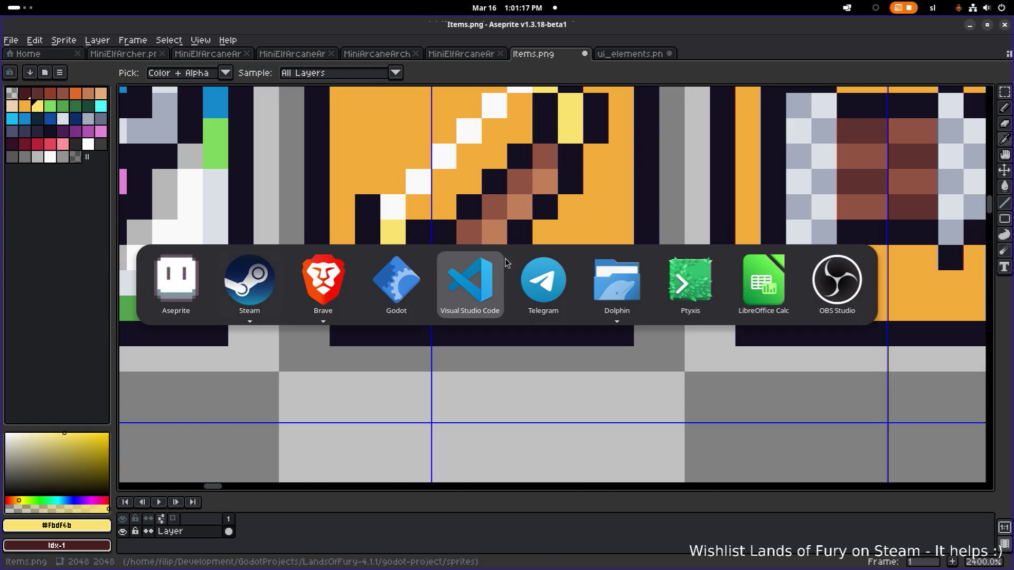
click(448, 54)
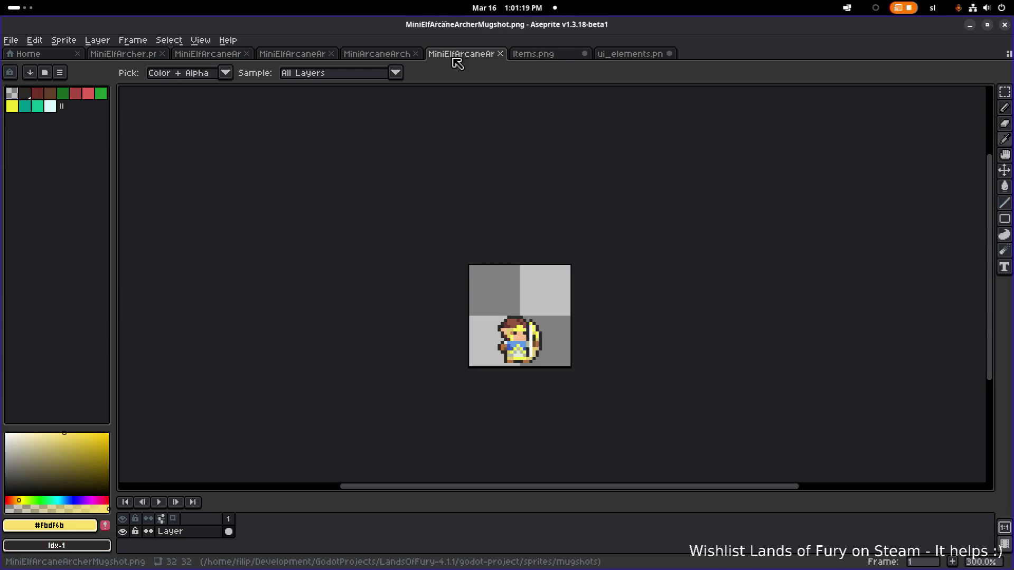
scroll(566, 314, up, 4)
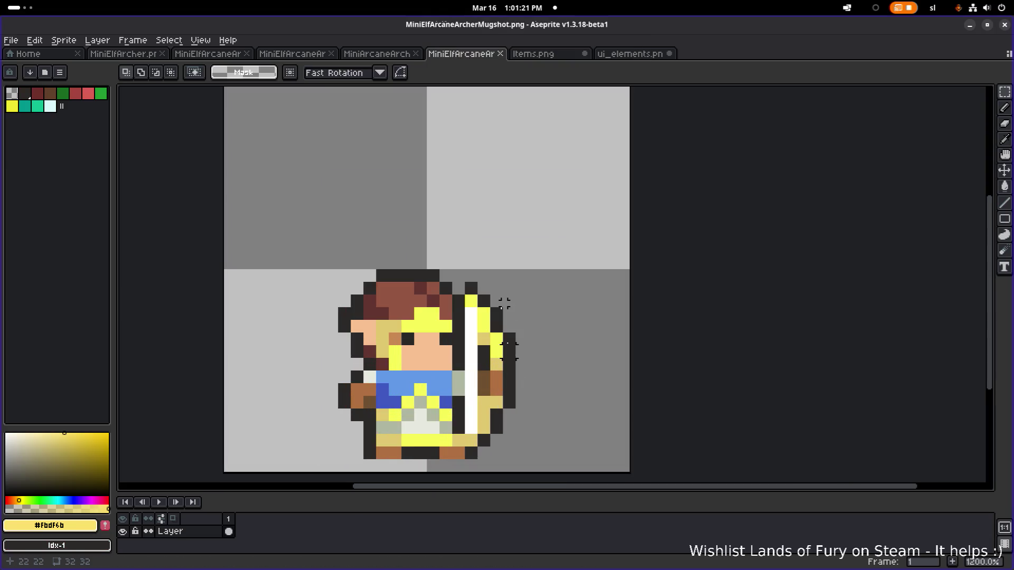
click(549, 53)
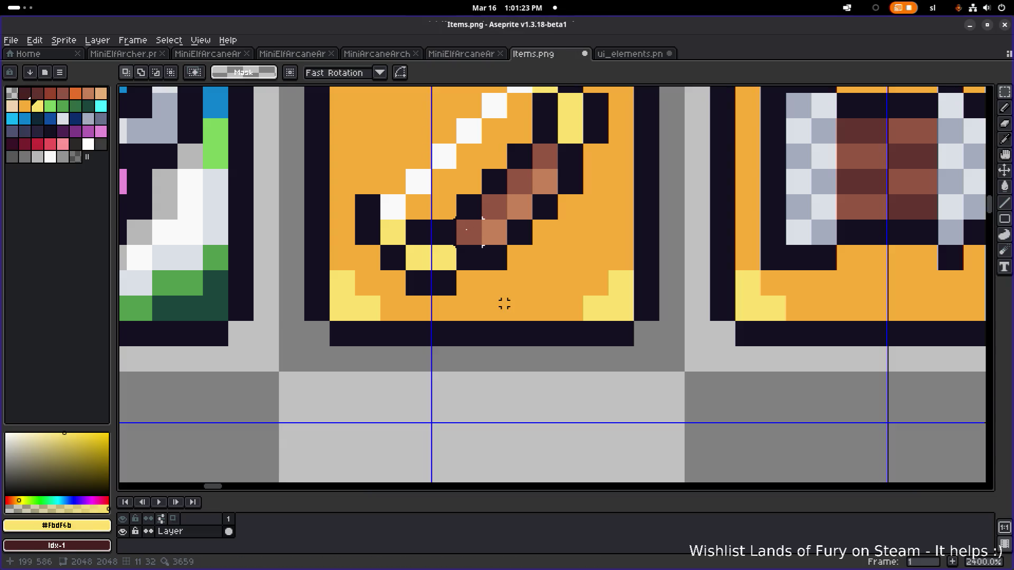
Touch up the sword icon pixels in yellow, then paint the brown diagonal orange
key(b)
click(494, 232)
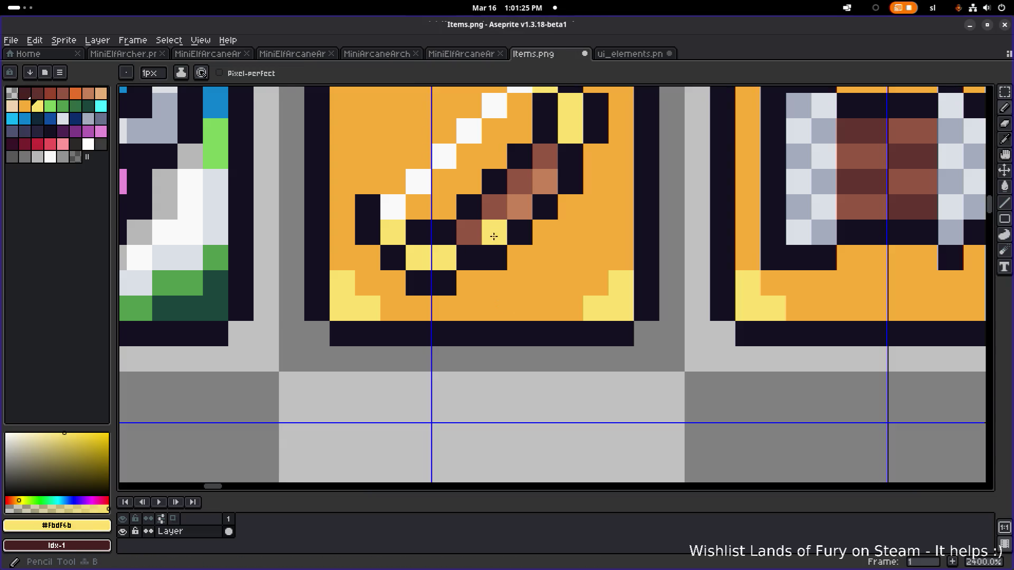
click(544, 180)
click(520, 207)
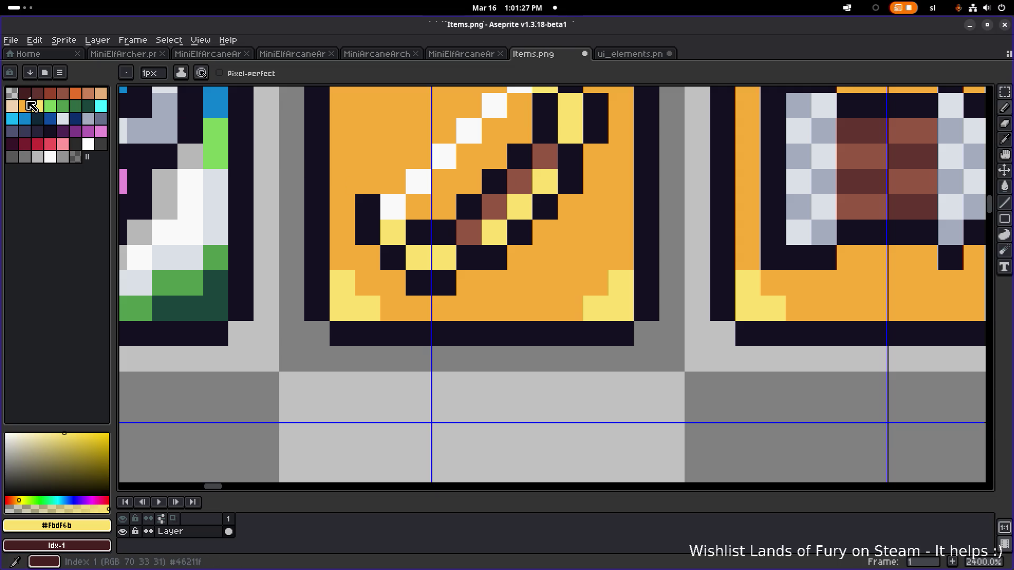
click(27, 106)
click(520, 207)
click(494, 232)
click(468, 232)
drag(494, 207, 545, 156)
Save Items.png and bring up the ui_elements.png sheet
scroll(596, 164, down, 4)
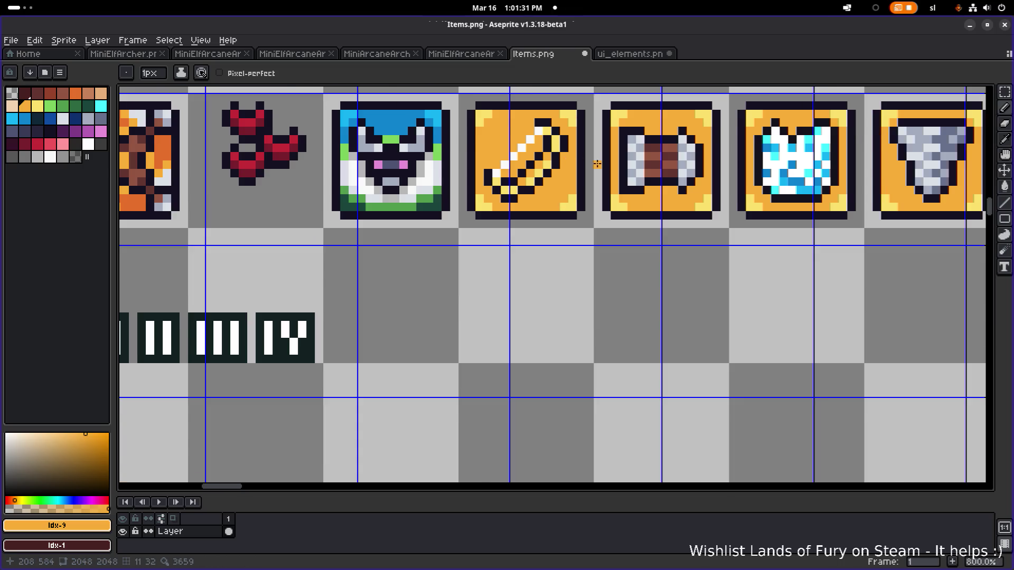
scroll(602, 165, down, 4)
scroll(626, 165, up, 1)
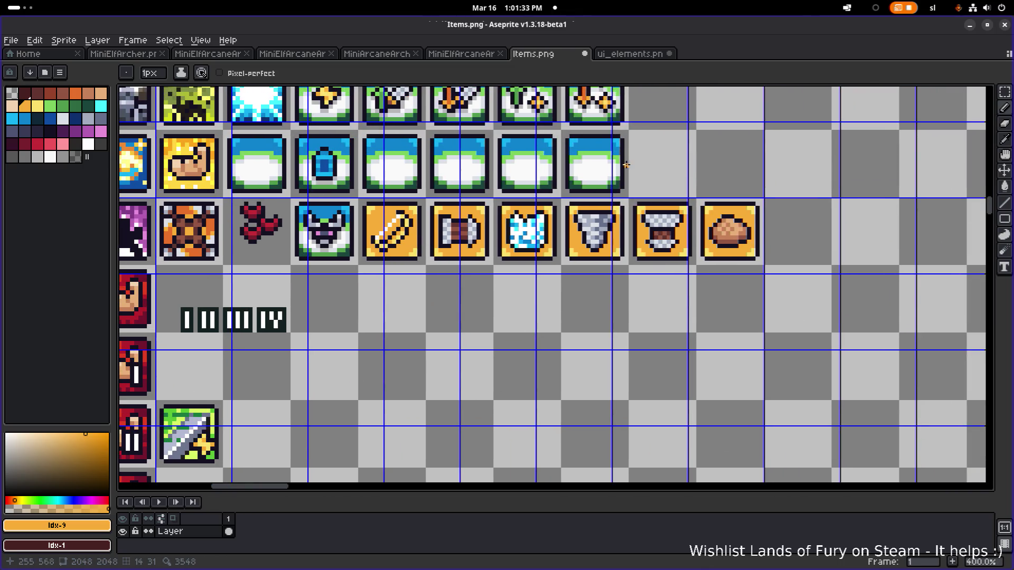
key(m)
key(ctrl+s)
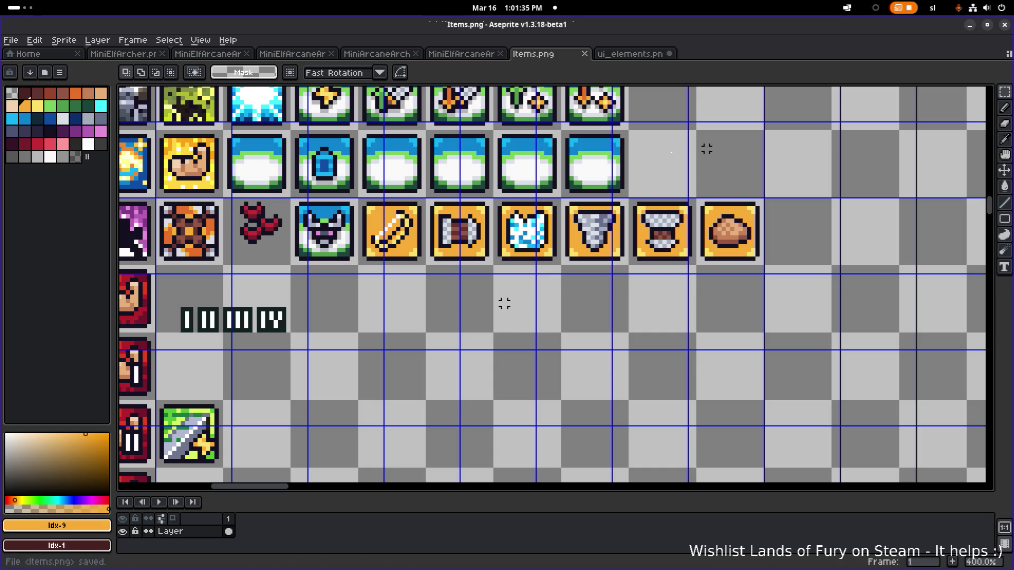
click(629, 53)
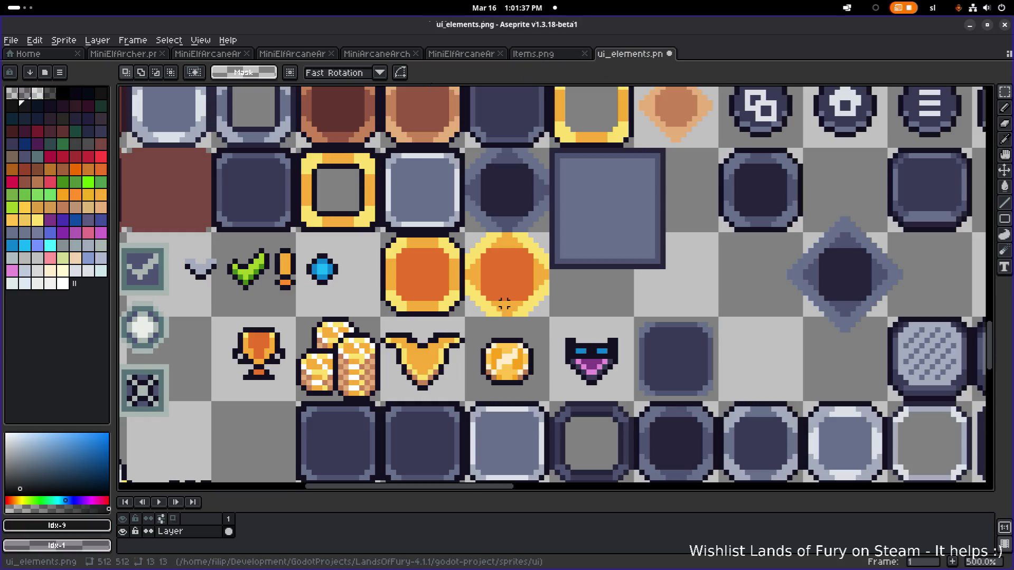
Go past the green arcane archer sheet to MiniElfArcaneArcher.png, zoom in, and select all
click(217, 52)
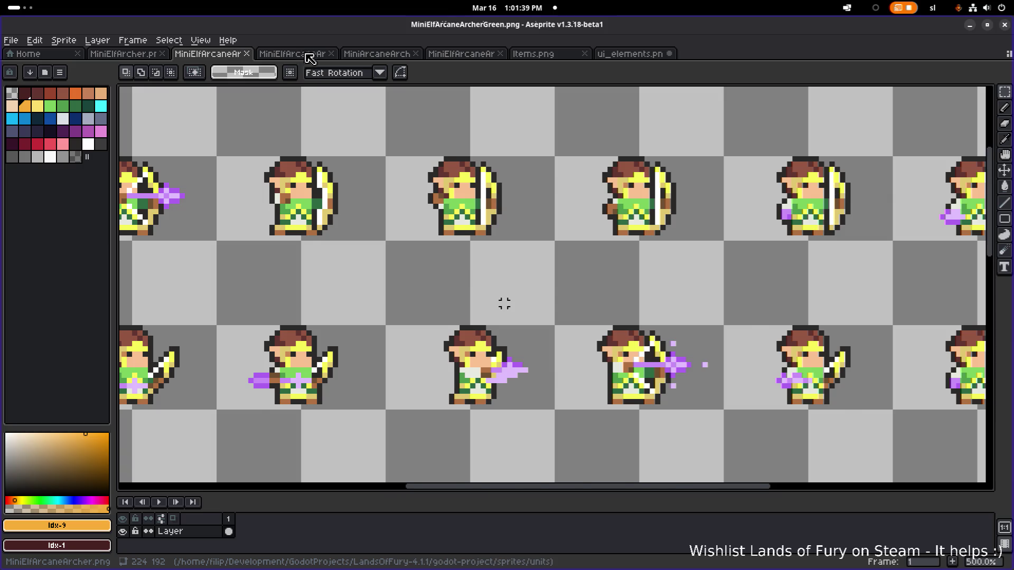
click(301, 53)
scroll(338, 126, down, 1)
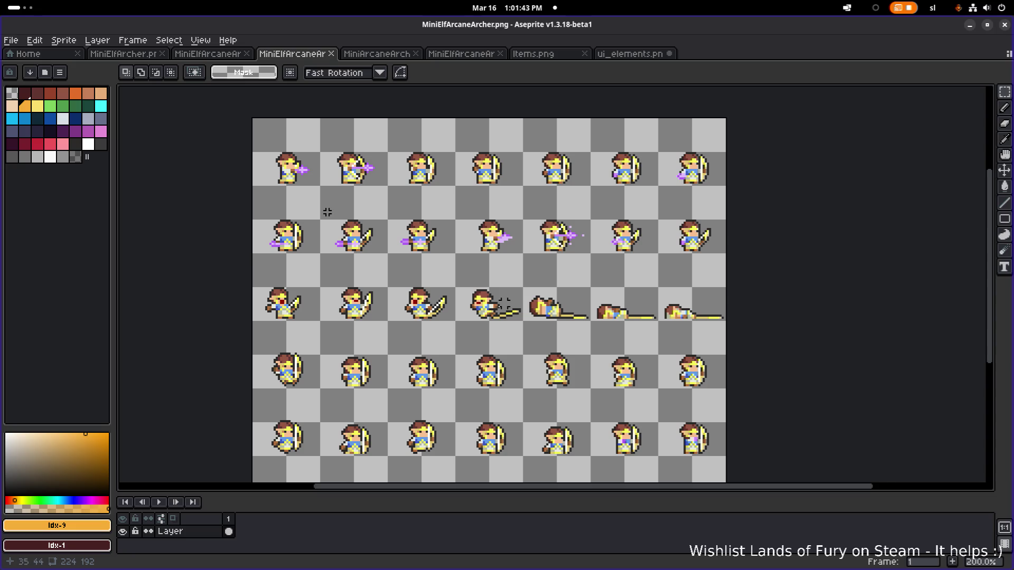
scroll(327, 211, down, 1)
scroll(296, 206, up, 6)
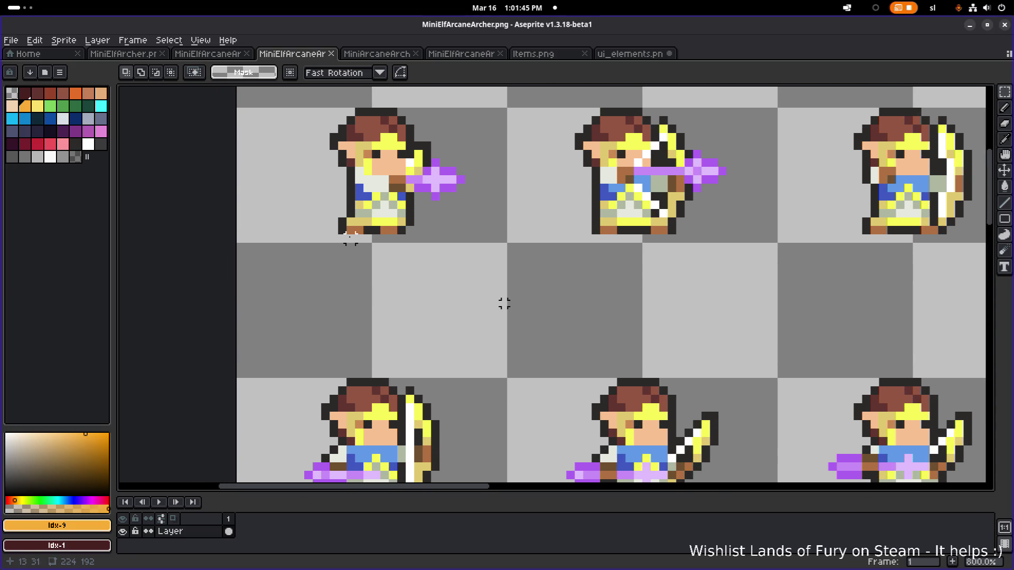
scroll(350, 239, up, 2)
key(ctrl+a)
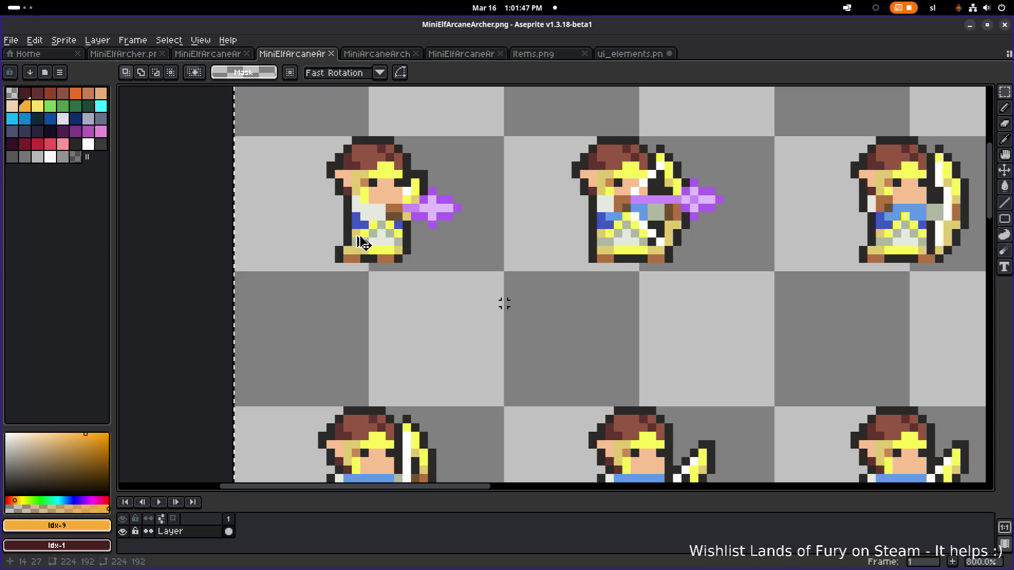
scroll(363, 240, up, 5)
Sample the archer's clothing colour and start Replace Color, then cancel it
alt+click(363, 215)
key(shift+r)
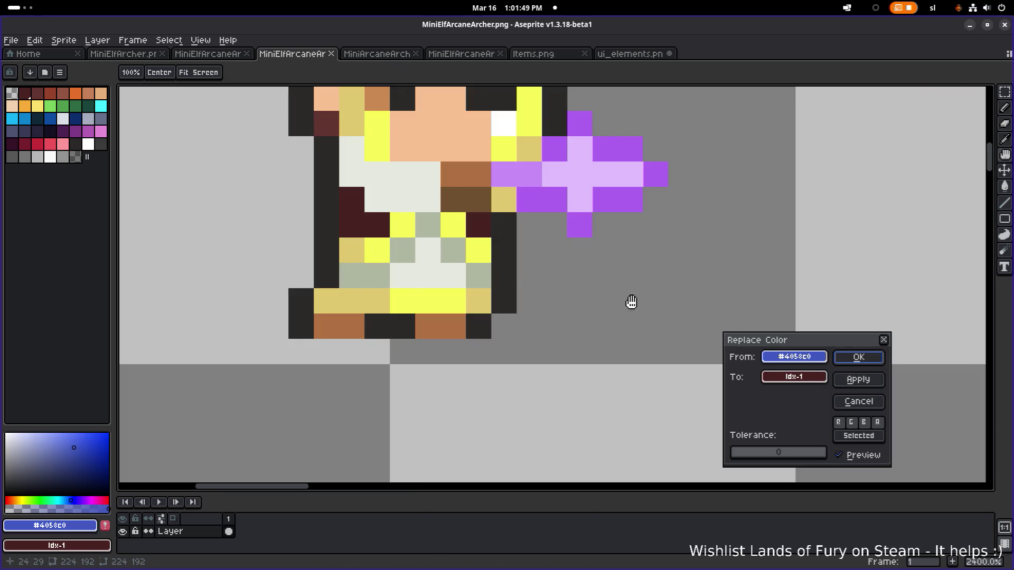
click(794, 377)
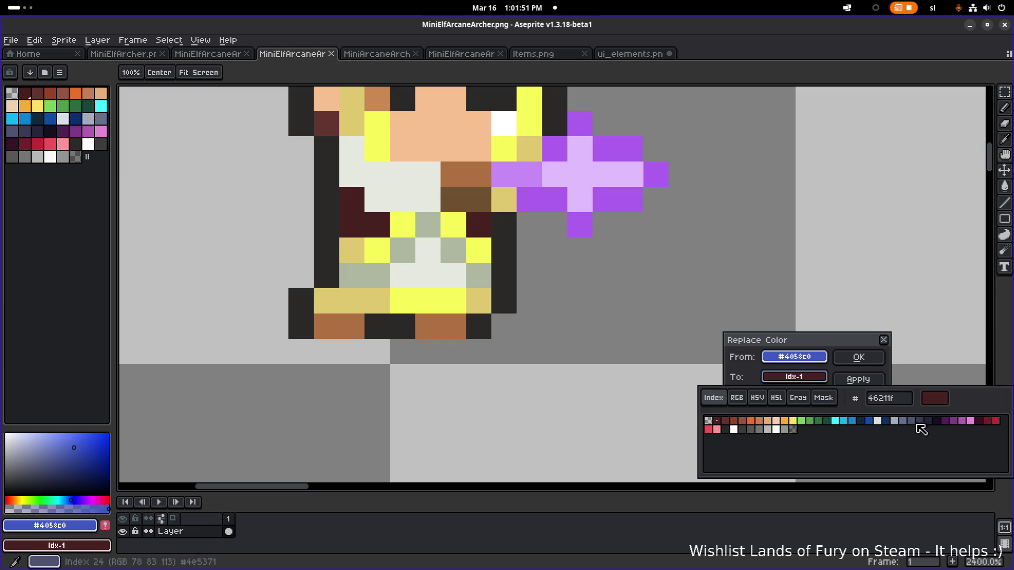
key(Escape)
key(Escape)
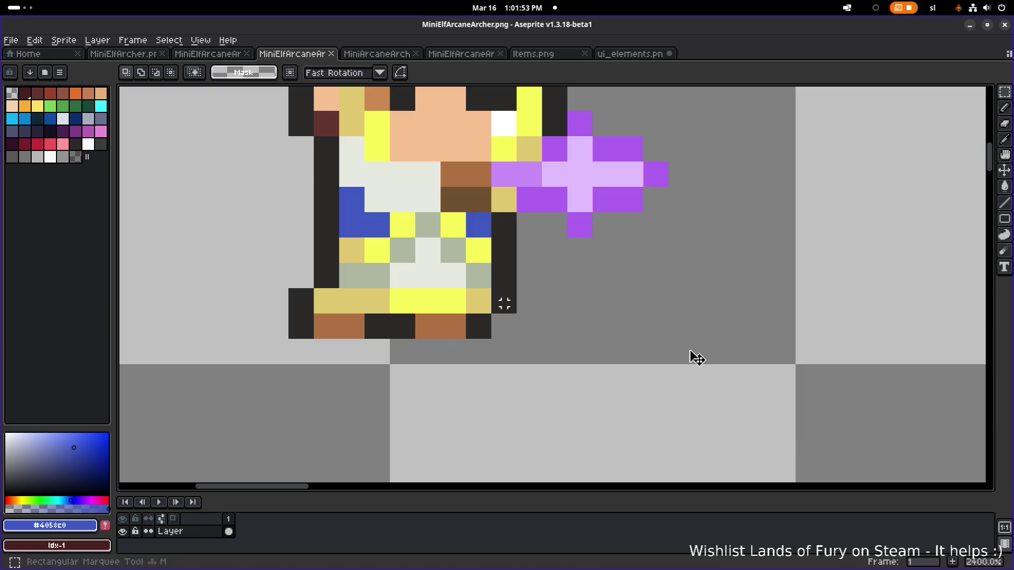
scroll(697, 343, down, 6)
scroll(602, 338, right, 3)
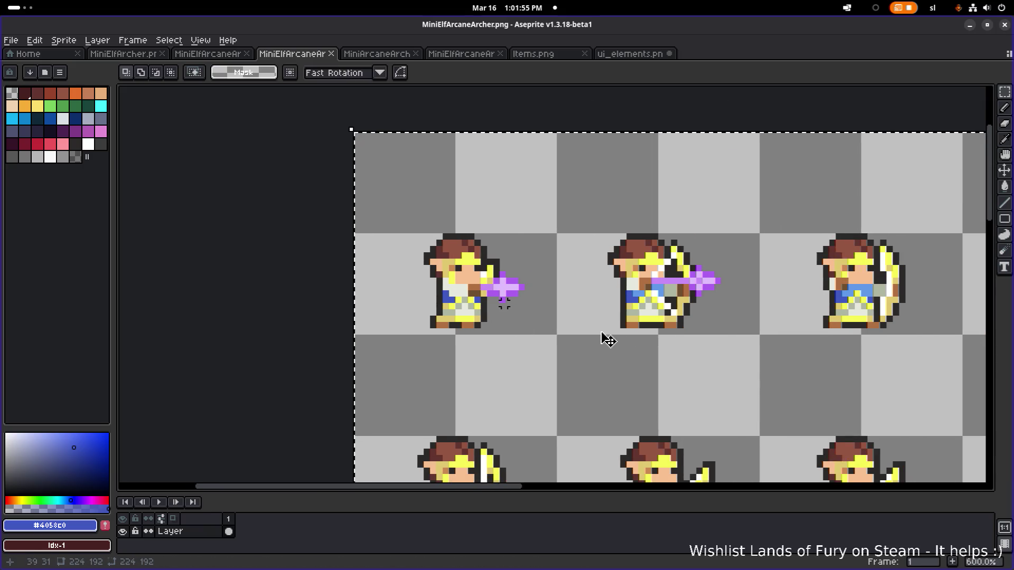
scroll(462, 258, up, 3)
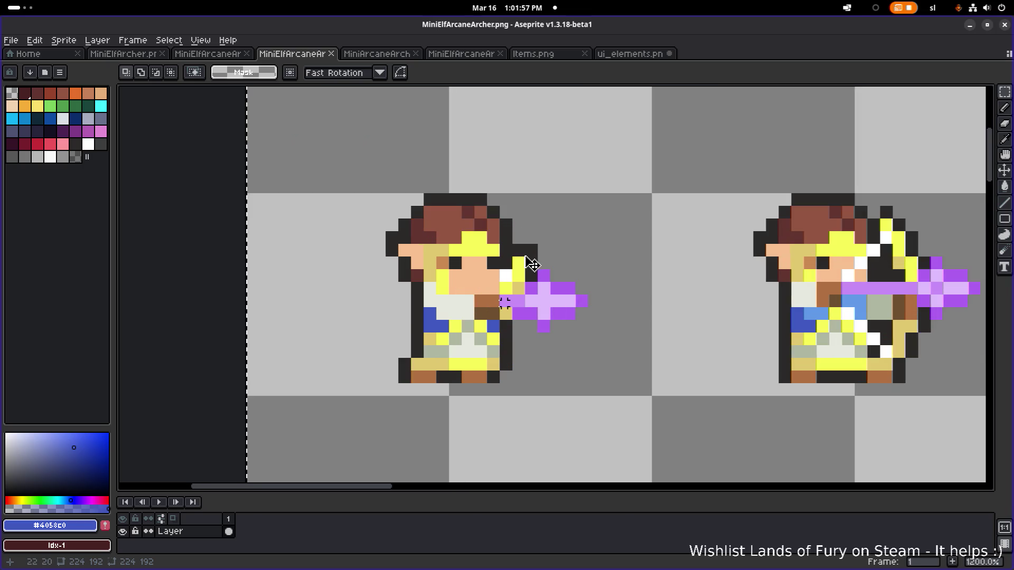
scroll(527, 271, right, 1)
Replace the archer's bright yellow with a blue across the sheet
alt+click(464, 261)
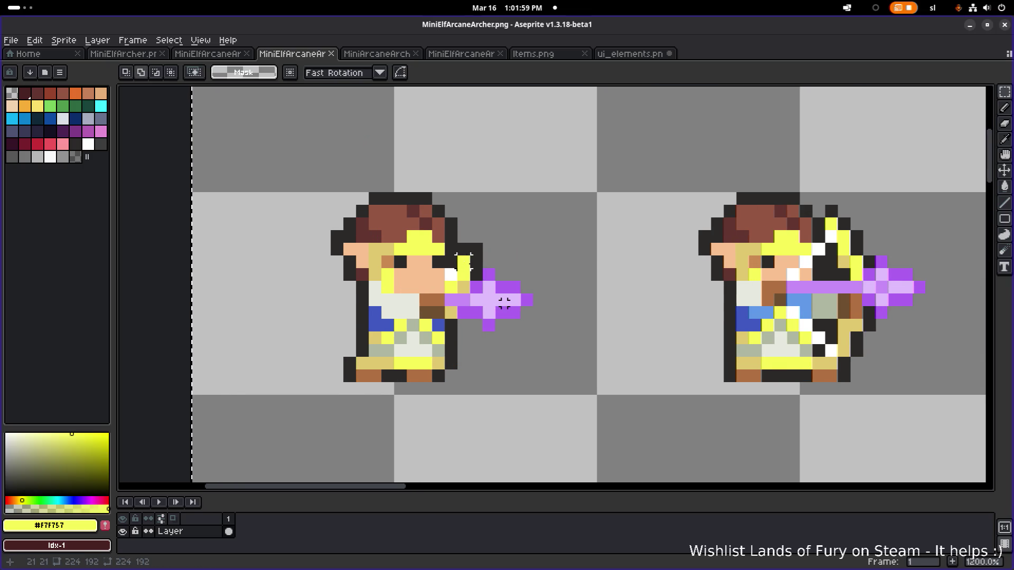
key(shift+r)
click(793, 376)
click(871, 421)
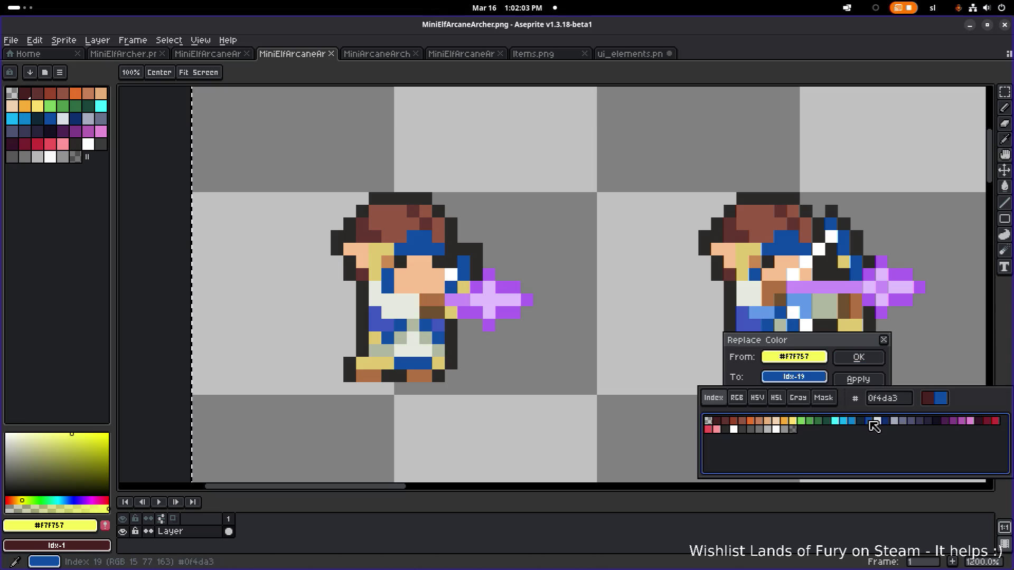
click(853, 357)
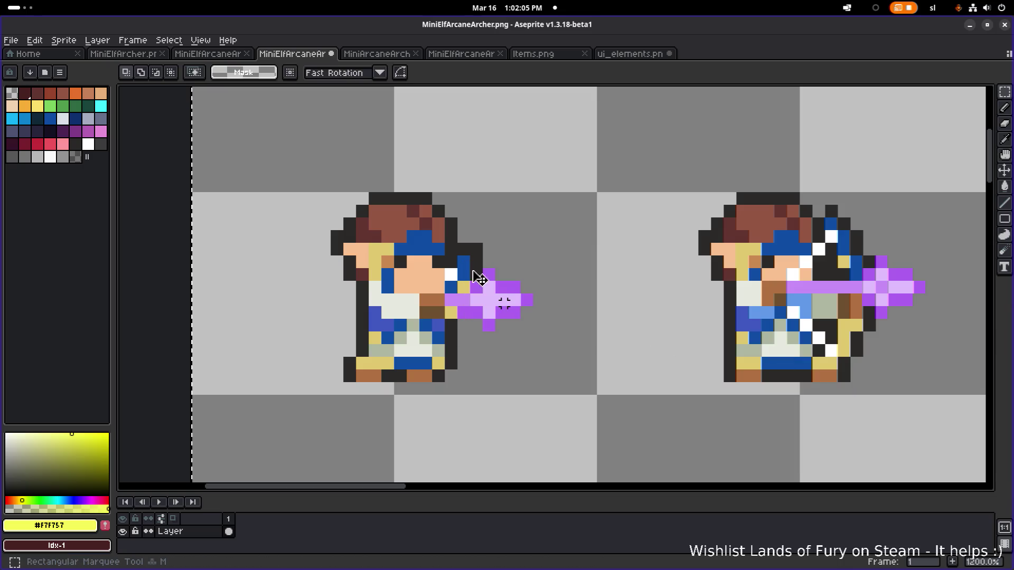
Replace the darker gold with dark blue, view the whole sheet, then undo it
alt+click(465, 288)
key(shift+r)
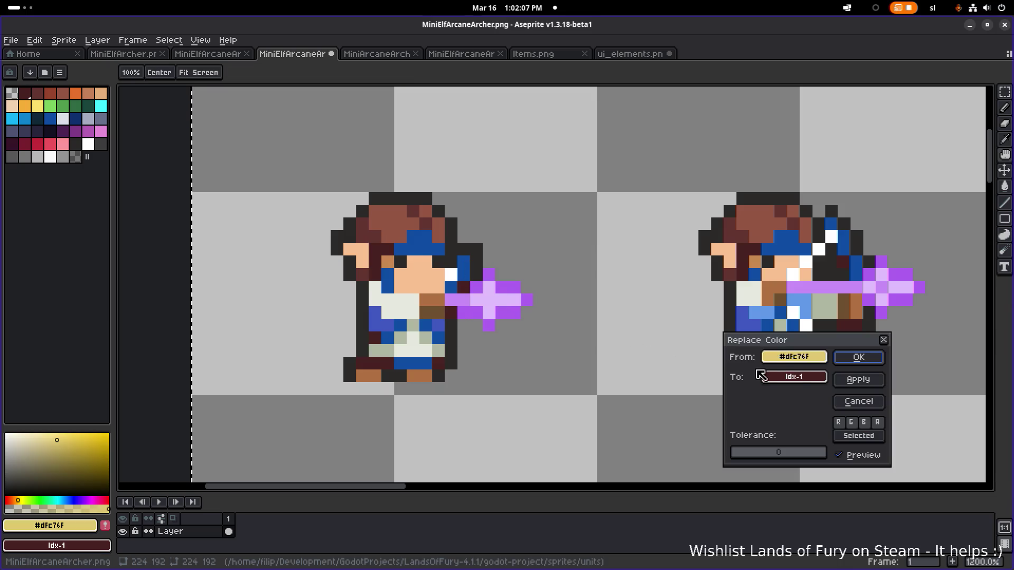
click(795, 376)
click(887, 422)
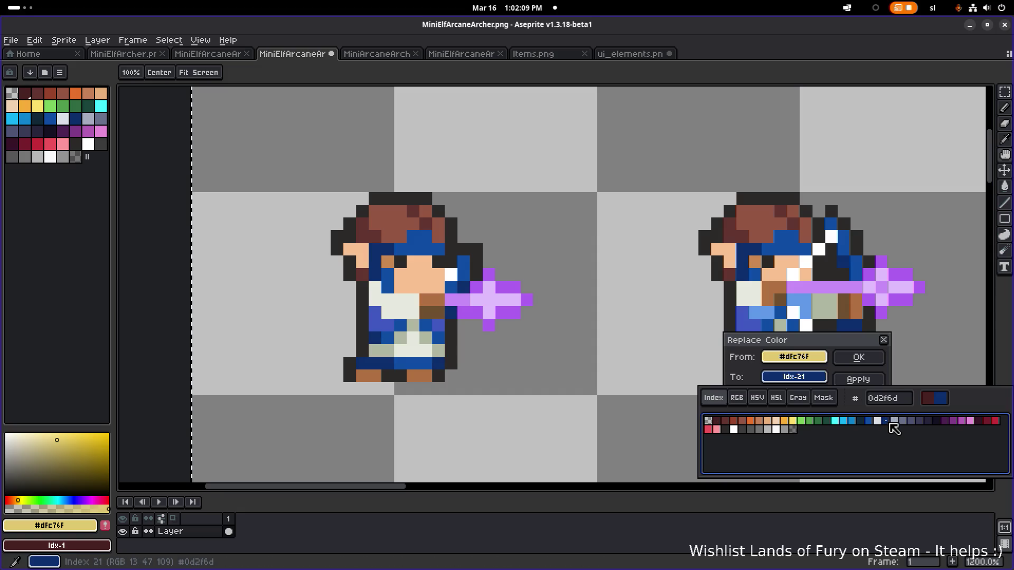
click(859, 357)
scroll(438, 284, down, 6)
drag(398, 272, 482, 343)
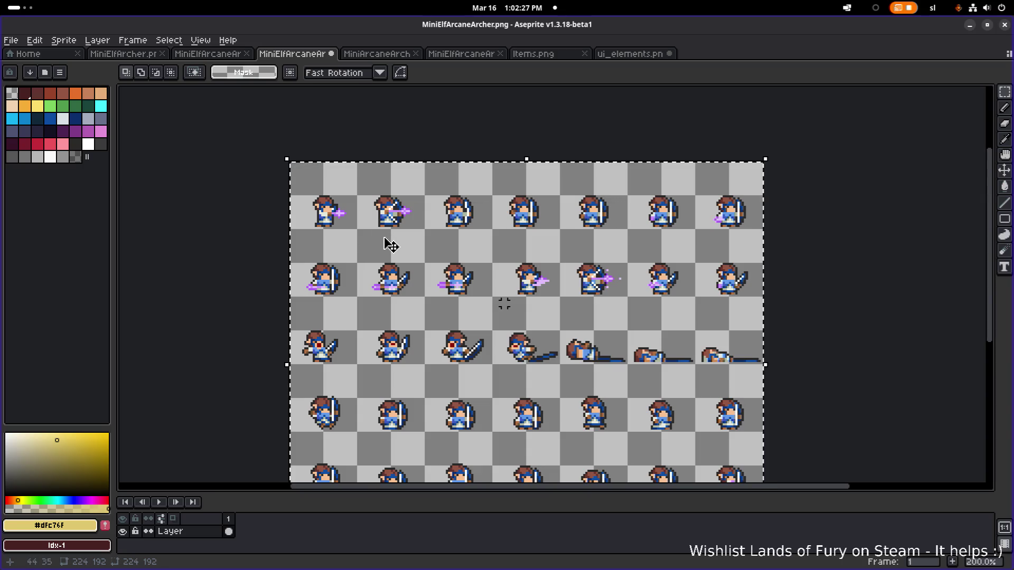
key(ctrl+z)
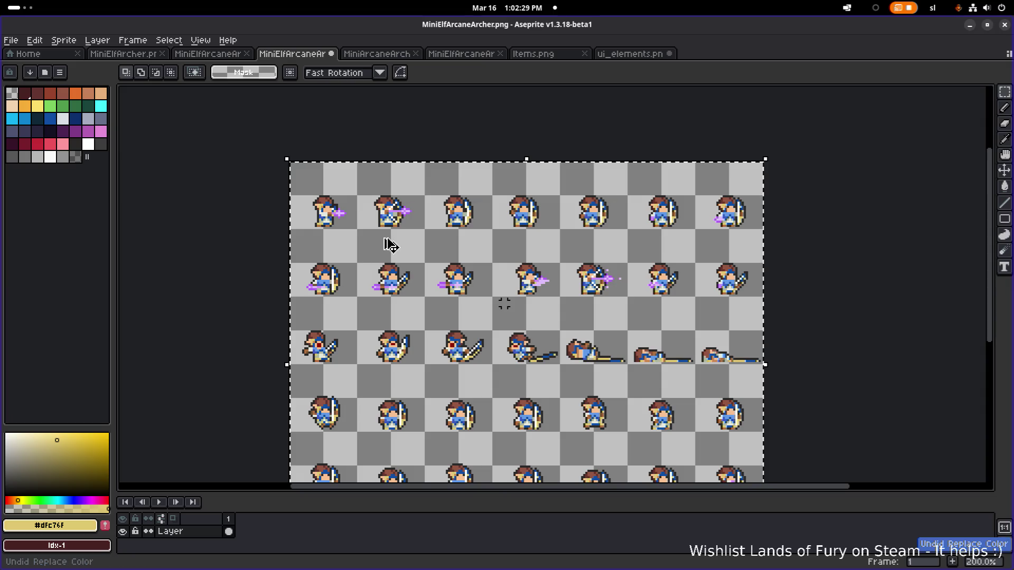
Undo the yellow-to-blue replacement so the bows are yellow again, then minimize Aseprite
key(ctrl+z)
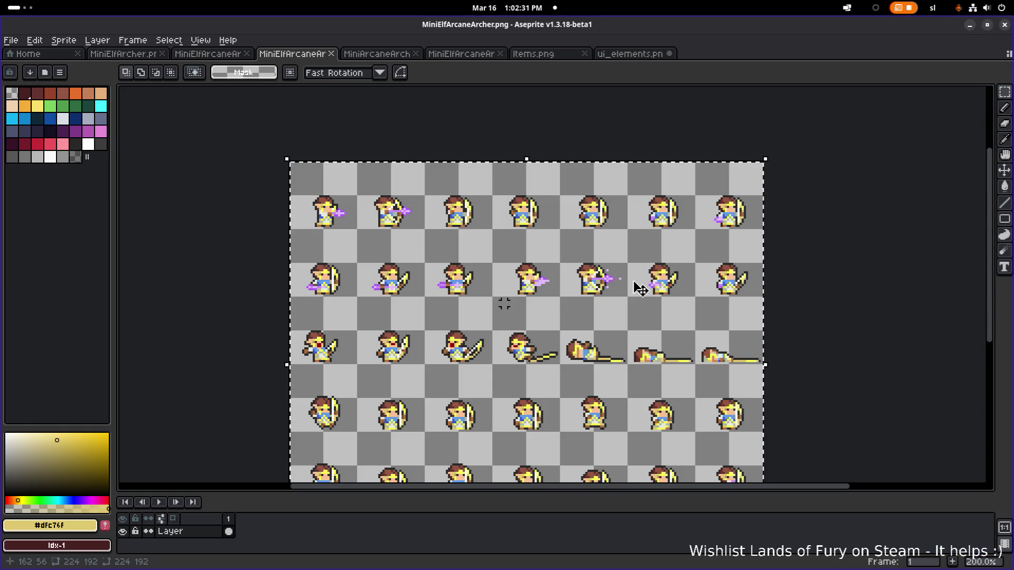
scroll(676, 286, left, 2)
scroll(686, 264, down, 2)
scroll(660, 248, right, 5)
scroll(625, 235, down, 1)
scroll(683, 233, up, 1)
scroll(564, 244, down, 1)
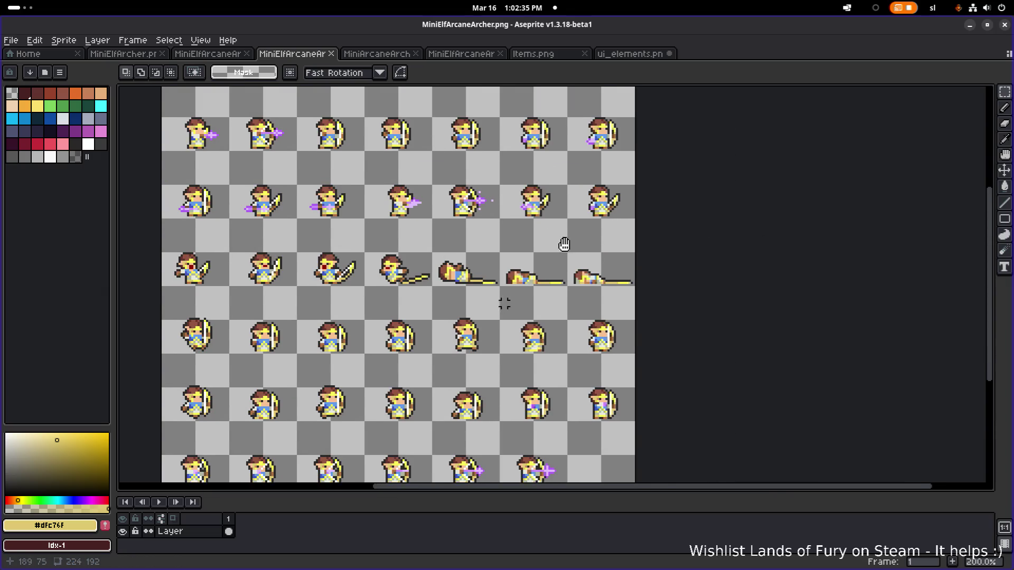
drag(564, 244, 597, 264)
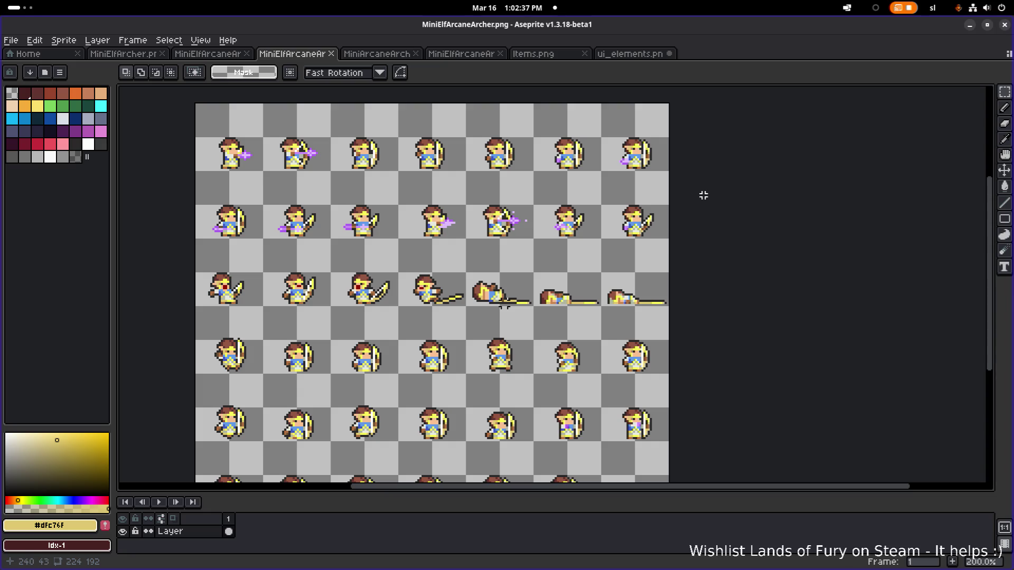
click(970, 27)
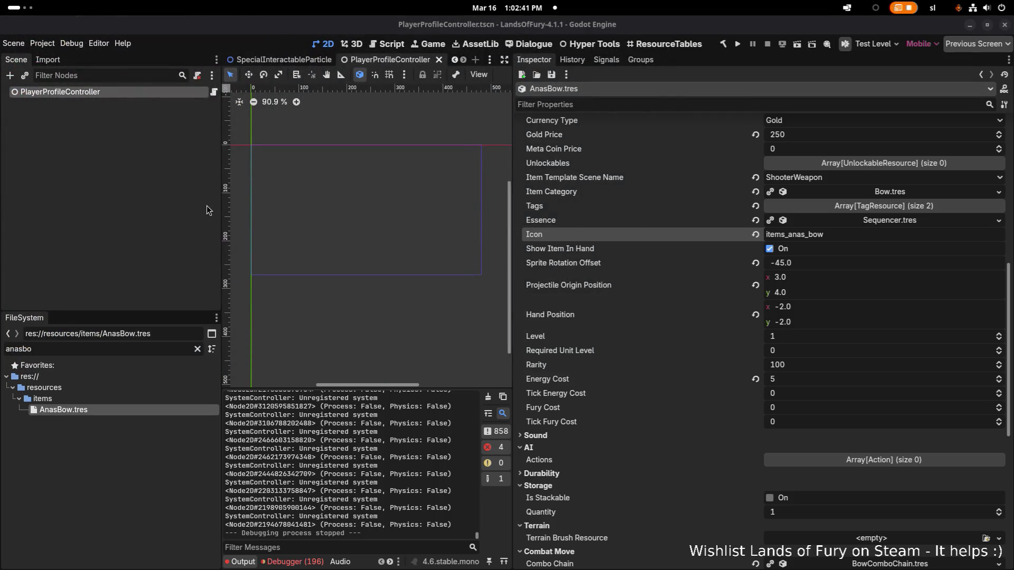
Refocus Godot so Items.png re-imports, and shorten the FileSystem filter to 'anas'
key(alt+Tab)
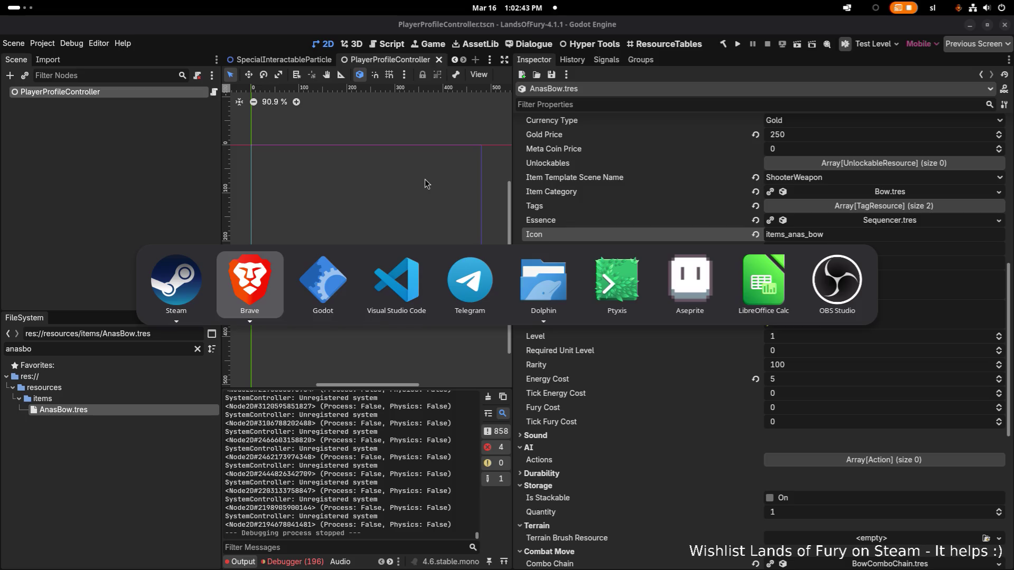
key(Escape)
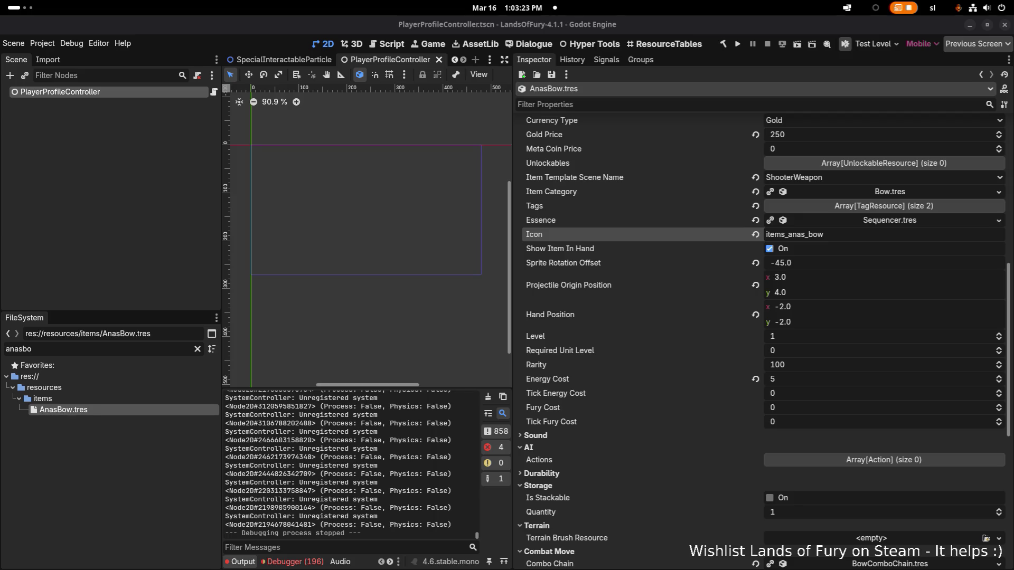
click(100, 215)
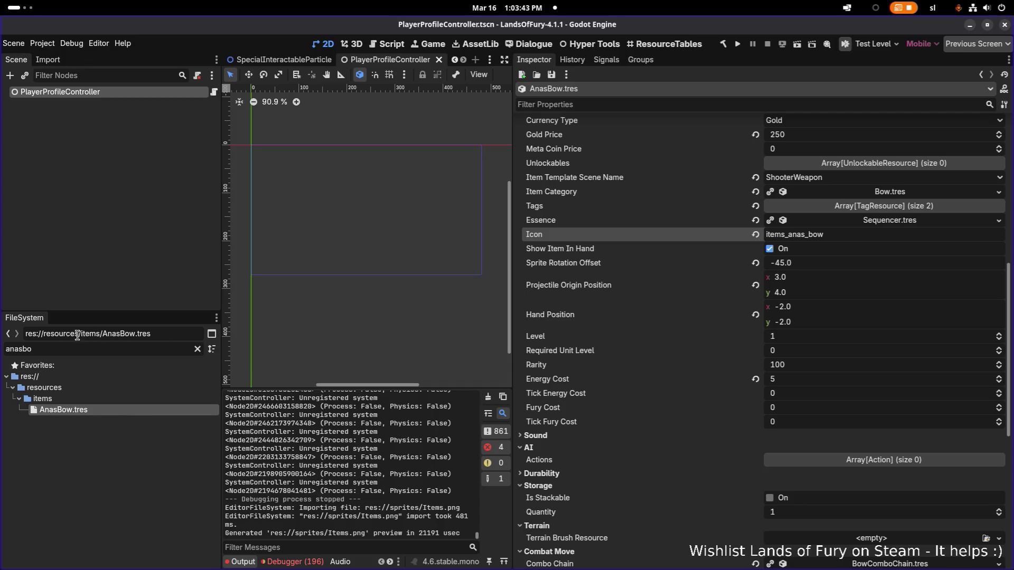
key(BackSpace)
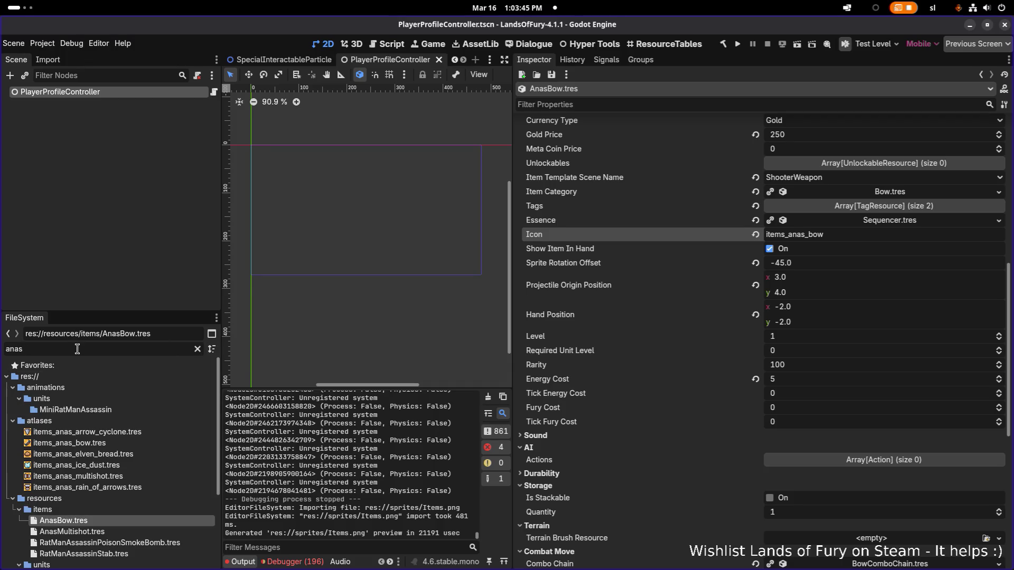
Open AnasMultishot.tres, change its Icon to items_anas_multishot, and save
scroll(139, 442, down, 1)
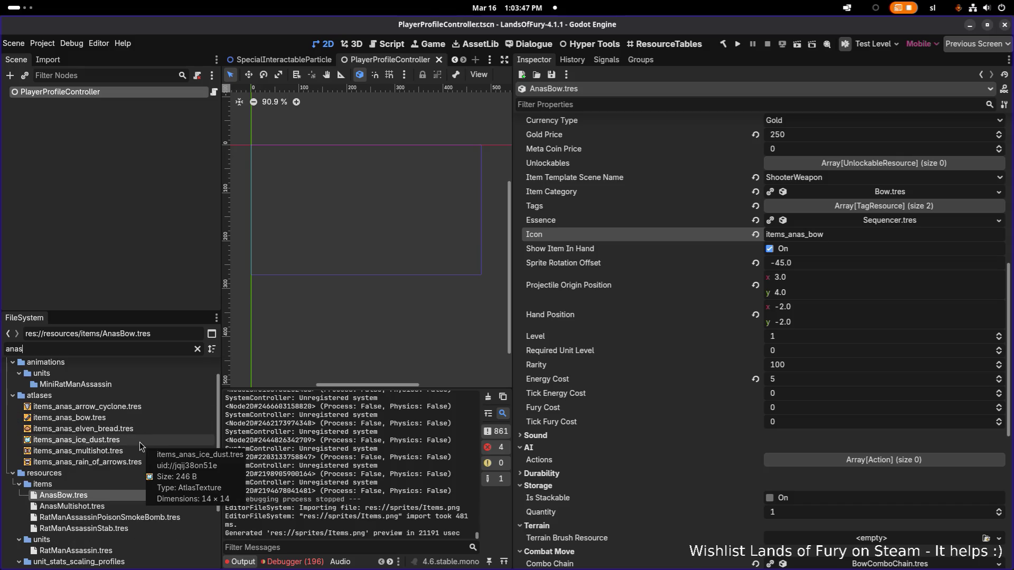
click(135, 506)
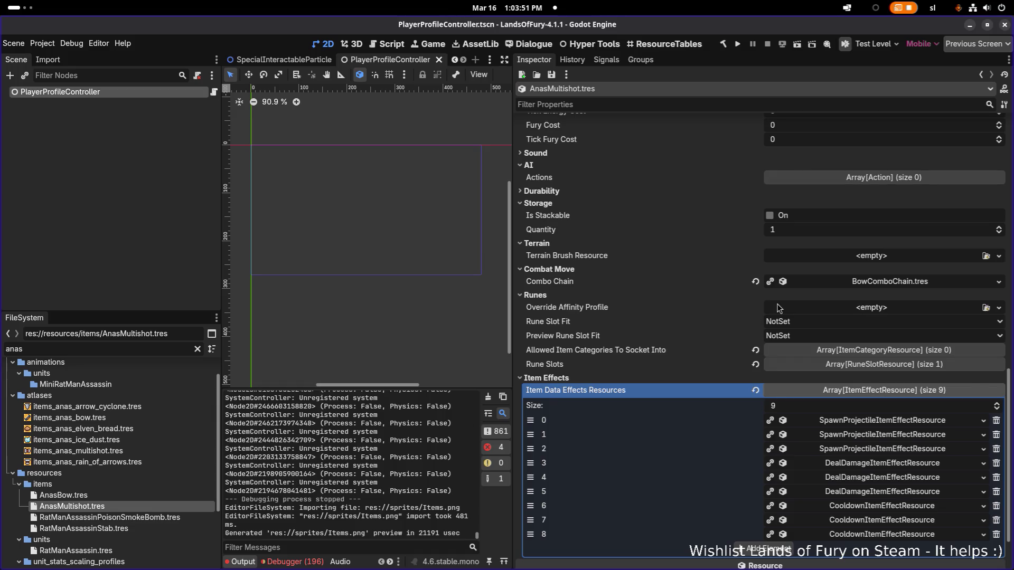
scroll(776, 309, up, 3)
scroll(778, 309, up, 9)
scroll(836, 371, down, 2)
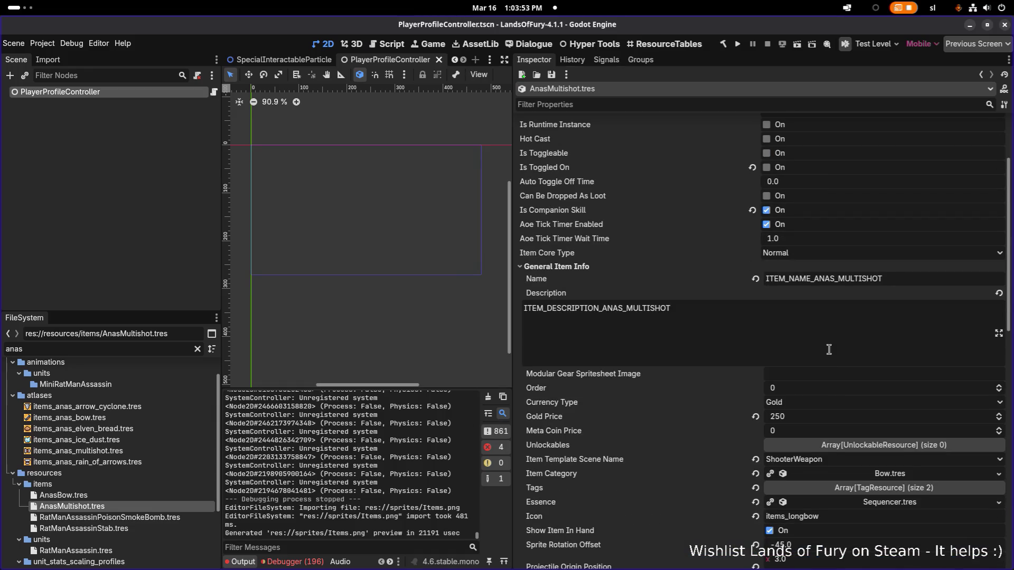
scroll(826, 391, down, 2)
drag(793, 403, 876, 405)
key(Delete)
text(anas_multishot)
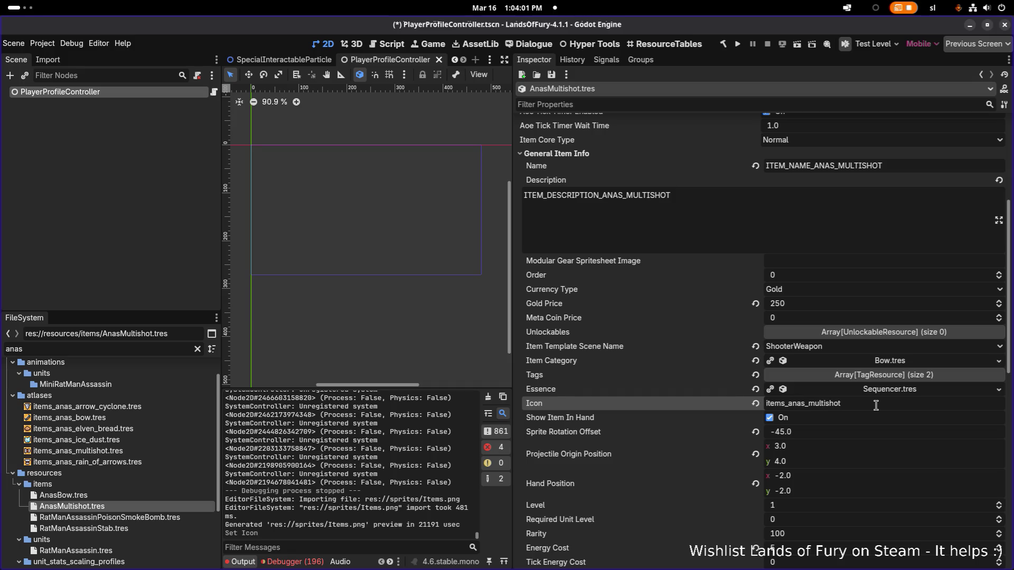
key(ctrl+s)
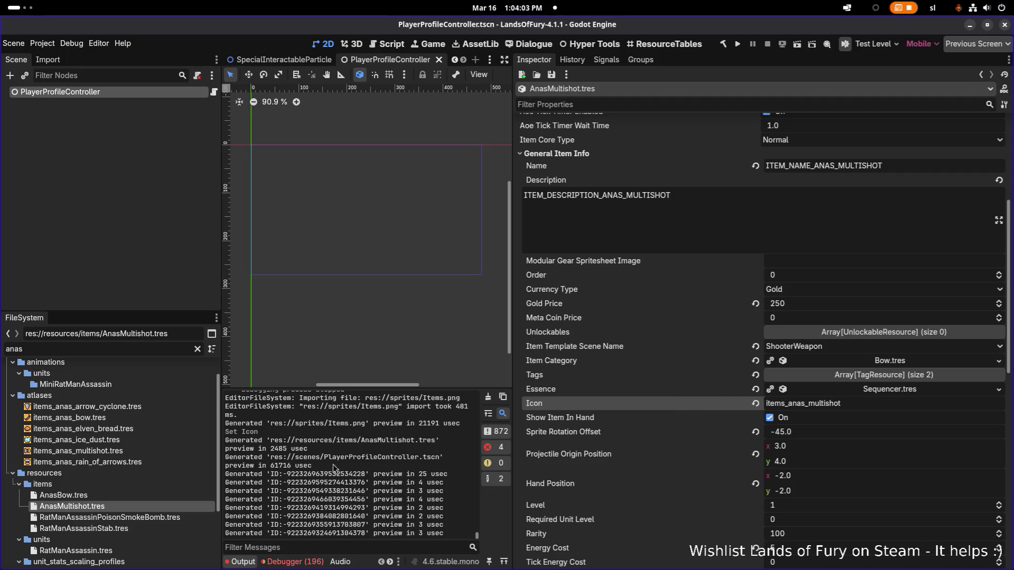
scroll(728, 402, down, 10)
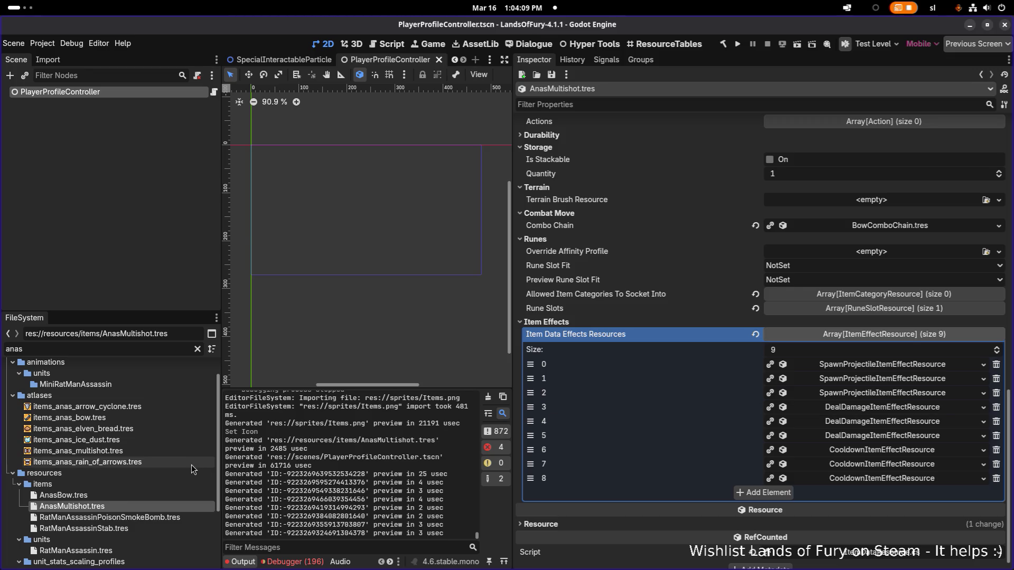
scroll(192, 465, down, 3)
Filter the FileSystem for 'gotharsha', select unlockables/GotharsHammerSlam.tres, then clear the filter
double_click(151, 354)
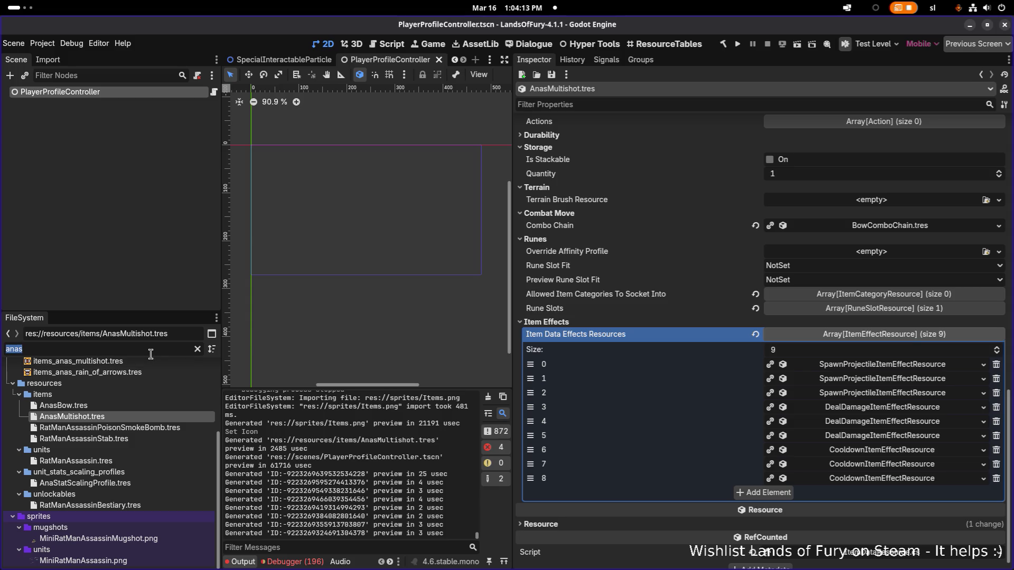
text(go)
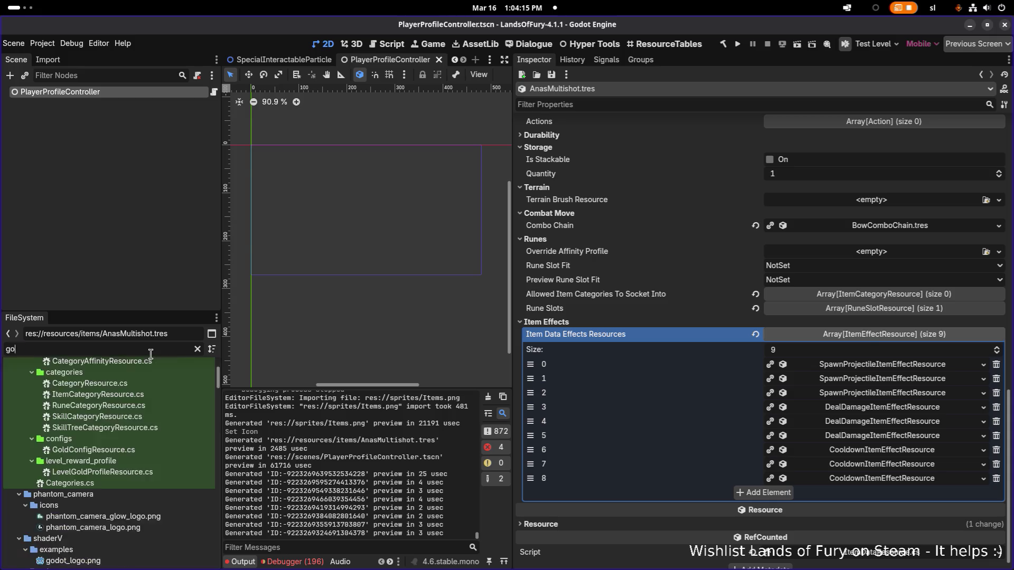
text(tharsham)
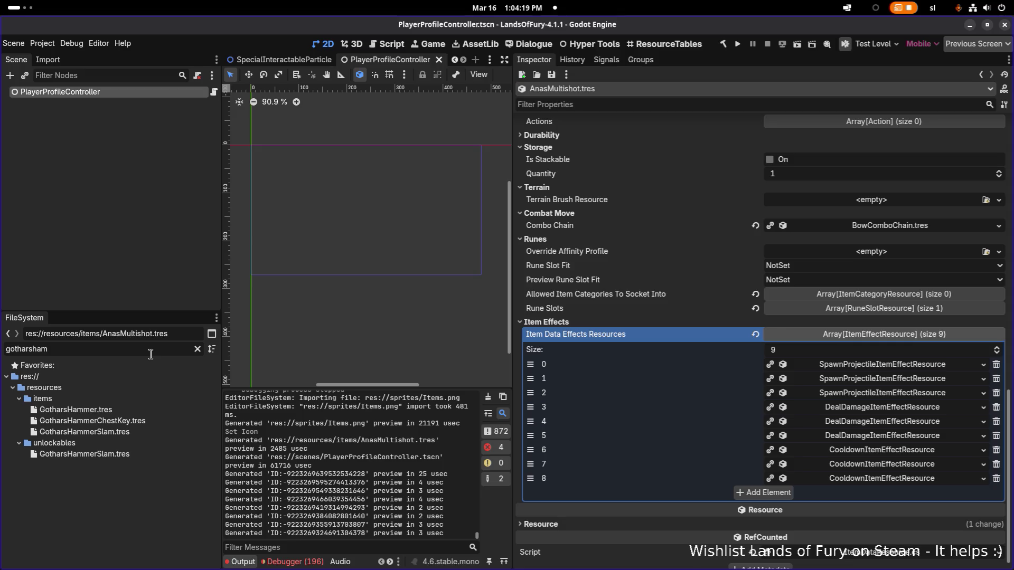
click(119, 455)
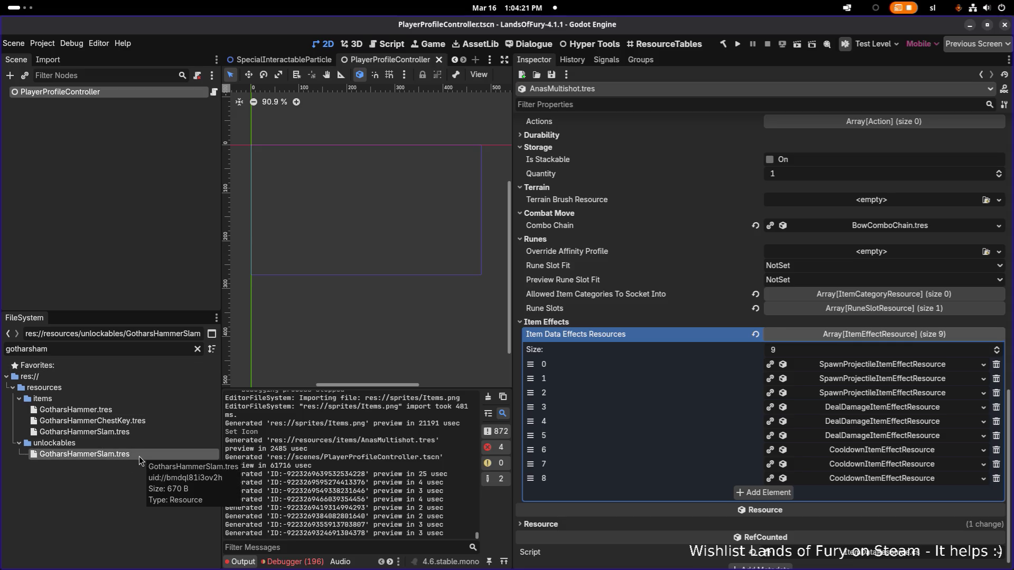
click(197, 349)
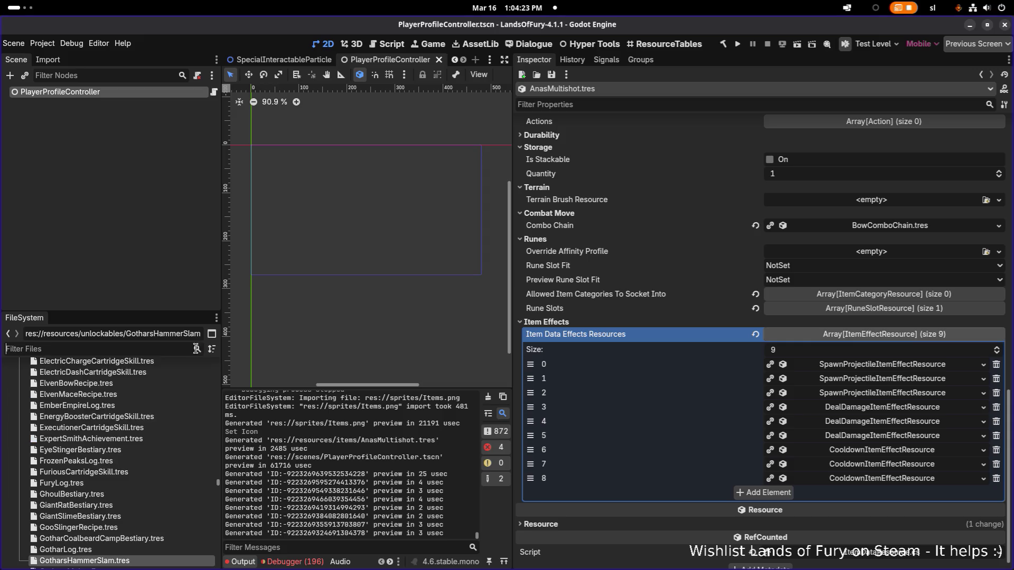
scroll(154, 419, down, 4)
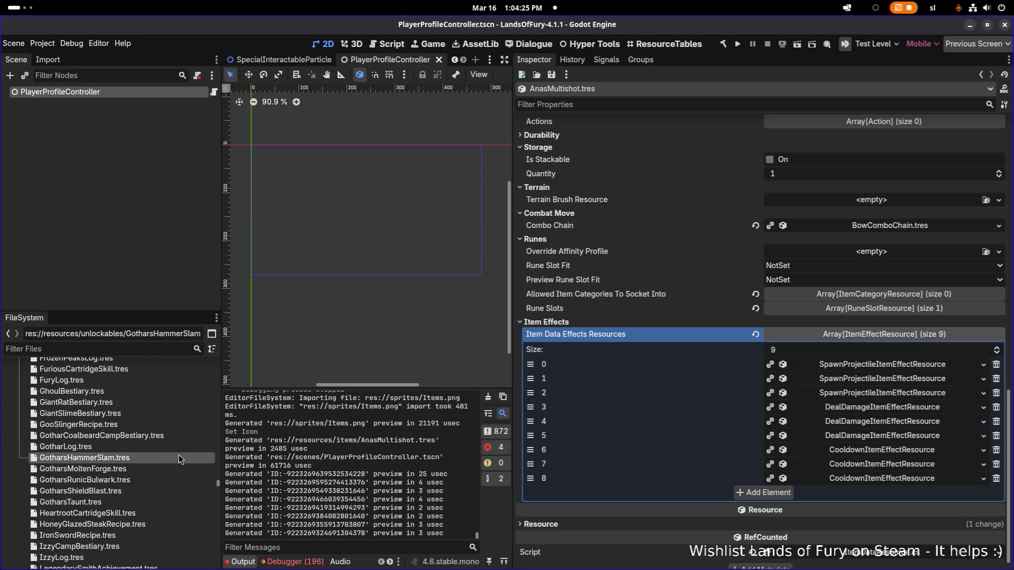
Duplicate GotharsHammerSlam.tres as AnasMultishot.tres
key(ctrl+d)
key(Left)
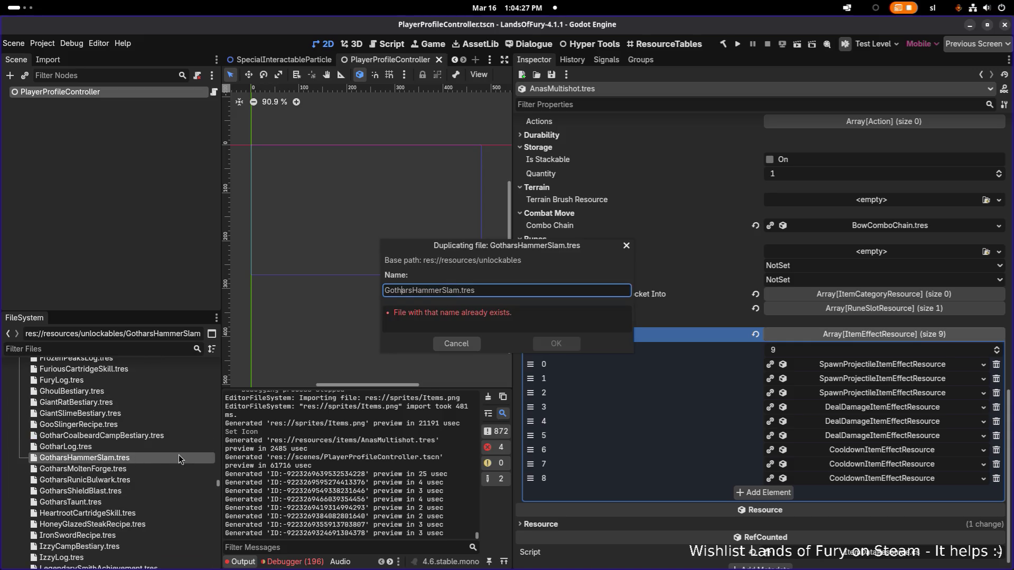
key(shift+Home)
key(BackSpace)
text(Anas)
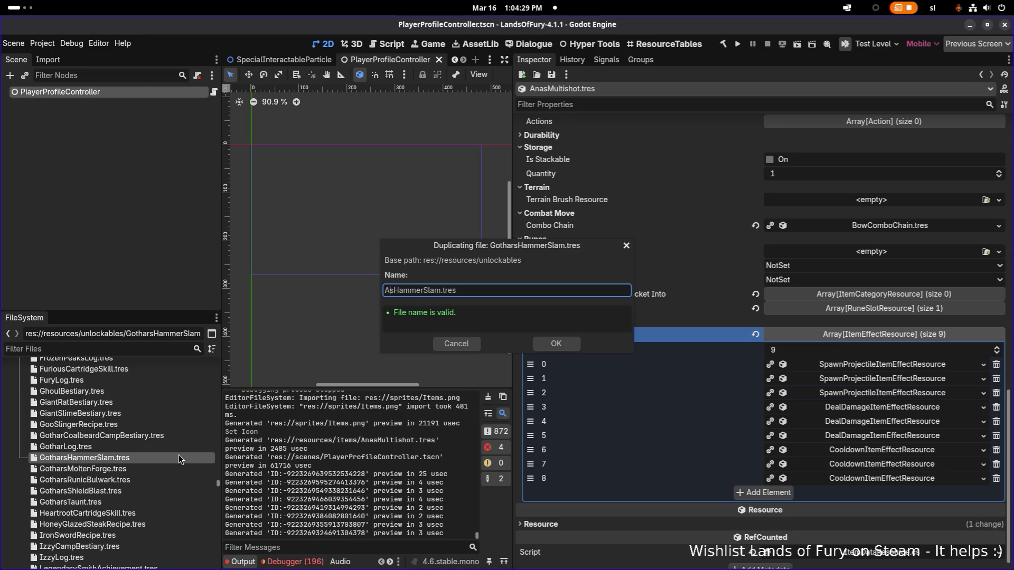
key(ctrl+shift+Right)
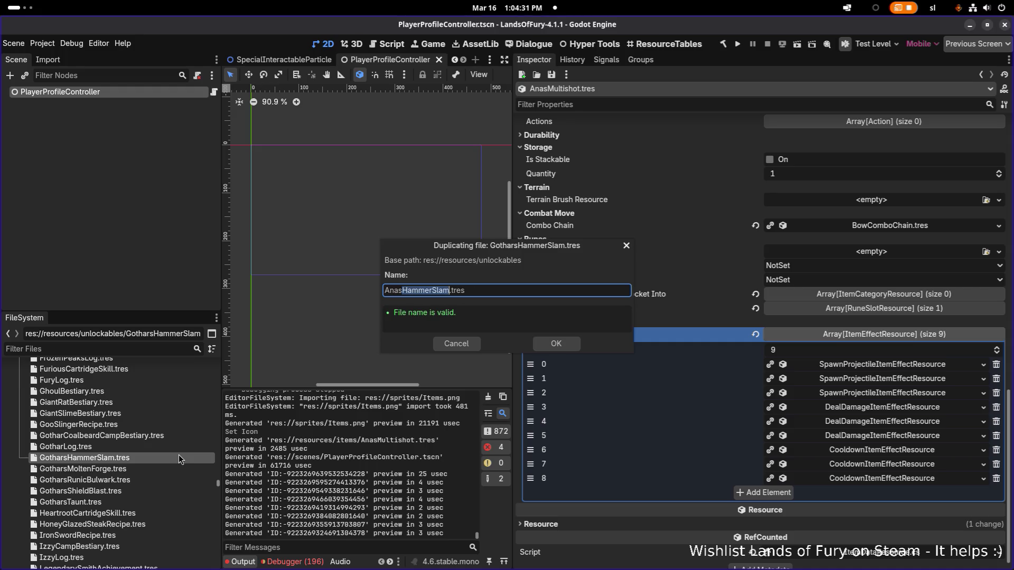
text(Multis)
text(hot)
key(Return)
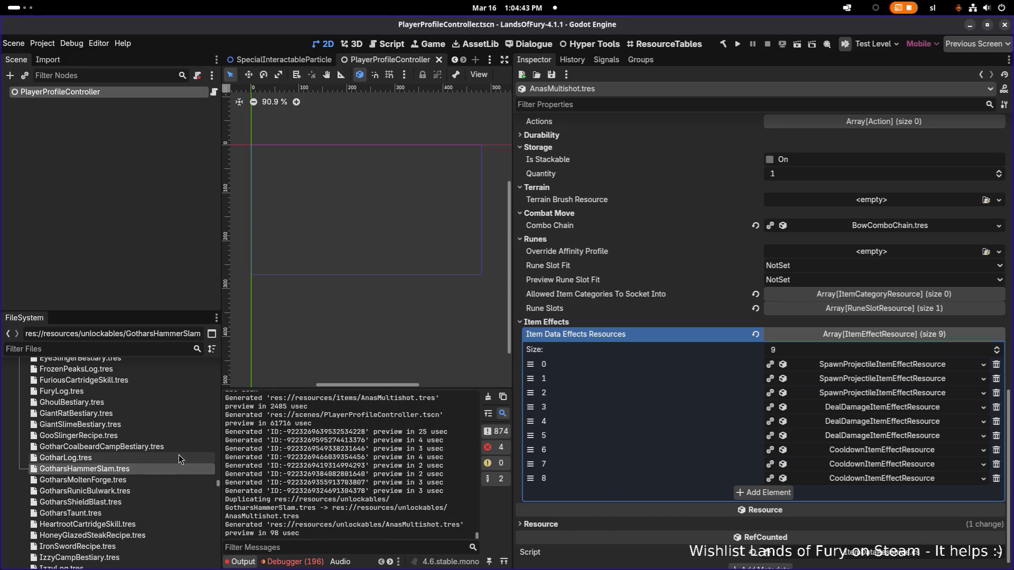
Check the original GotharsHammerSlam unlockable's Value Id, leaving it unchanged
scroll(135, 370, up, 5)
scroll(136, 369, up, 10)
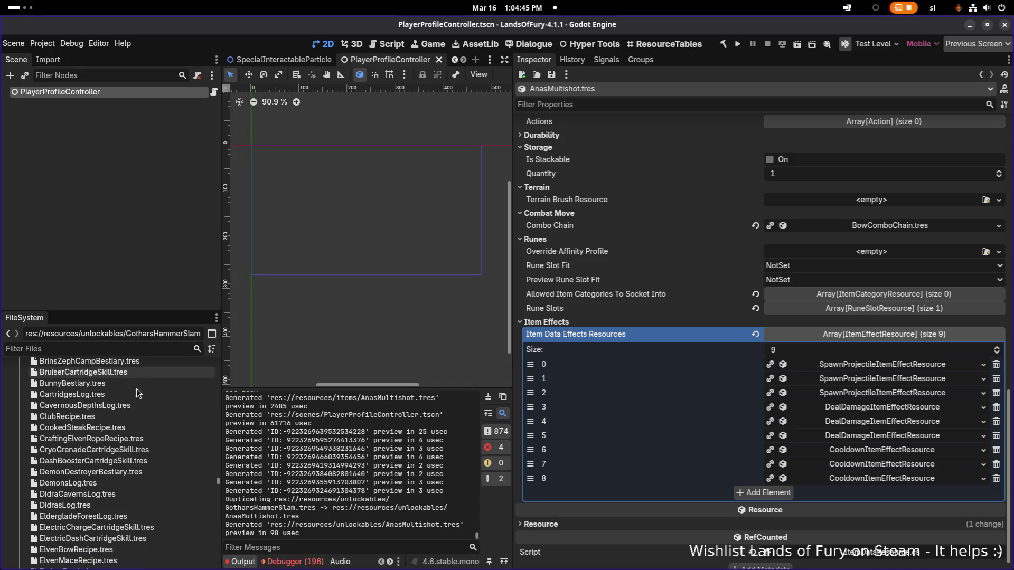
scroll(135, 380, down, 12)
scroll(135, 384, down, 2)
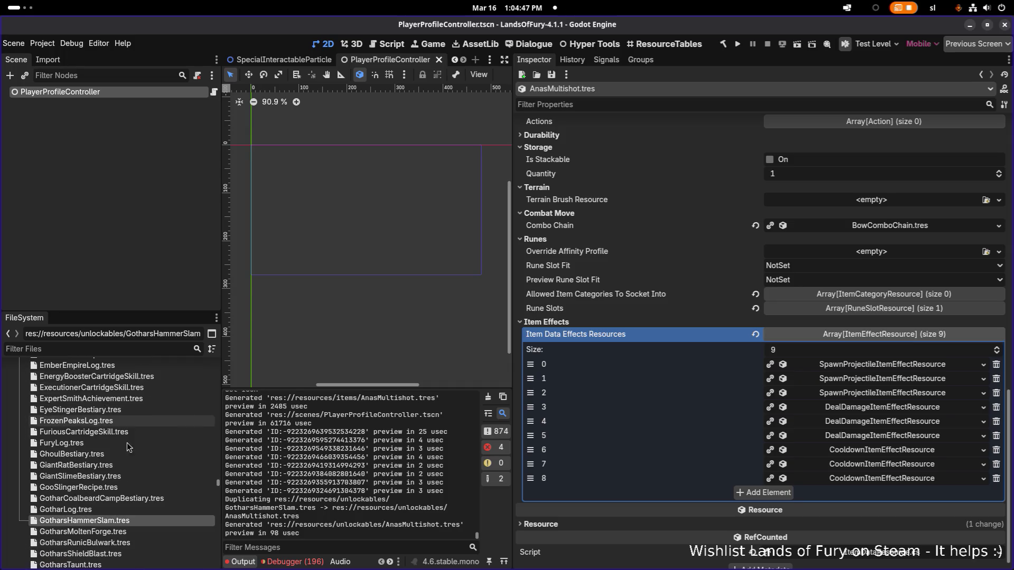
click(131, 521)
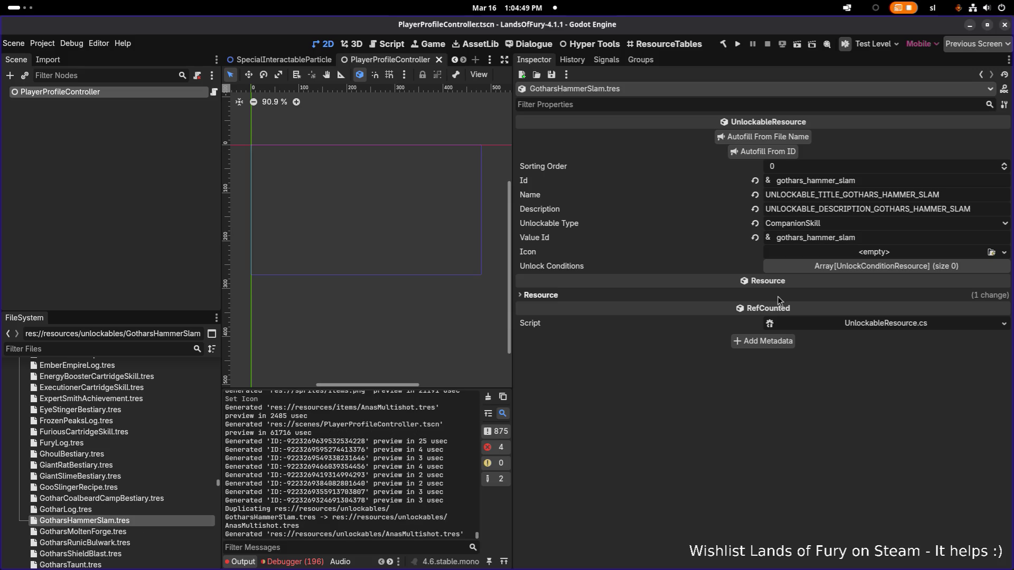
click(875, 236)
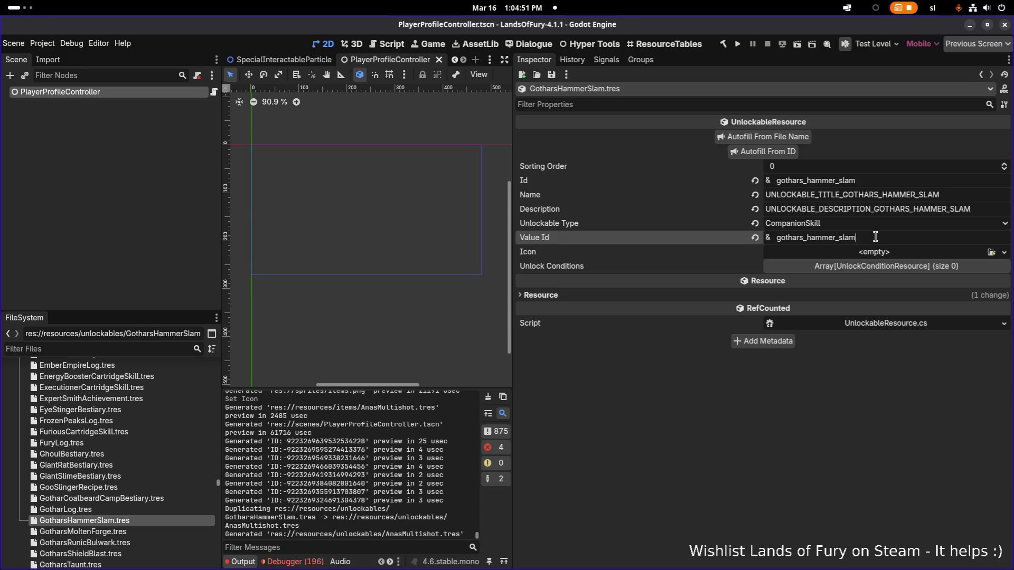
key(ctrl+a)
click(692, 446)
Open the new AnasMultishot.tres and begin editing its Id field
scroll(119, 430, up, 10)
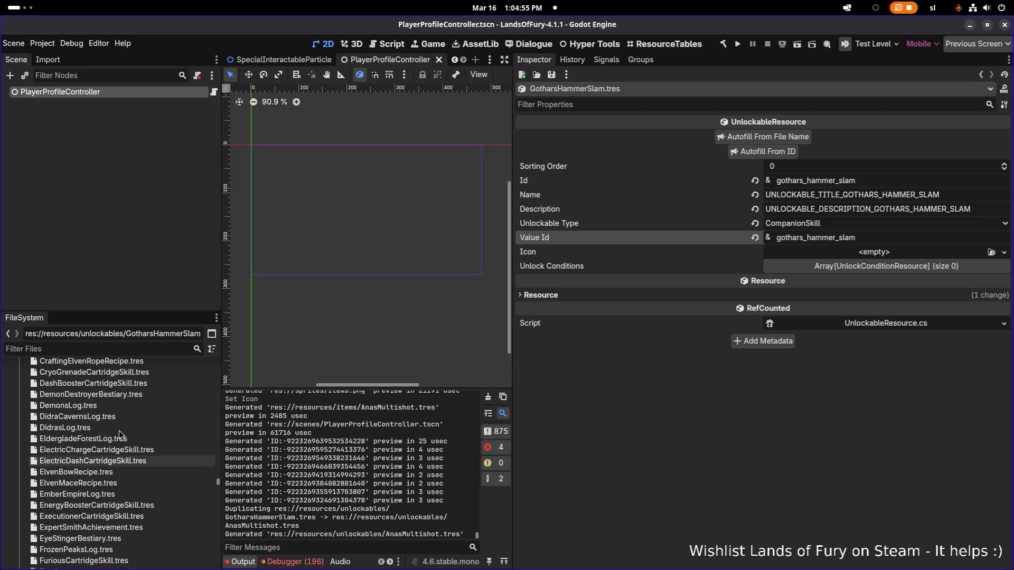
scroll(119, 430, up, 3)
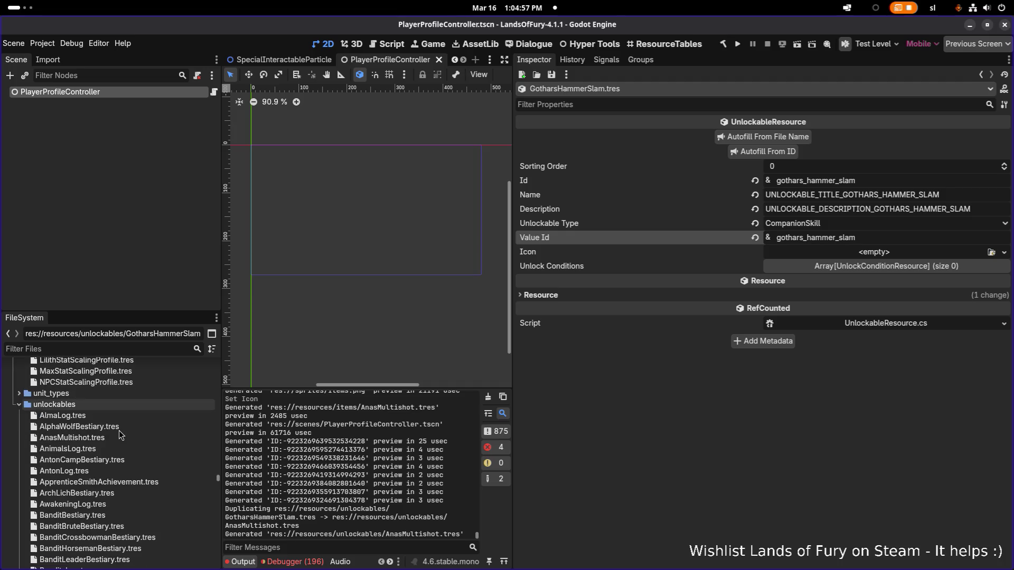
click(107, 438)
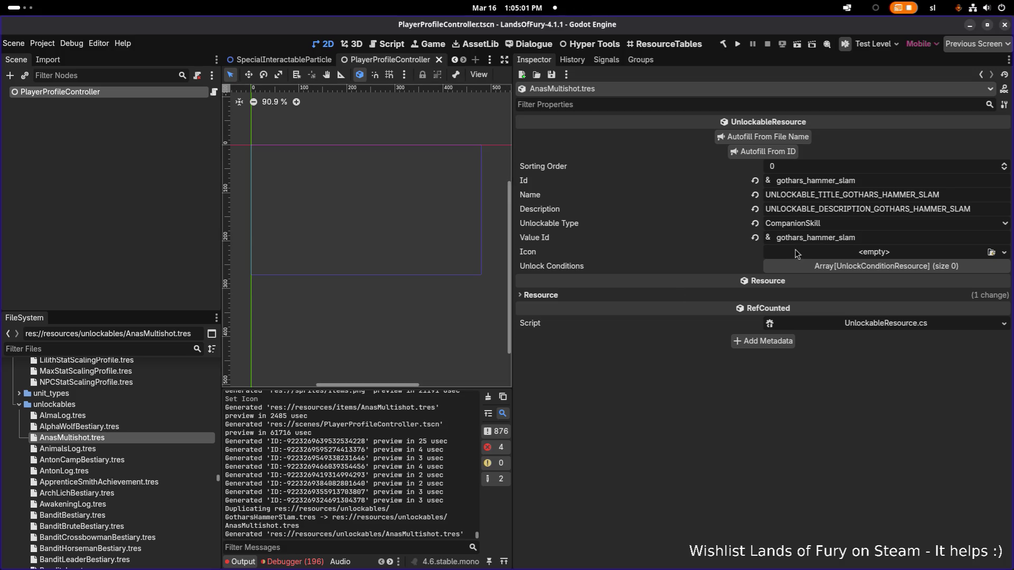
click(887, 182)
Set the Id to anas_multishot, autofill name, description and value id, and save
key(ctrl+a)
text(anas_multi)
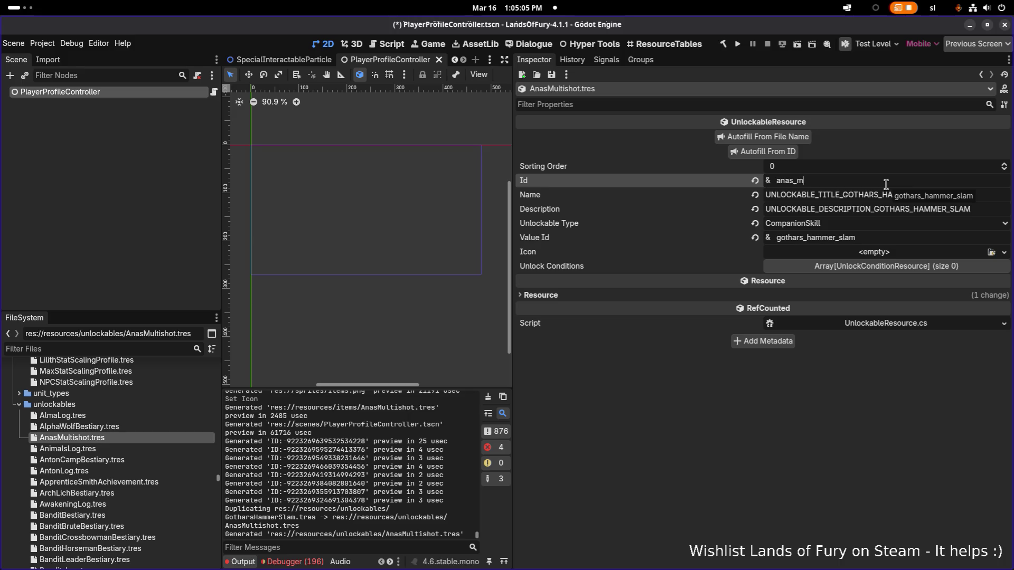
text(shot)
click(793, 153)
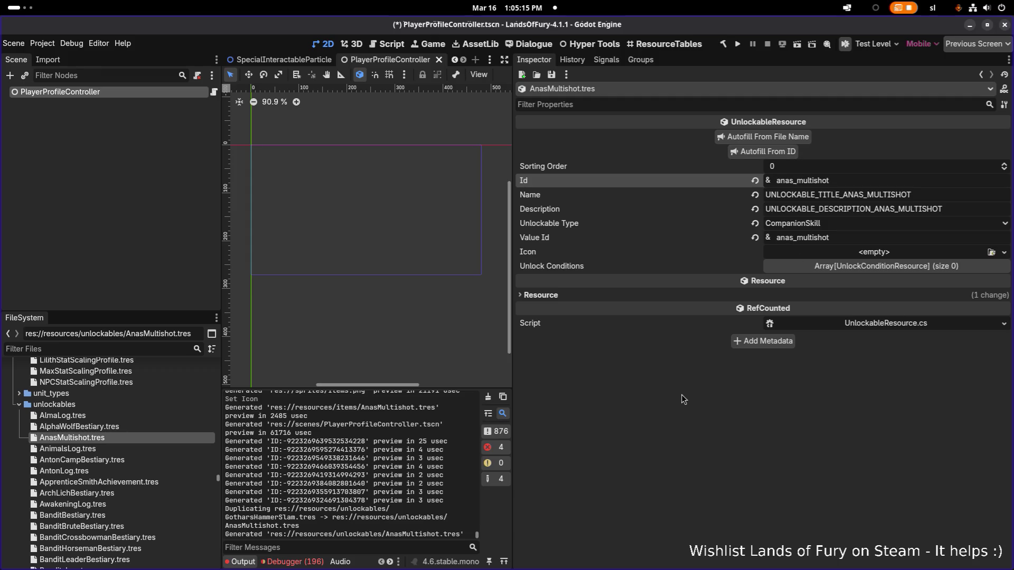
key(ctrl+s)
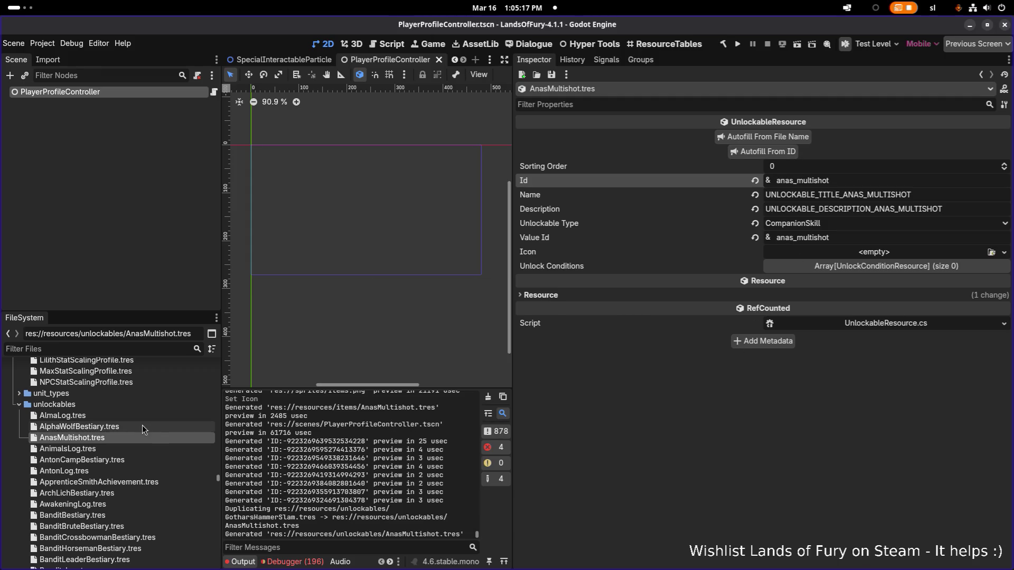
Cycle through the application switcher, stay in Godot, and select the AlmaLog unlockable file
click(142, 426)
key(alt+Tab)
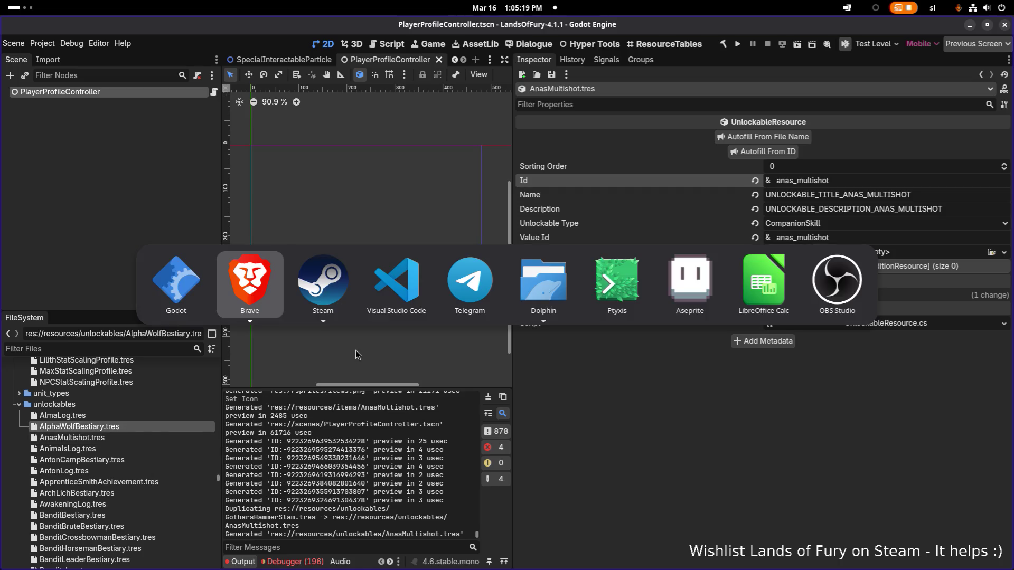
key(alt+Tab)
key(alt+Tab)
key(alt+Tab)
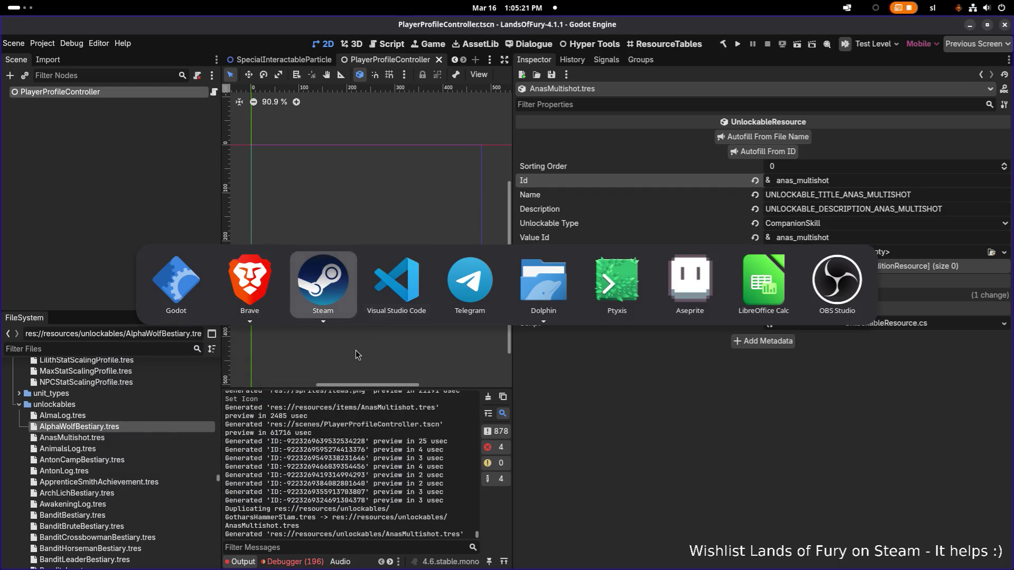
key(alt+shift+Tab)
key(alt+shift+Tab)
key(alt+shift+Tab)
key(alt+Tab)
key(alt+Tab)
key(alt+shift+Tab)
key(alt+shift+Tab)
key(alt+shift+Tab)
key(Escape)
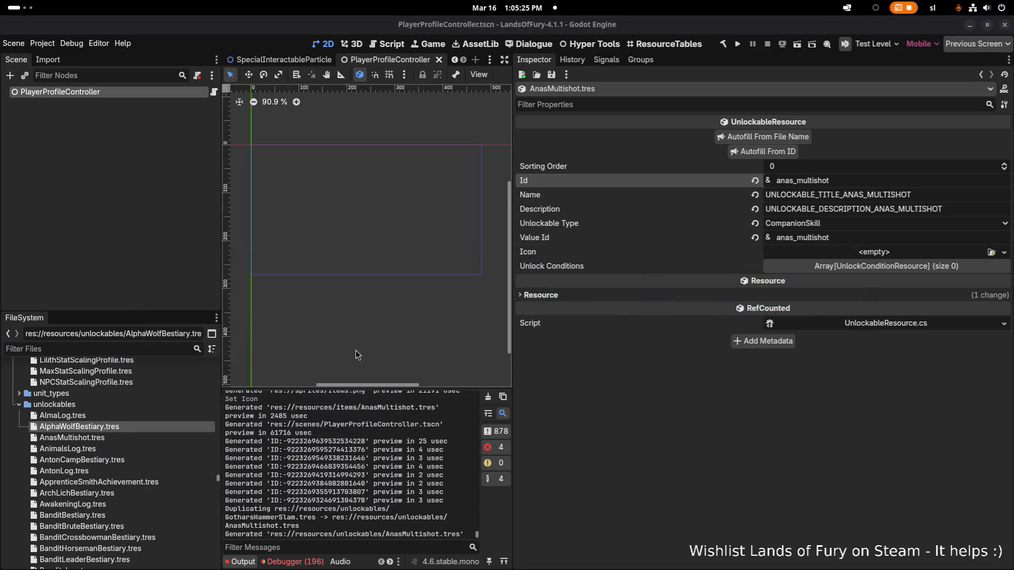
click(133, 420)
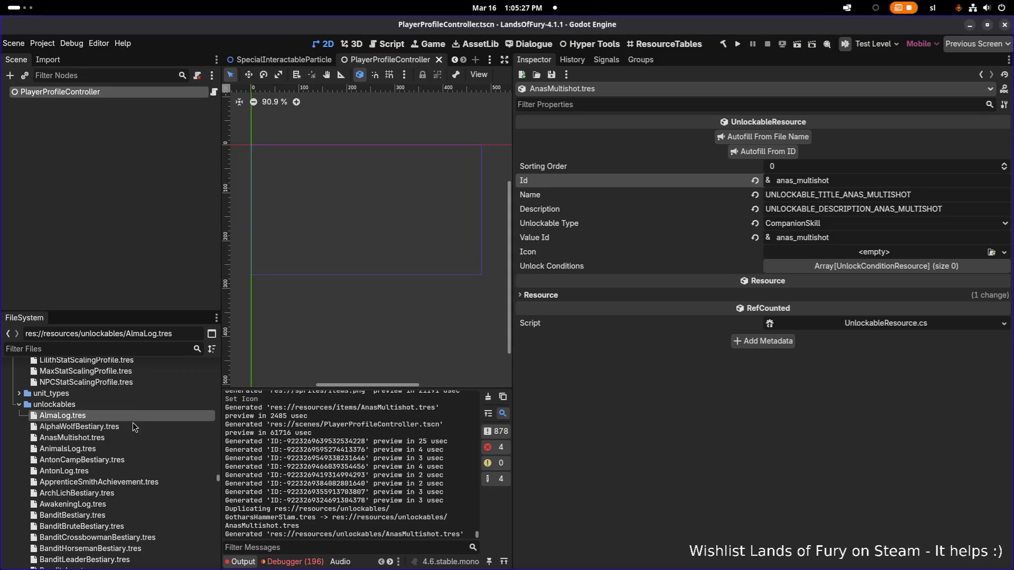
Duplicate AnasMultishot.tres as AnasIceDust.tres
click(127, 440)
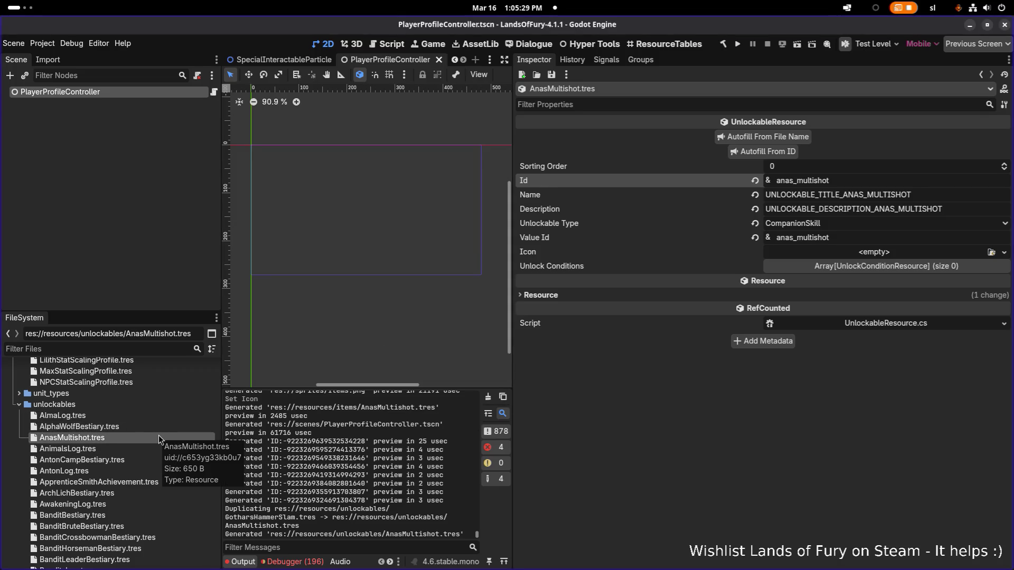
key(ctrl+d)
key(End)
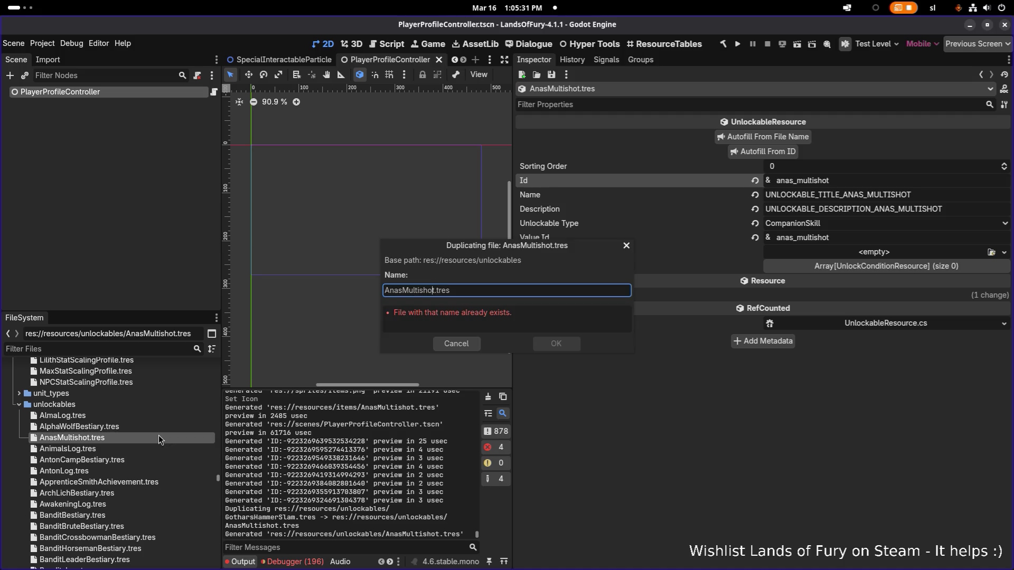
key(ctrl+shift+Right)
text(IceDust)
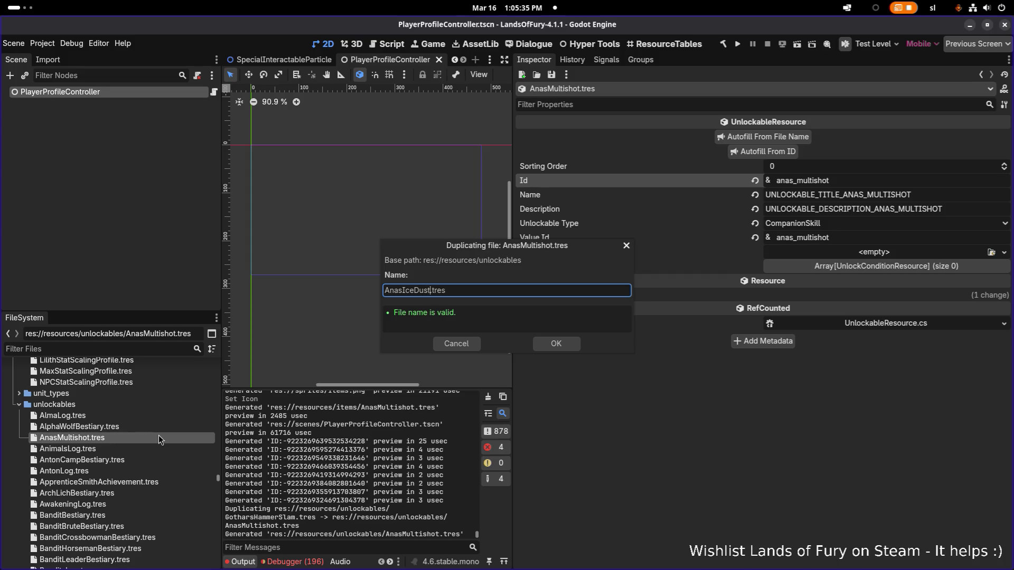
key(Return)
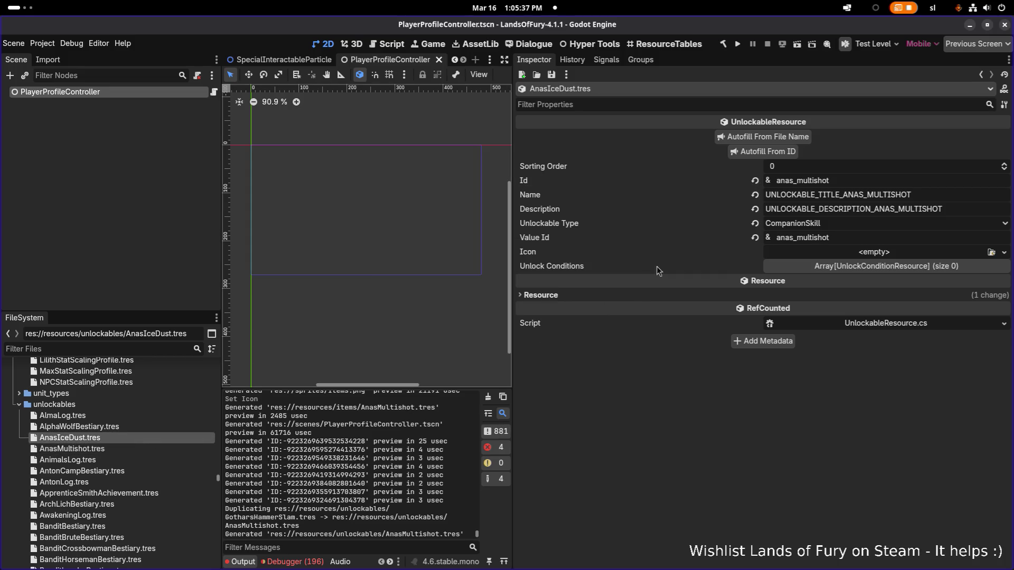
Change the Id to anas_ice_dust, autofill its keys, save, and switch to Translations.csv
double_click(876, 180)
text(ice_dust)
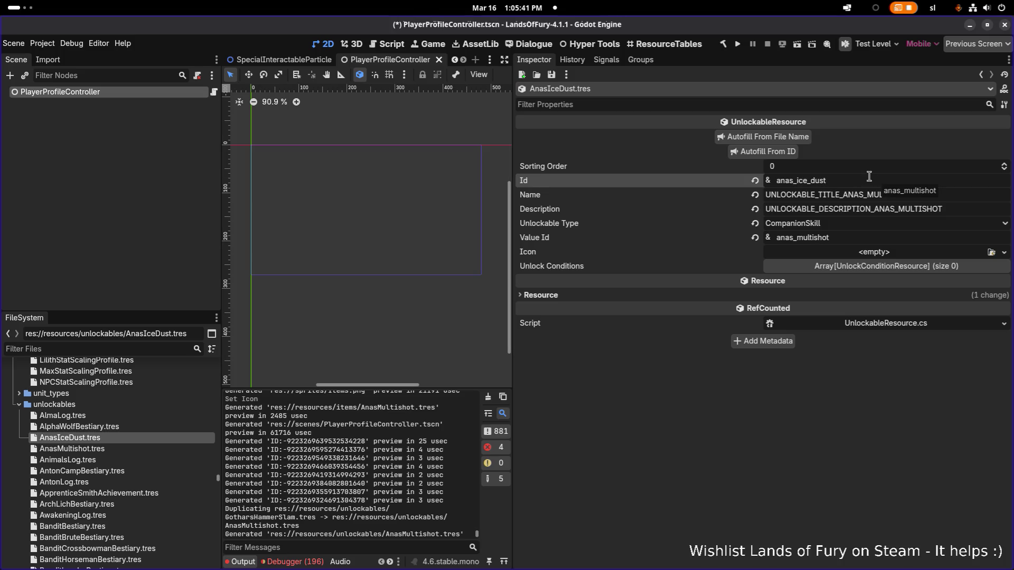
click(791, 153)
key(ctrl+s)
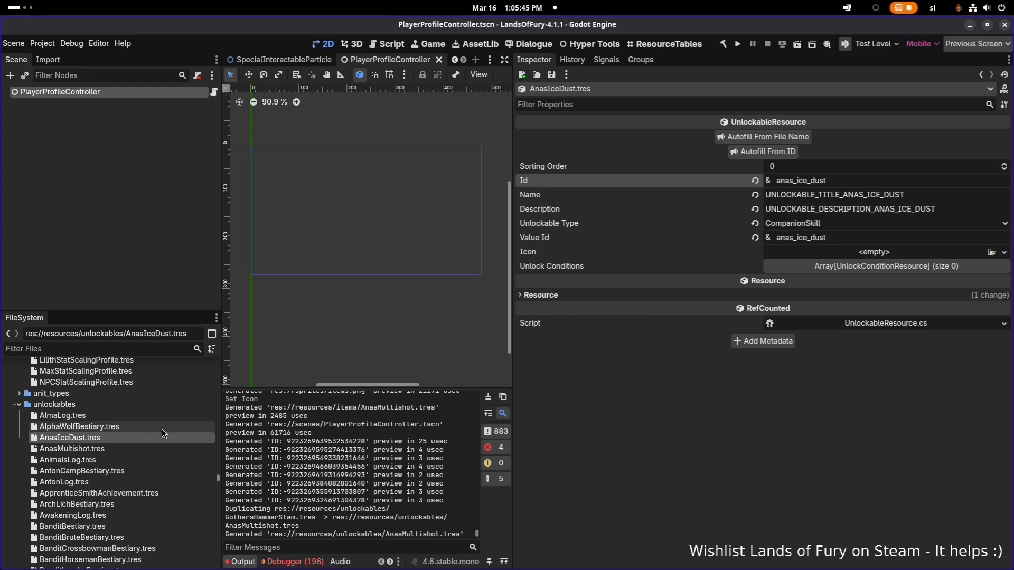
key(alt+Tab)
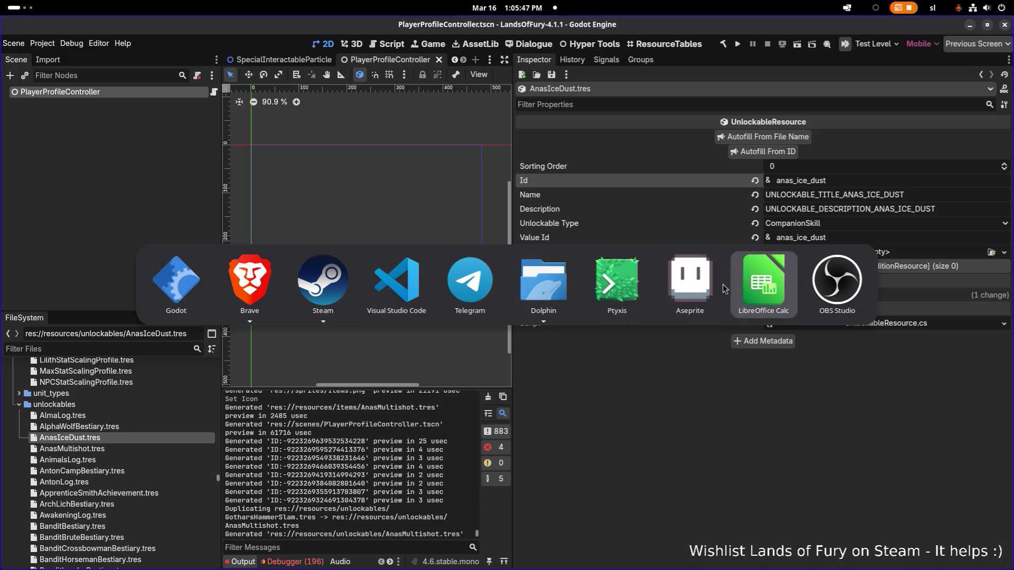
click(736, 280)
Search Translations.csv for 'unlockable' and scroll through the matching rows
click(457, 284)
scroll(458, 286, down, 6)
key(ctrl+f)
text(unlockable)
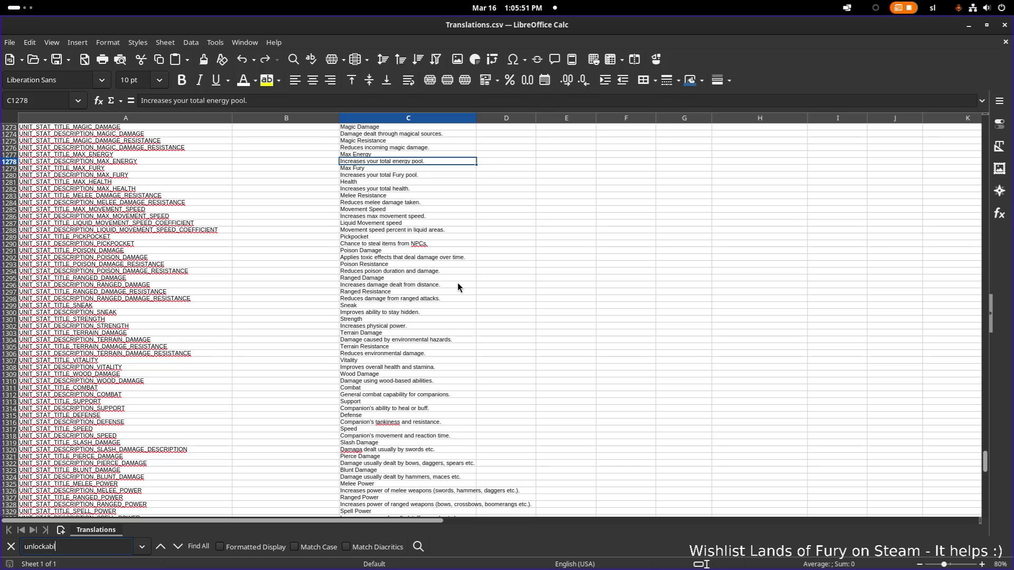
key(Return)
scroll(458, 284, down, 8)
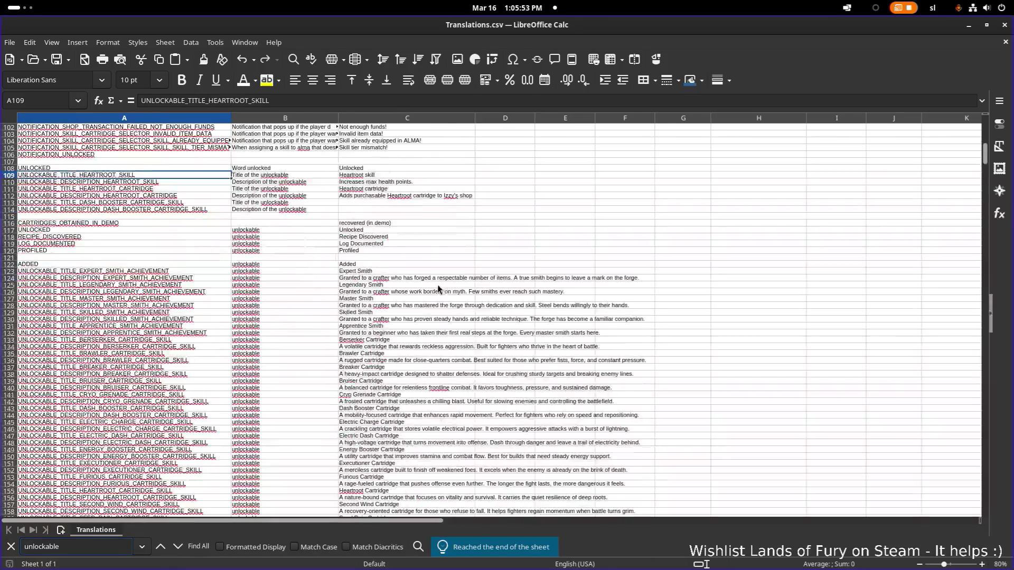
scroll(375, 302, down, 20)
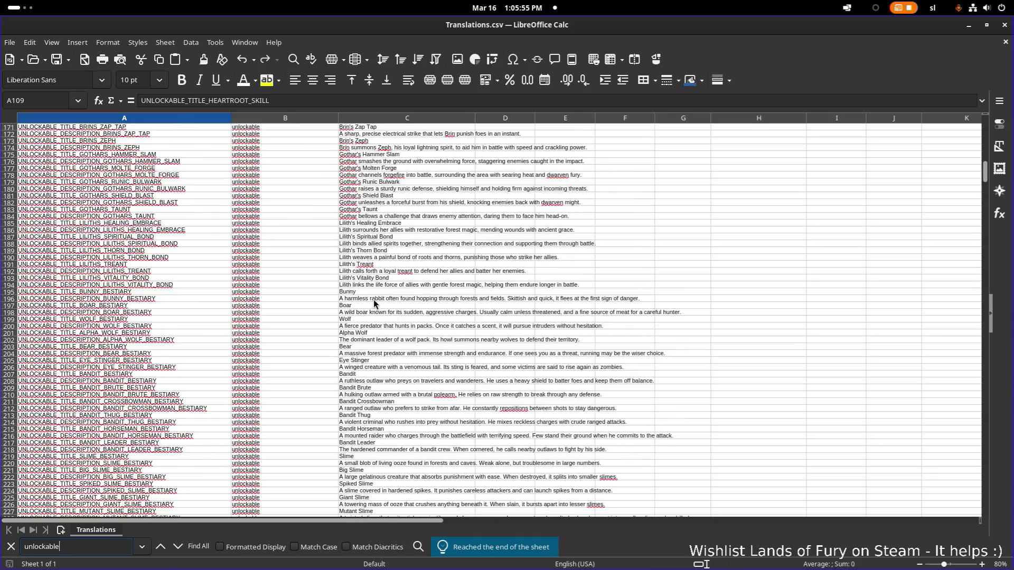
scroll(220, 350, down, 3)
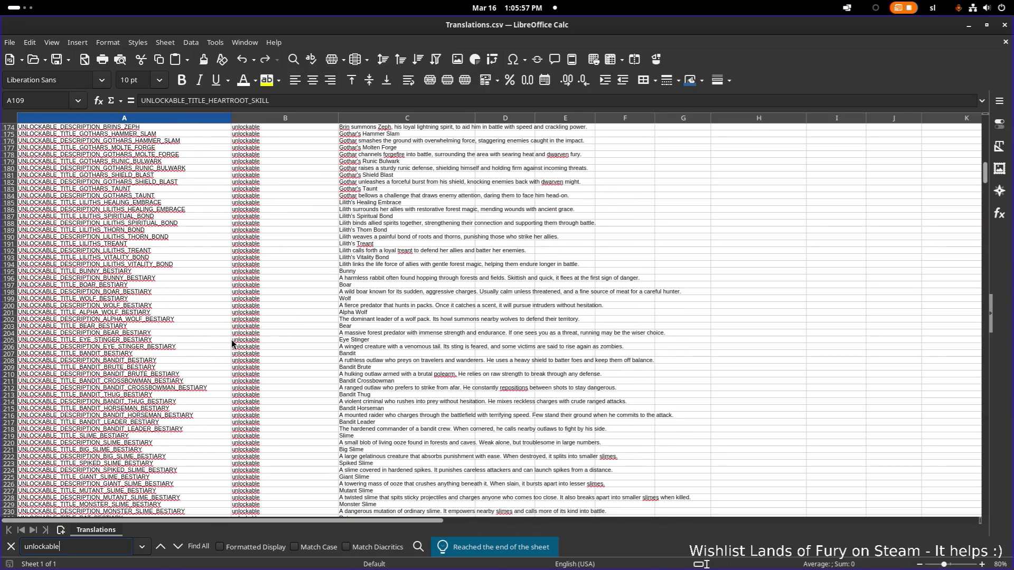
scroll(209, 343, up, 3)
scroll(209, 343, up, 4)
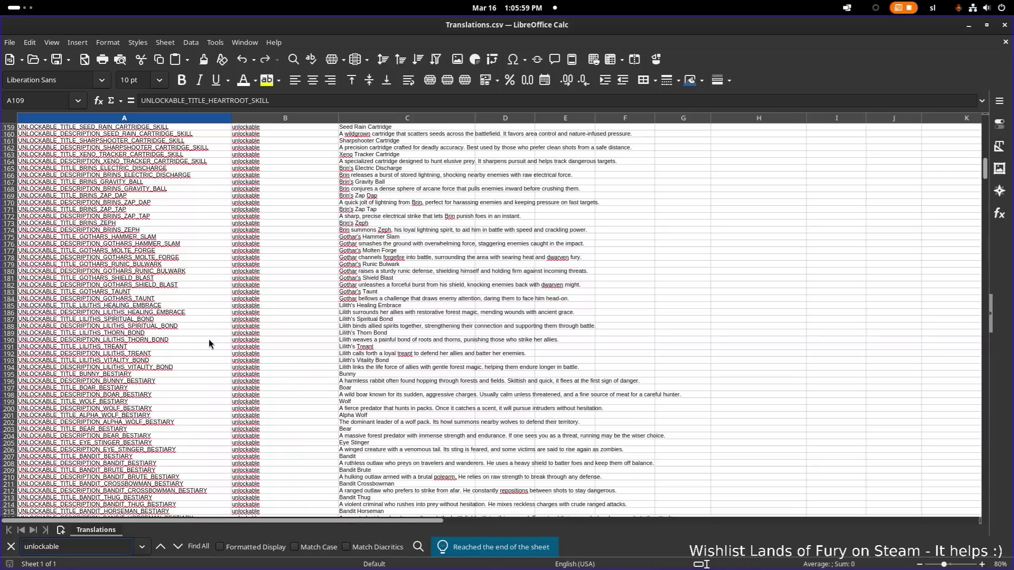
Move down past the Gothar's and Lilith's entries to cell A195, the first Bunny bestiary row
click(186, 244)
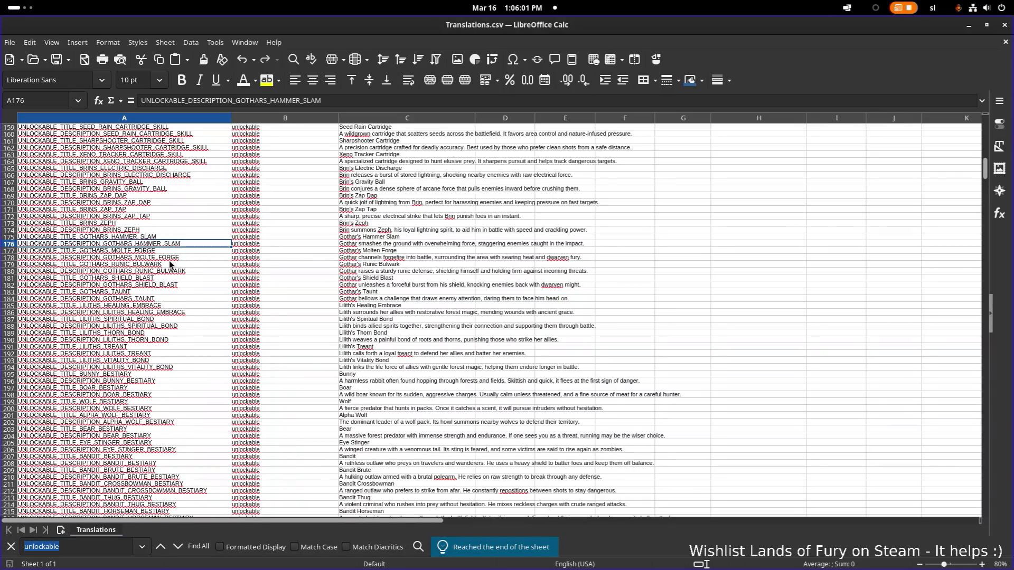
click(178, 279)
click(186, 292)
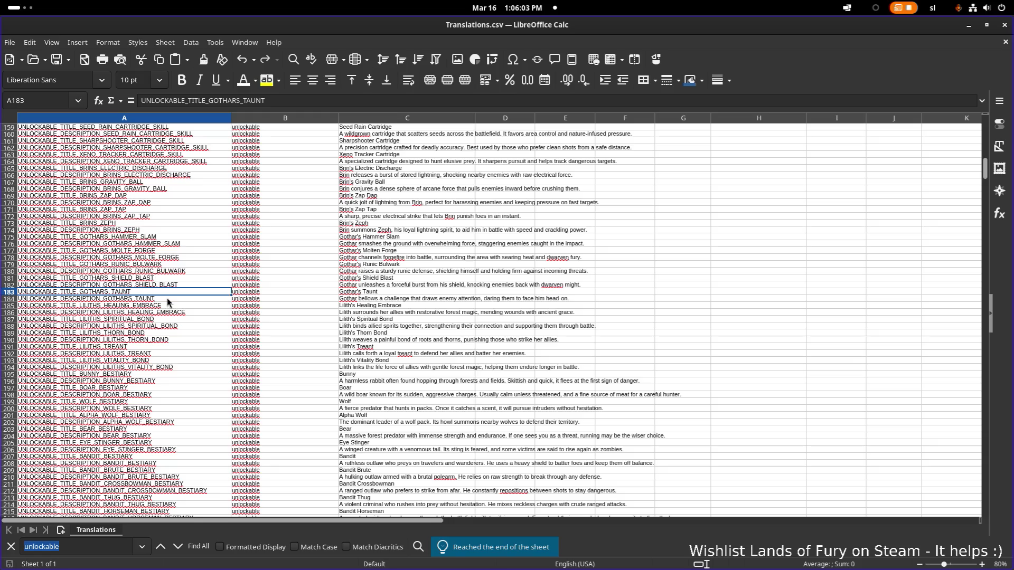
click(169, 306)
click(169, 319)
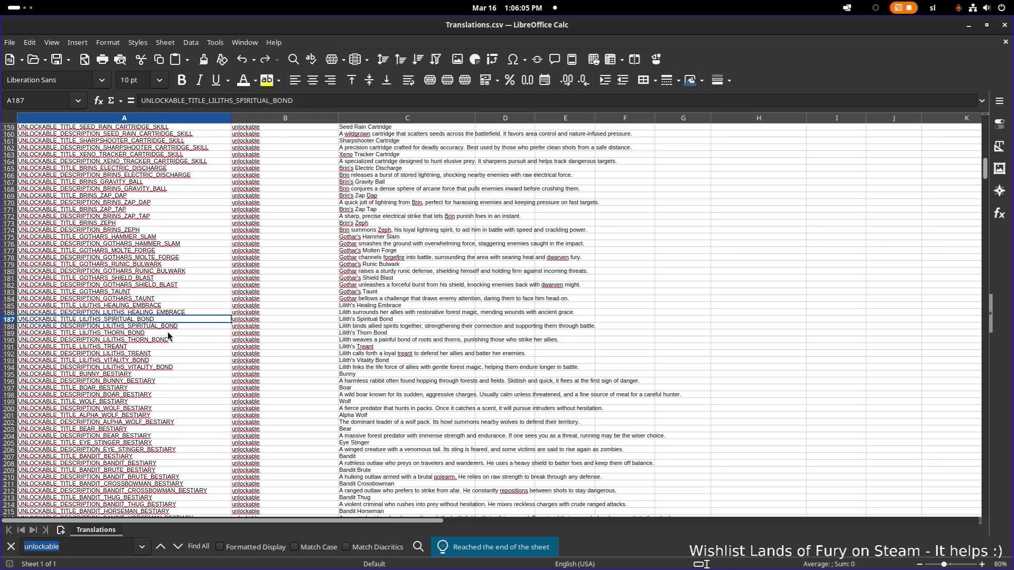
click(167, 339)
click(160, 353)
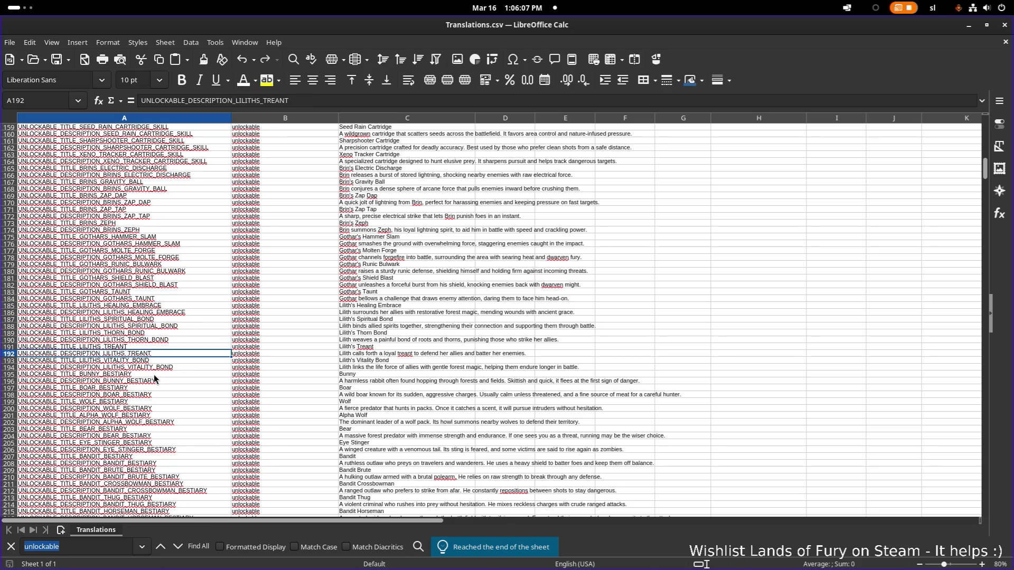
click(159, 369)
click(160, 375)
Insert 10 blank entire rows at row 195, then return to Godot
right_click(160, 376)
click(211, 250)
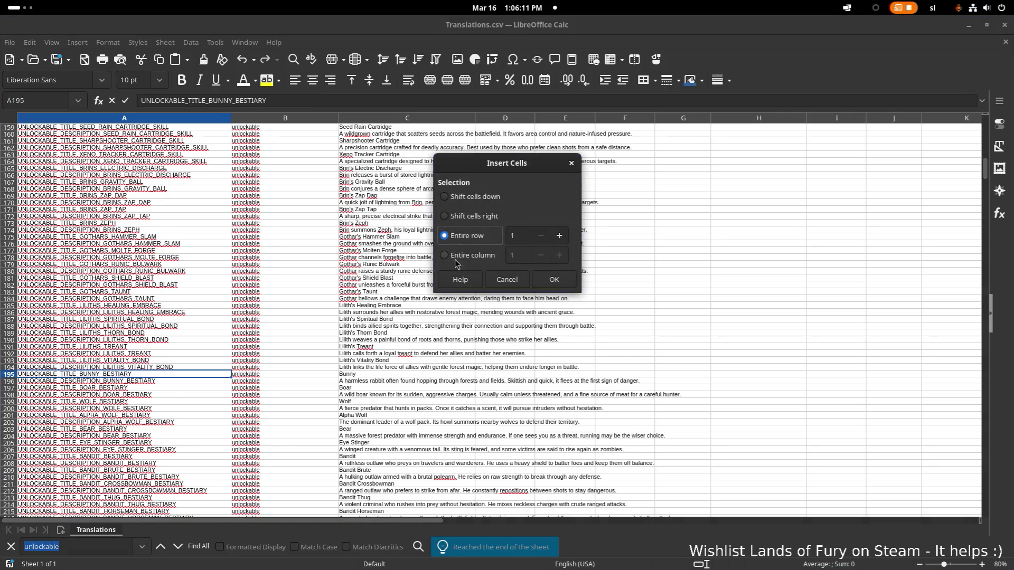
double_click(520, 236)
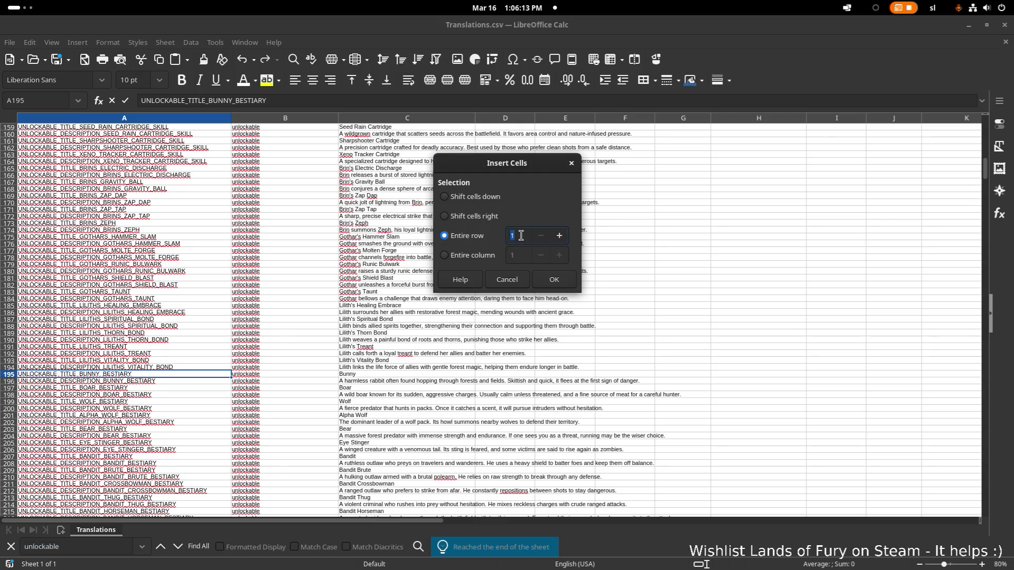
text(10)
click(554, 279)
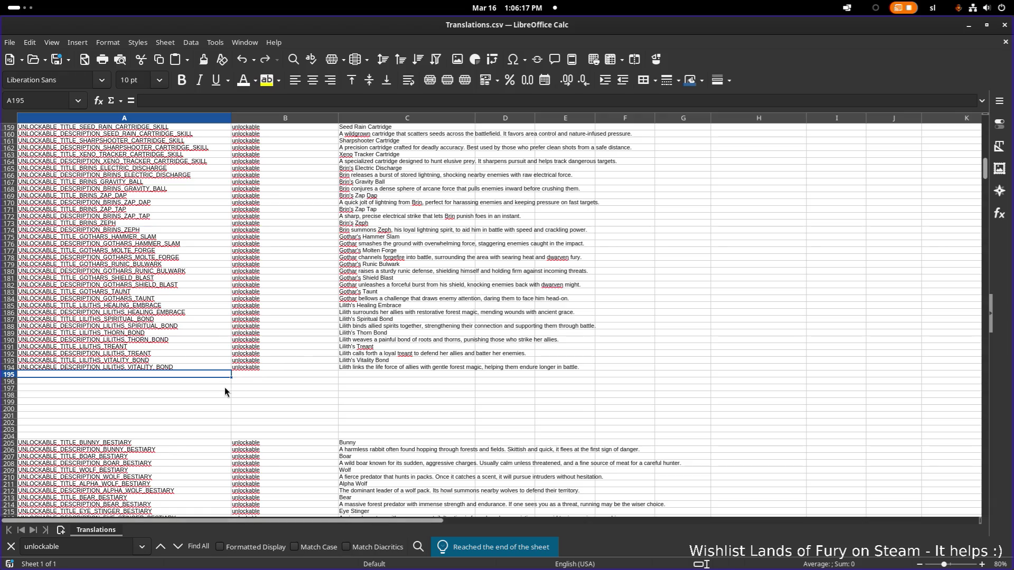
middle_click(701, 25)
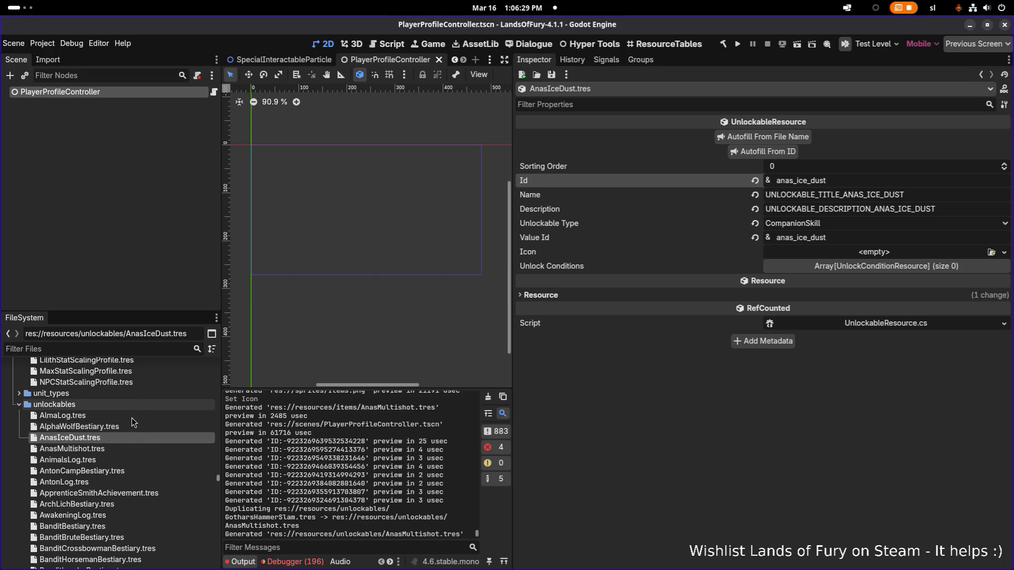
Open AnasMultishot.tres and select its UNLOCKABLE_TITLE_ANAS_MULTISHOT name key, then its description key
scroll(129, 438, down, 5)
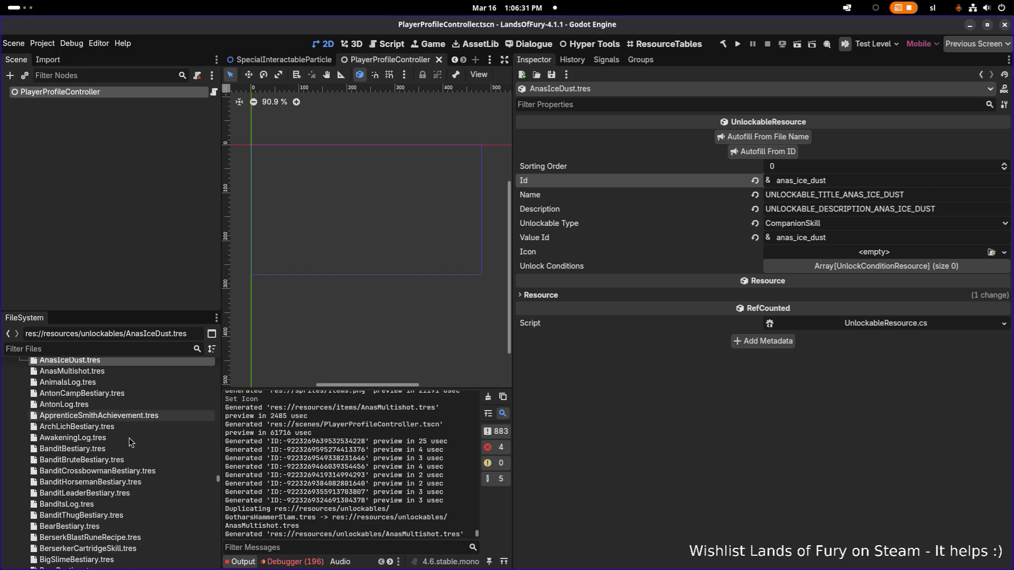
scroll(130, 441, up, 1)
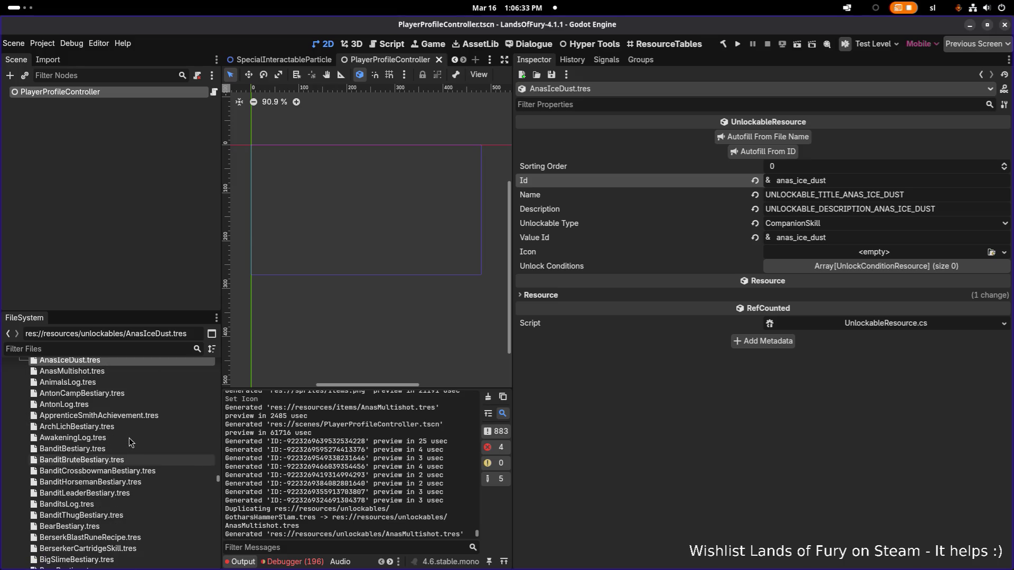
scroll(124, 417, up, 1)
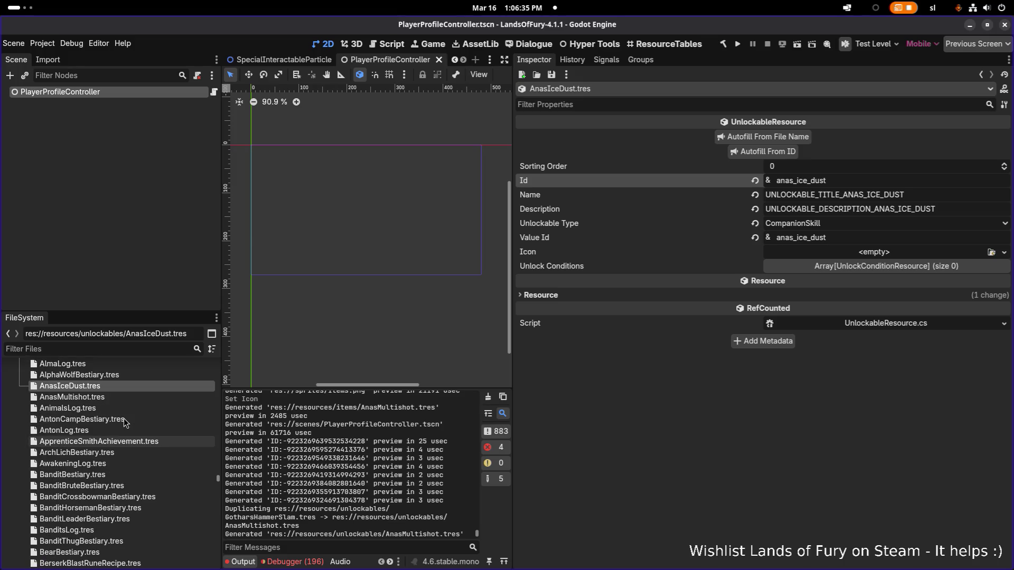
click(122, 397)
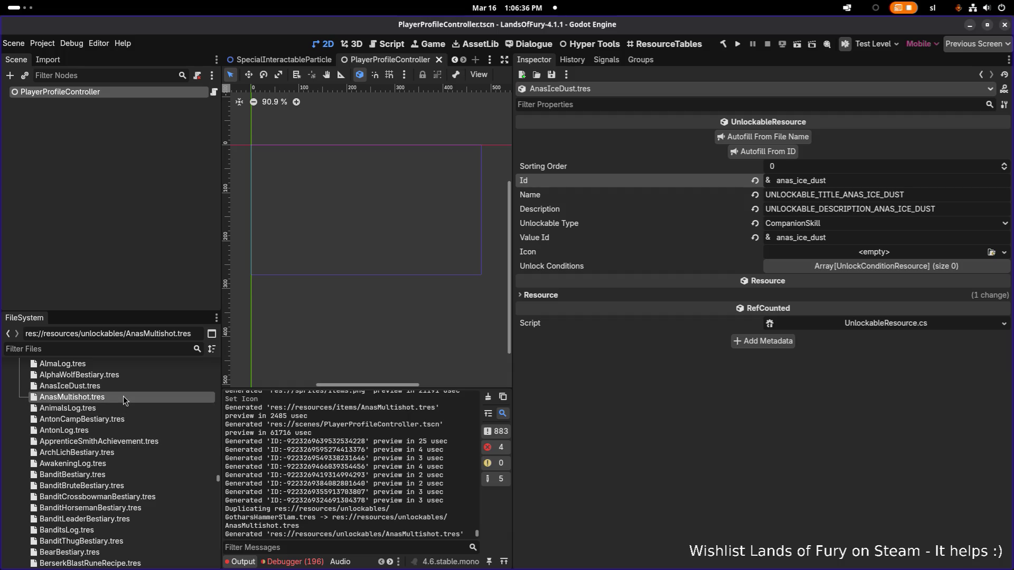
double_click(850, 199)
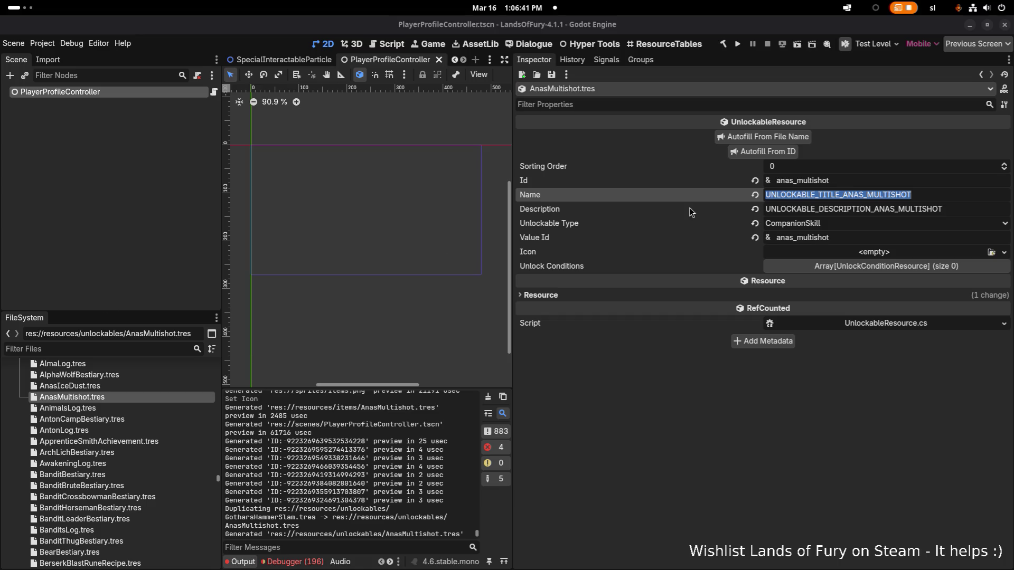
key(Tab)
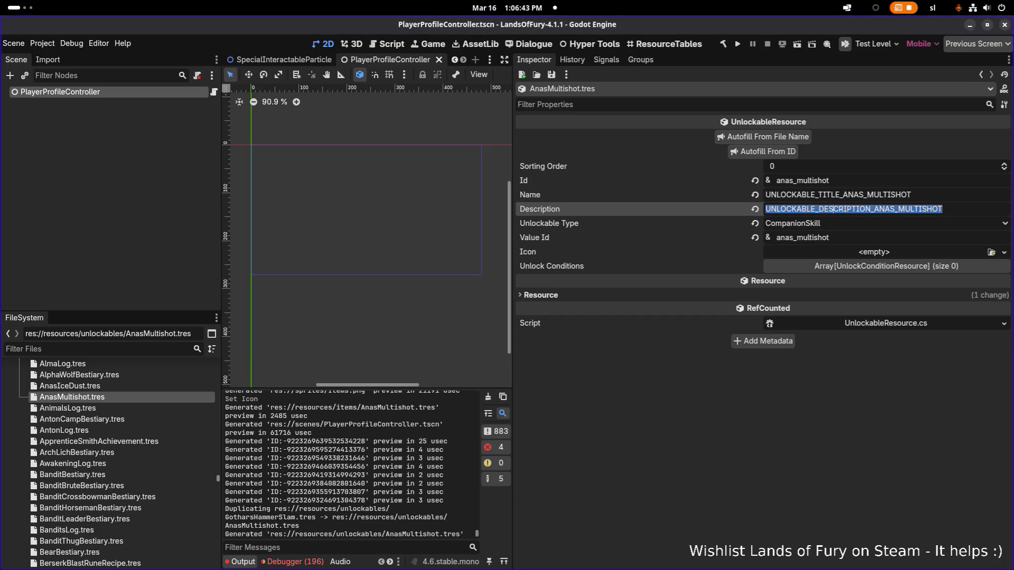
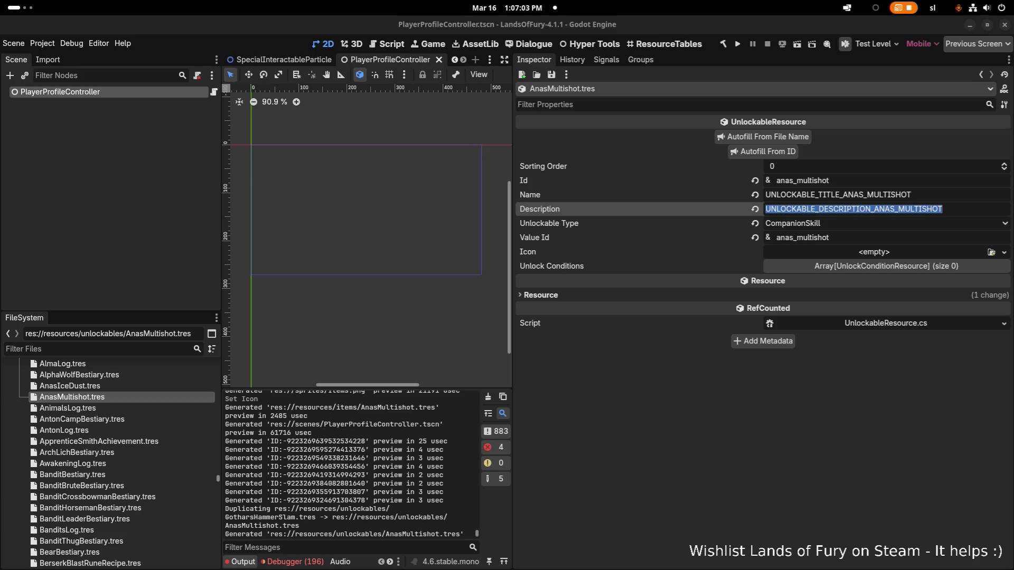
Open AnasIceDust.tres and select its Name and Description keys in the Inspector
click(132, 386)
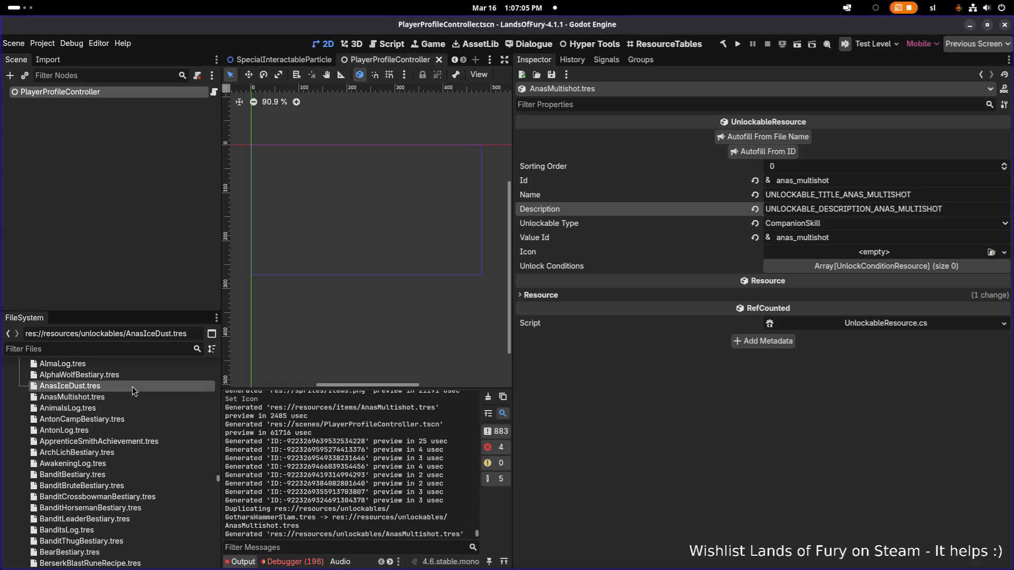
double_click(893, 195)
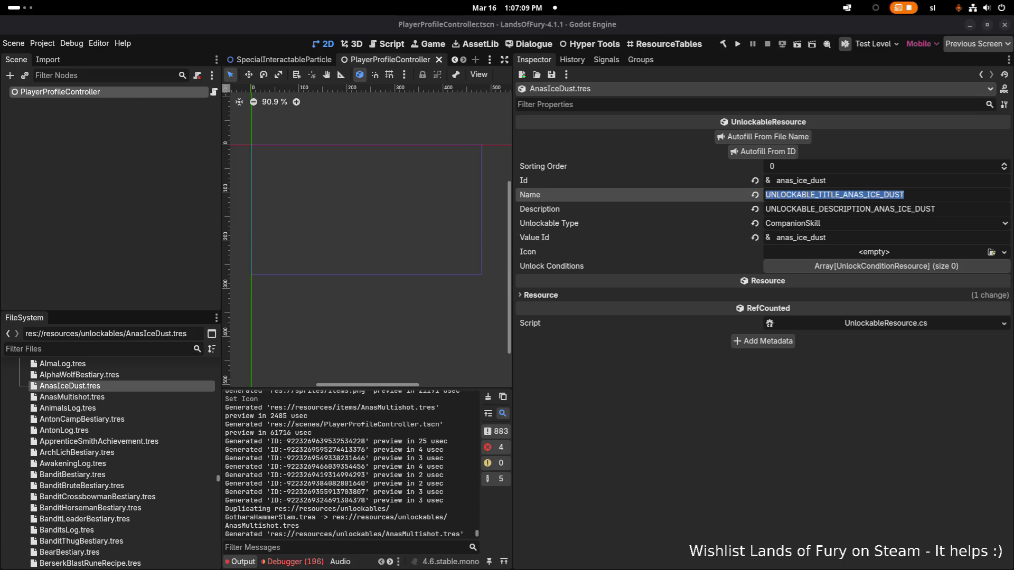
double_click(783, 209)
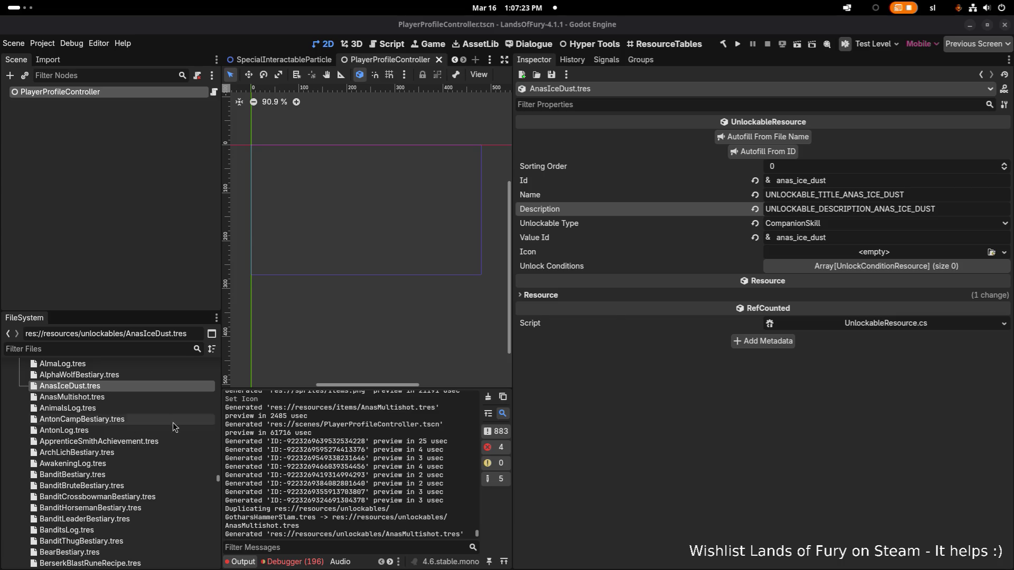
key(alt+Tab)
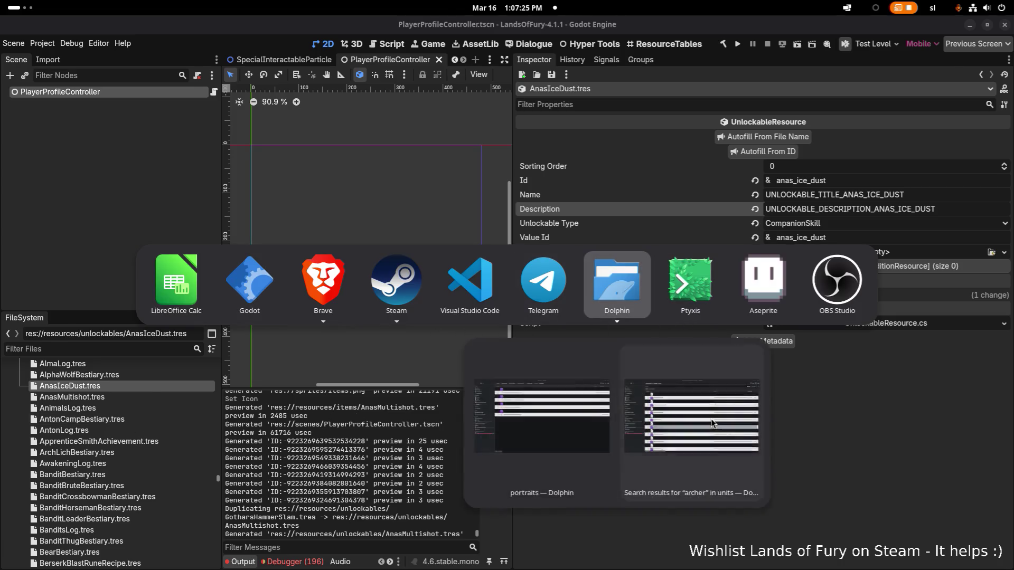
click(711, 419)
click(1002, 25)
key(alt+Tab)
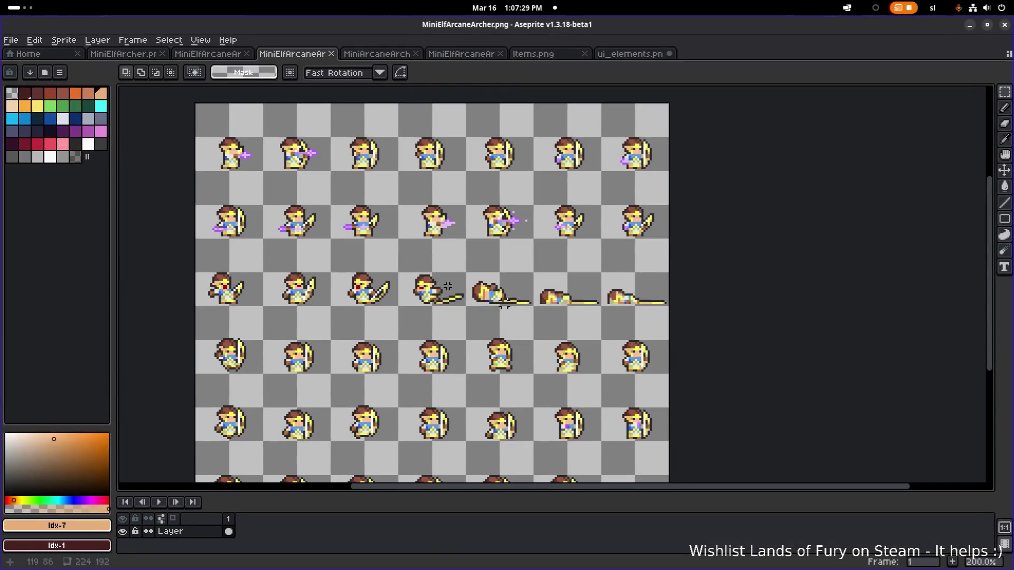
key(alt+Tab)
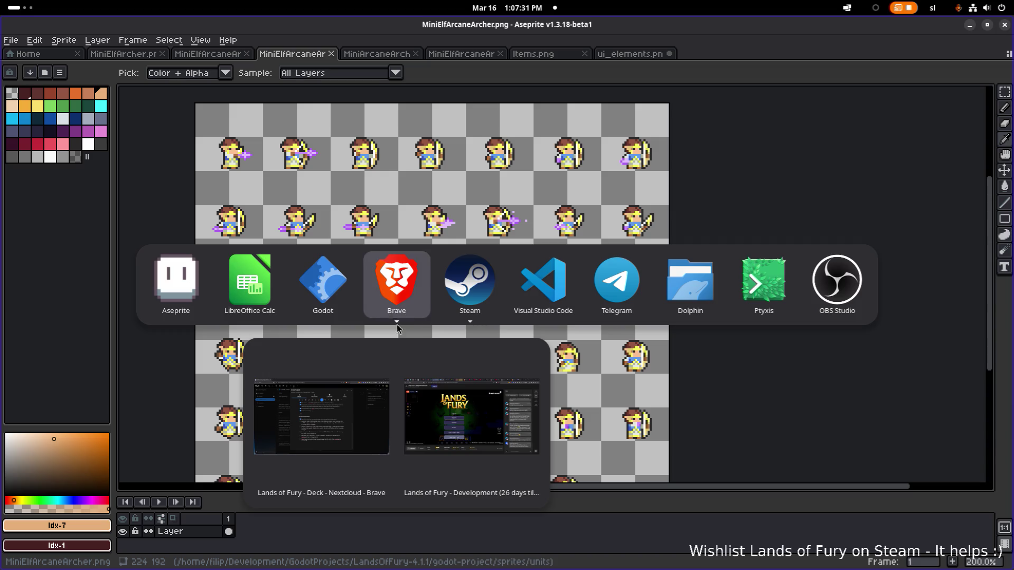
key(Escape)
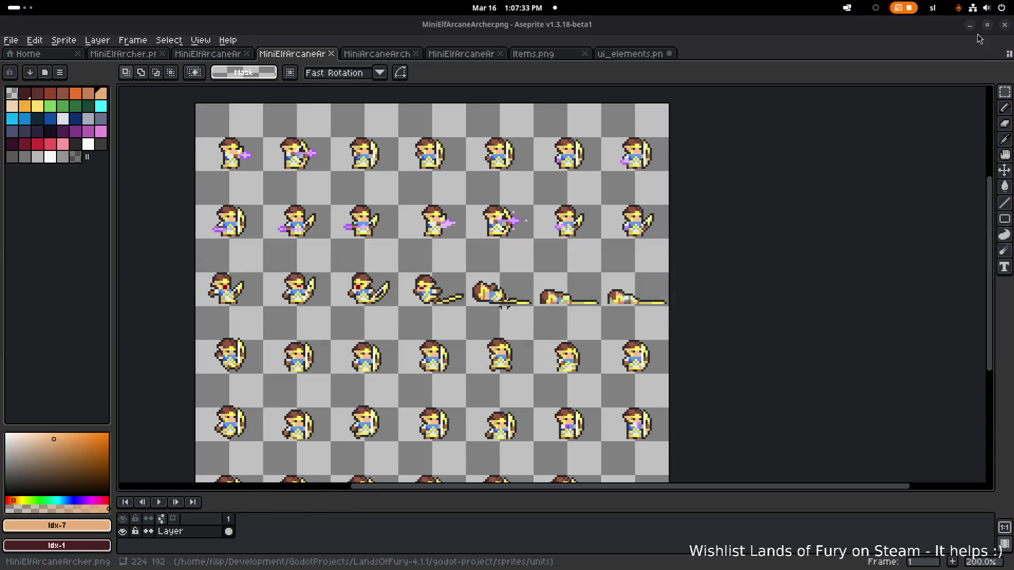
key(alt+Tab)
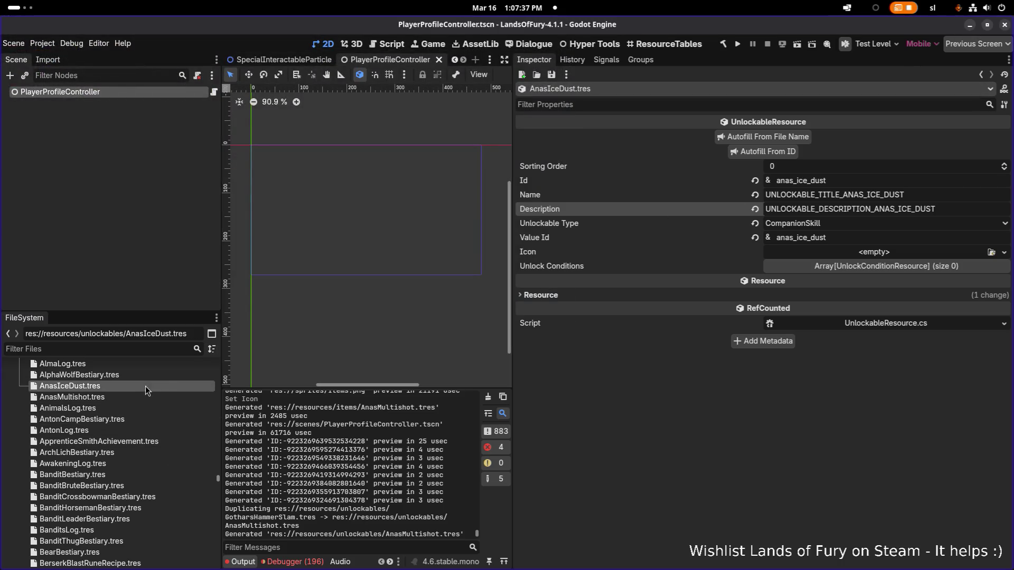
Duplicate AnasIceDust.tres as AnasArrowCyclone.tres and open the copy
key(ctrl+d)
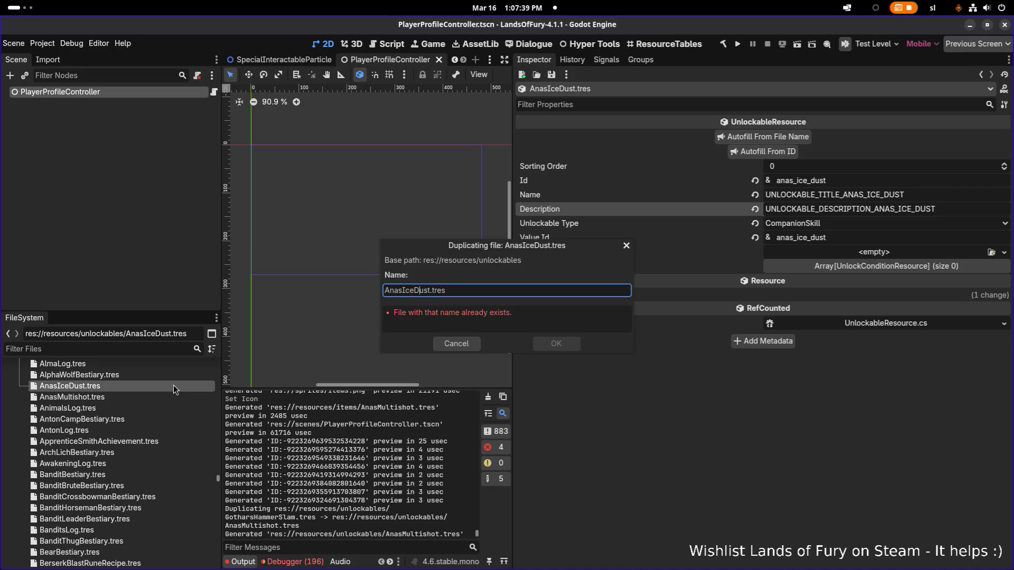
key(ctrl+shift+Right)
text(ArrowC)
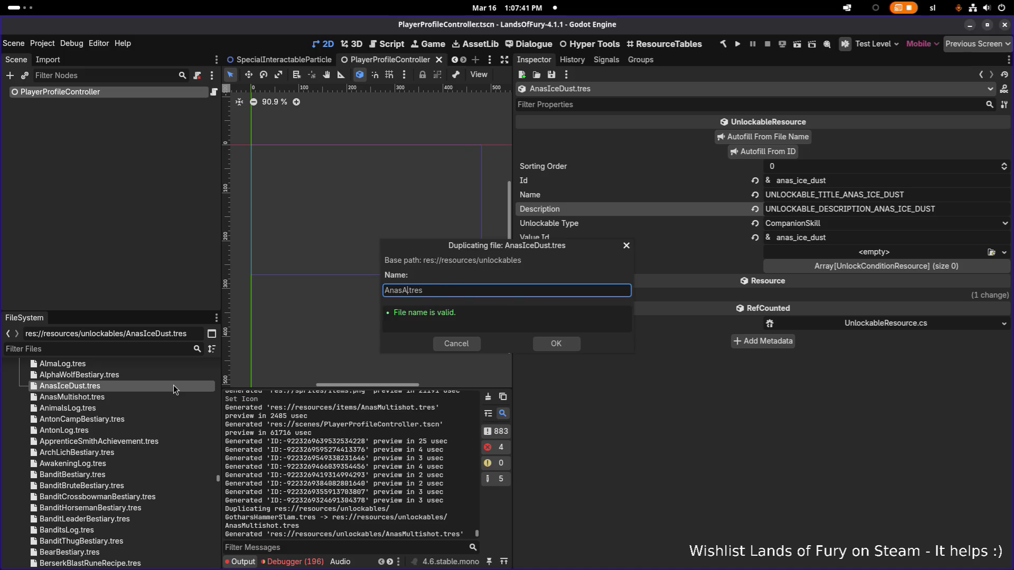
text(yclone)
key(Return)
click(165, 385)
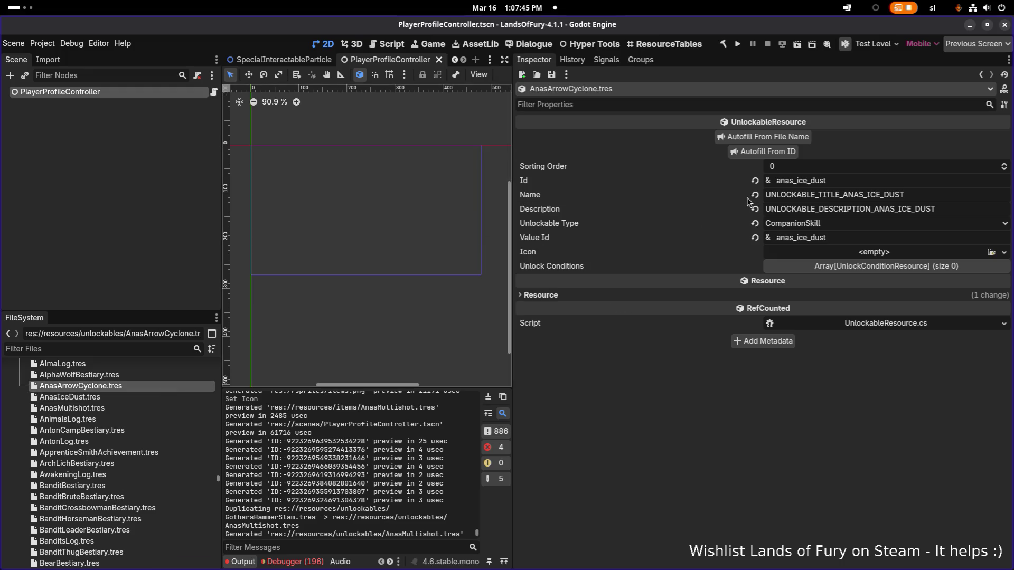
Set the Id to anas_arrow_cyclone, autofill the matching keys, and save
text(arrow_cyclone)
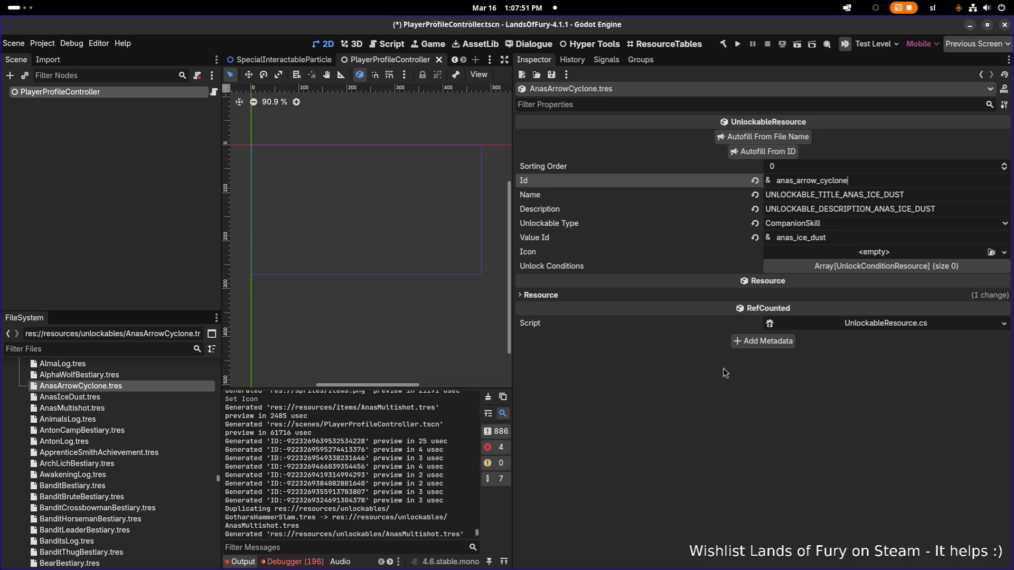
click(782, 154)
double_click(887, 196)
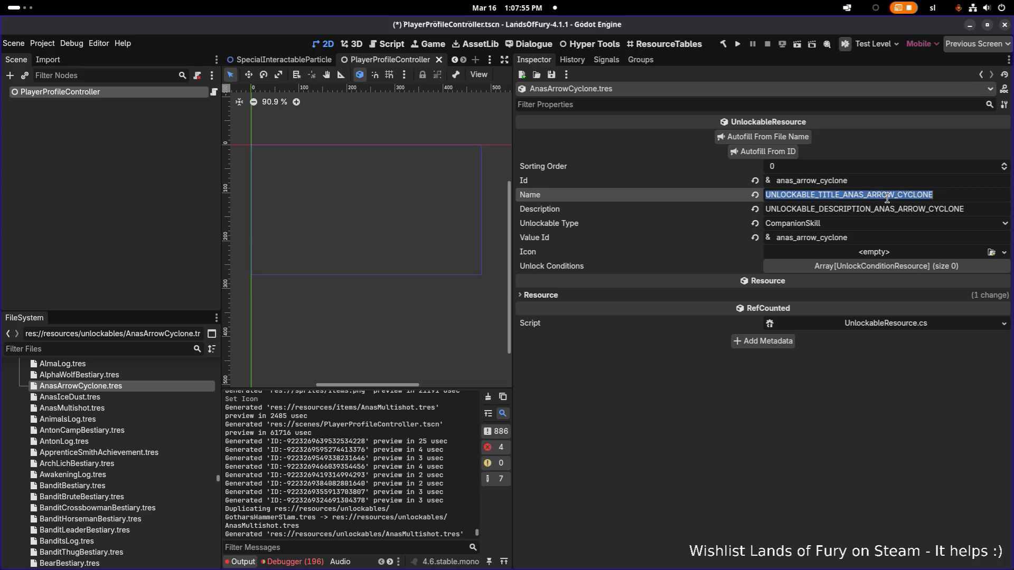
click(752, 428)
key(ctrl+s)
double_click(871, 199)
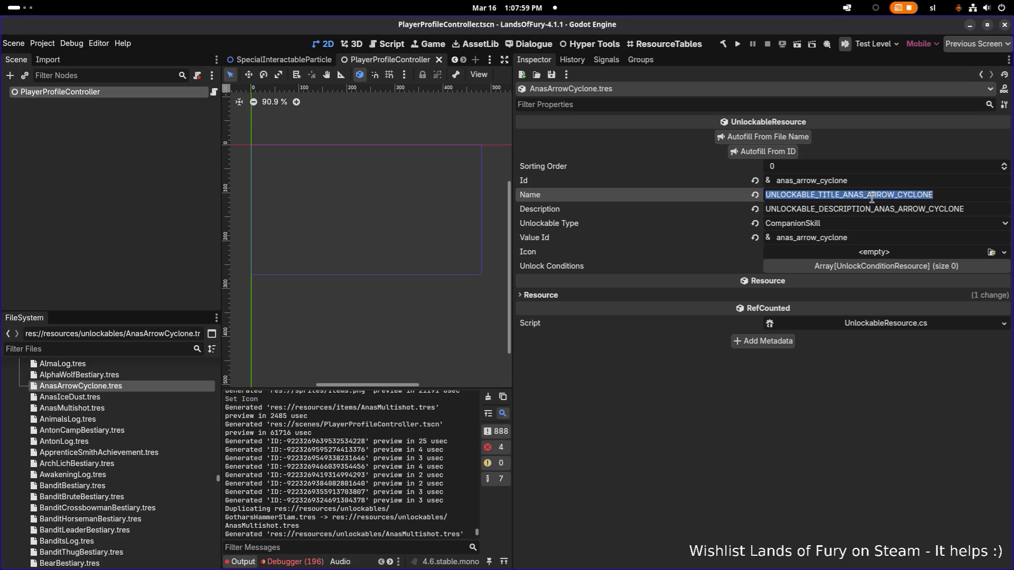
key(alt+Tab)
key(alt+Tab)
key(alt+Tab)
click(328, 291)
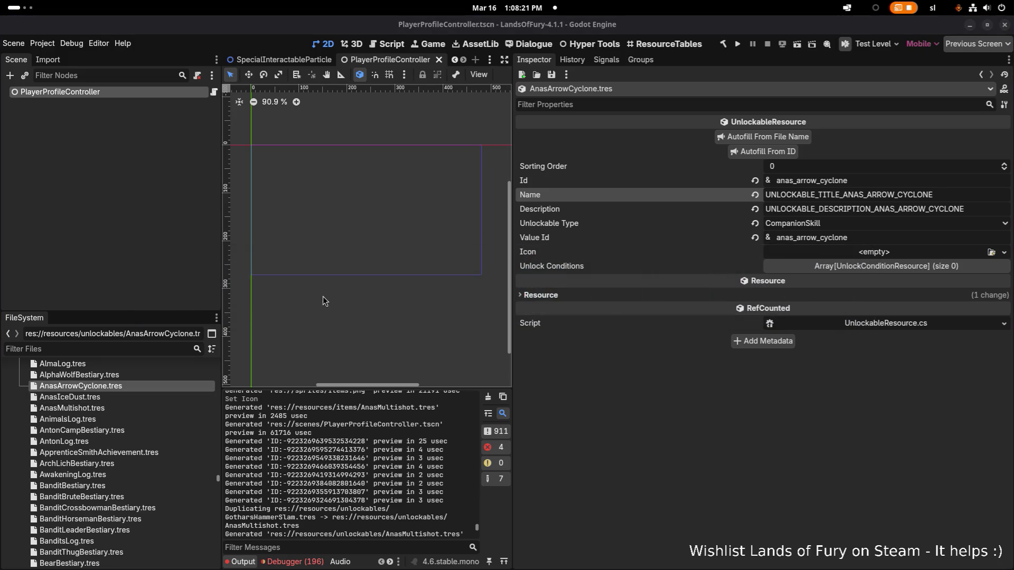
Duplicate AnasIceDust.tres as AnasRainOfArrows.tres and open the copy
click(134, 398)
key(ctrl+d)
key(Right)
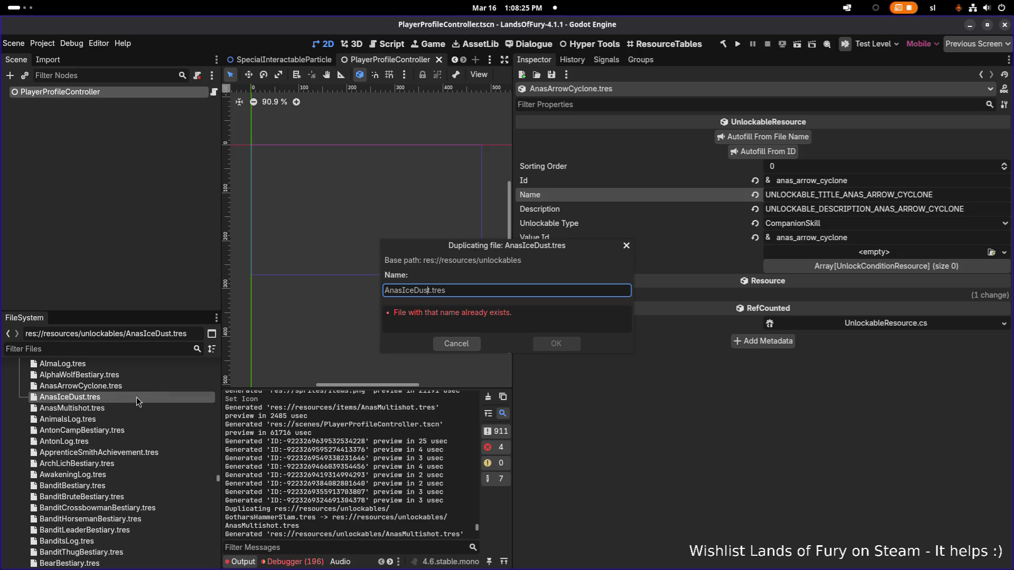
key(shift+Left)
key(shift+Left)
key(shift+Left)
text(RainOf)
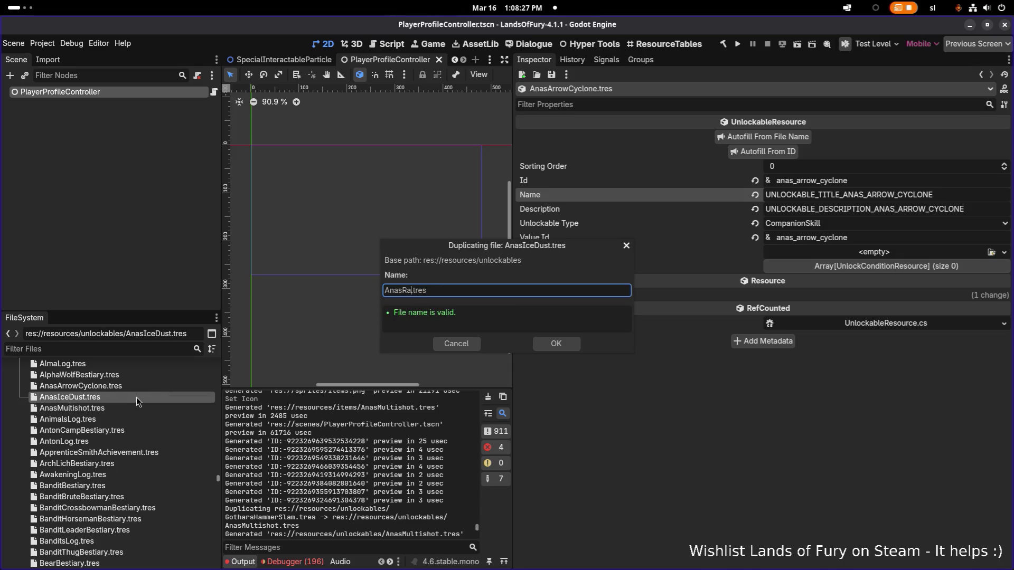
text(Arrows)
key(Return)
click(123, 420)
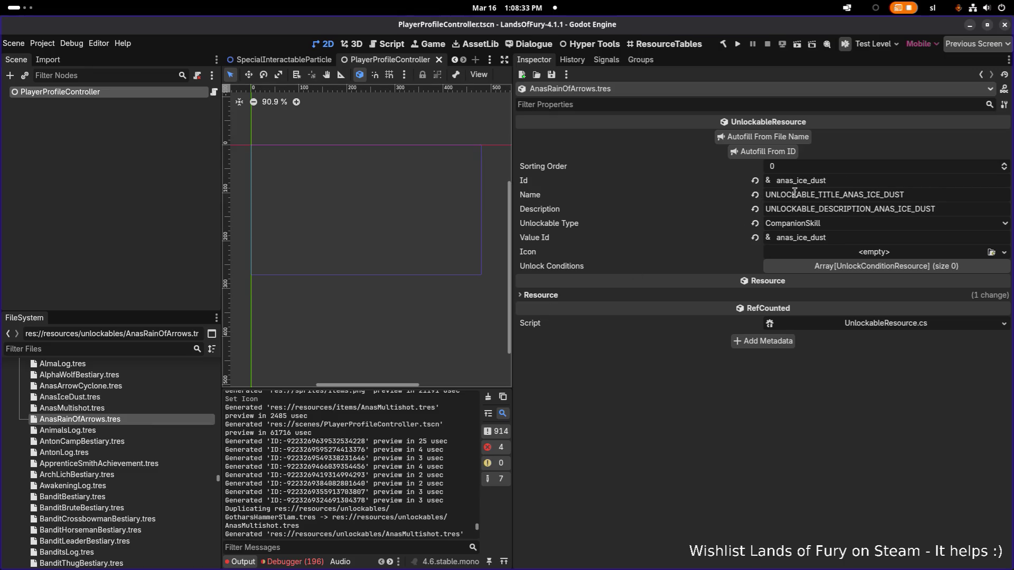
Set the Id to anas_rain_of_arrows, autofill the matching keys, and save
drag(798, 180, 891, 180)
text(r)
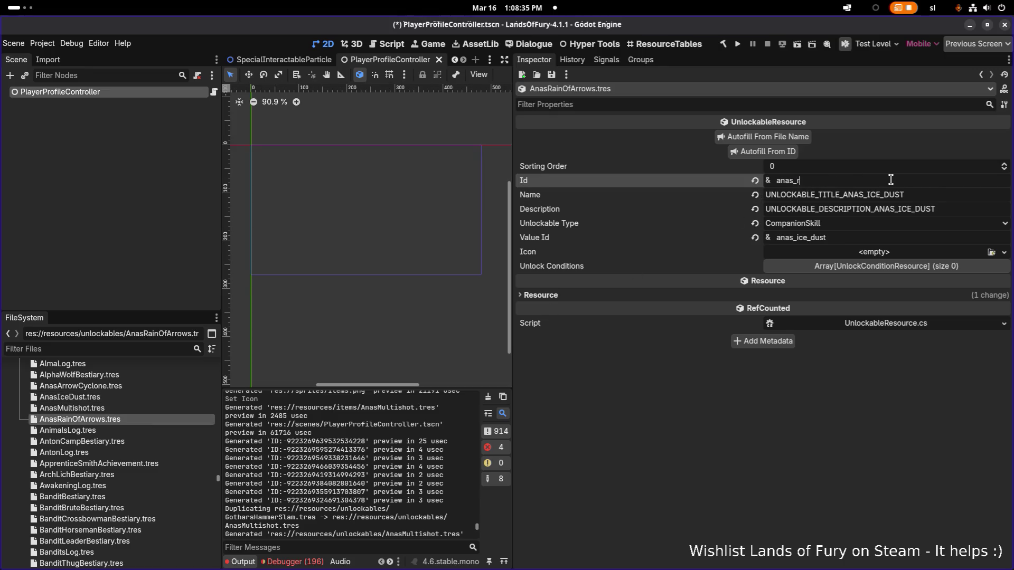
text(ain_of_arrows)
click(788, 154)
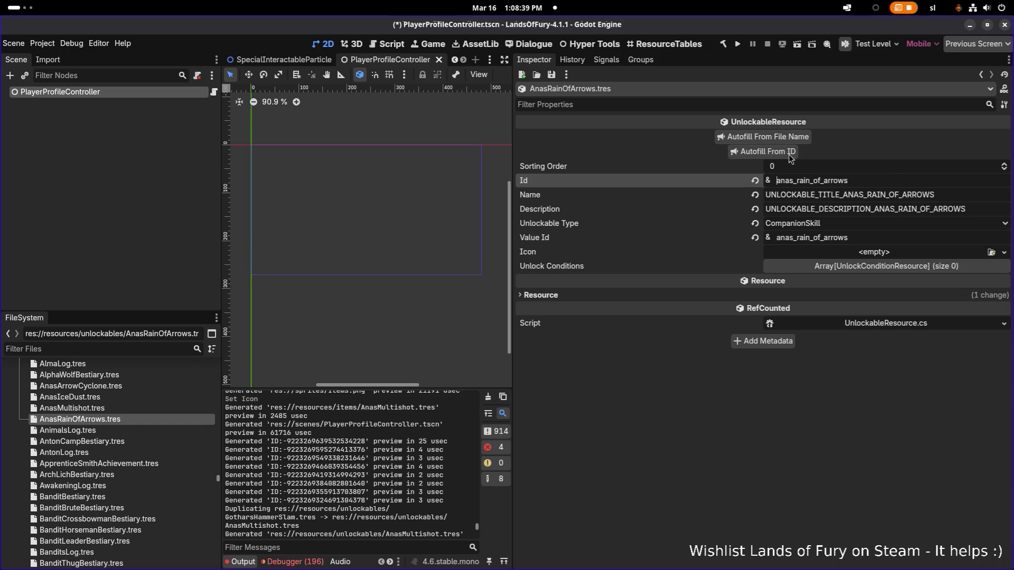
double_click(868, 180)
key(ctrl+s)
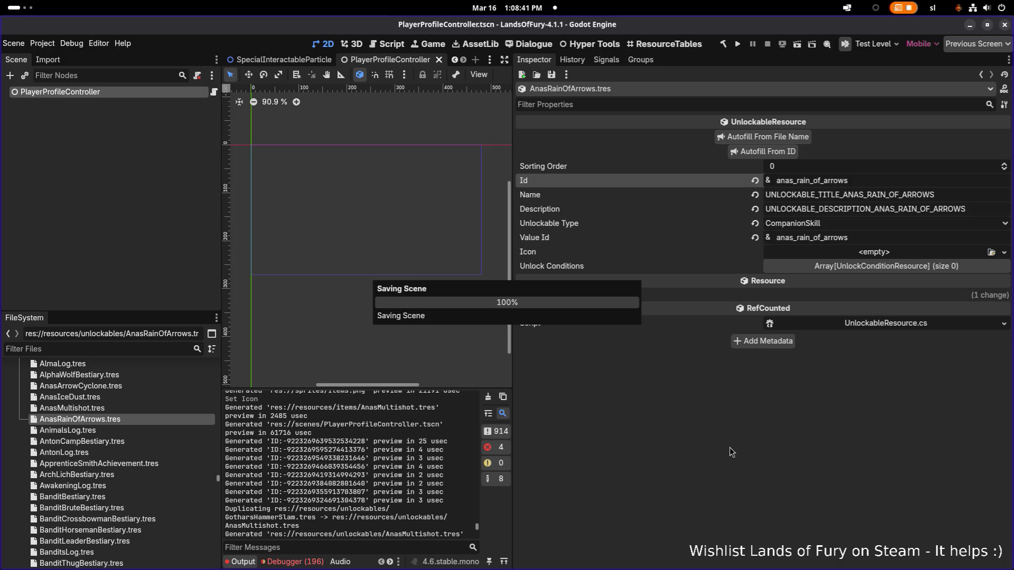
Copy the Name and Description keys over to the other application
key(alt+Tab)
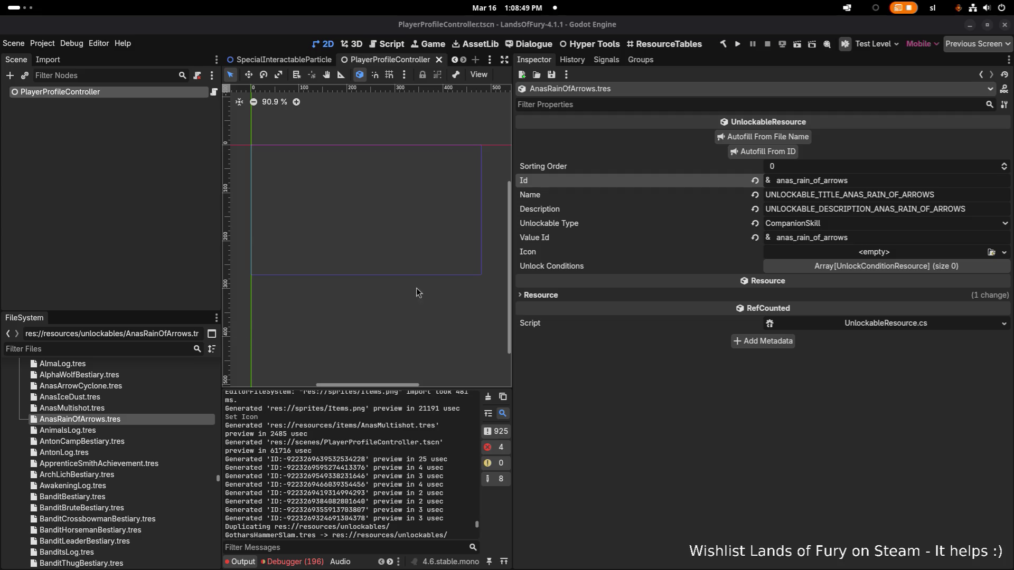
key(Tab)
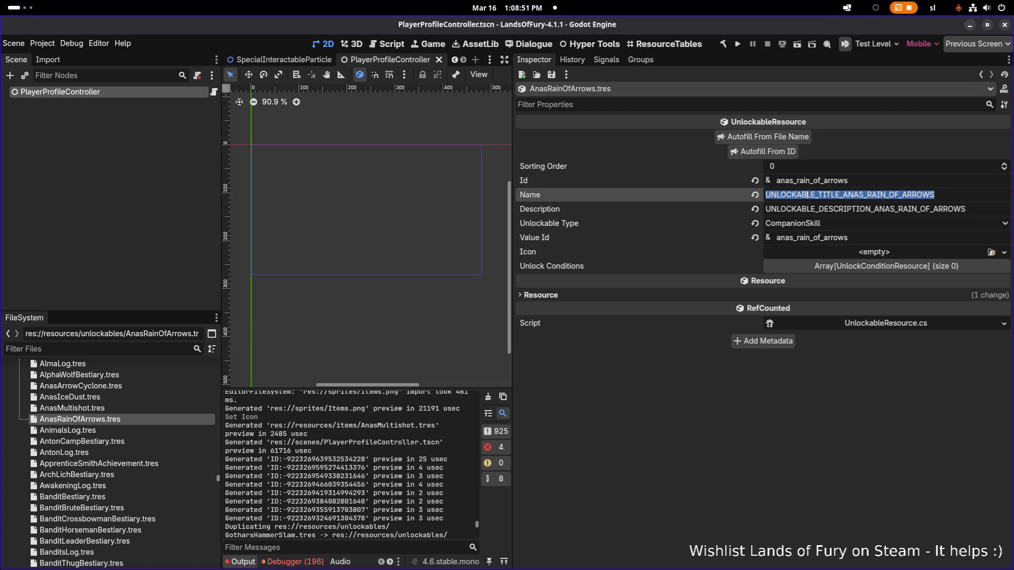
key(alt+Tab)
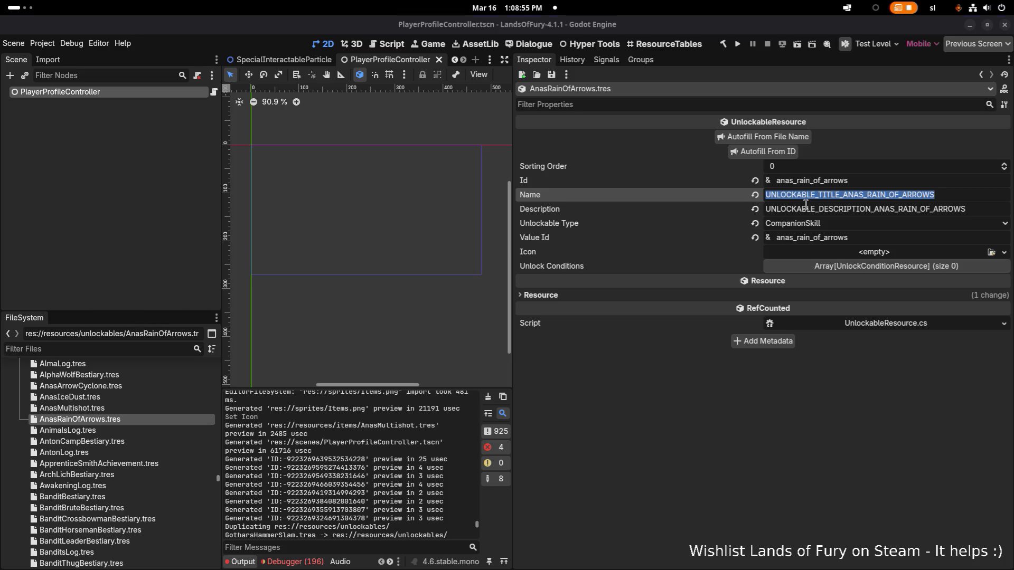
key(alt+Tab)
key(Tab)
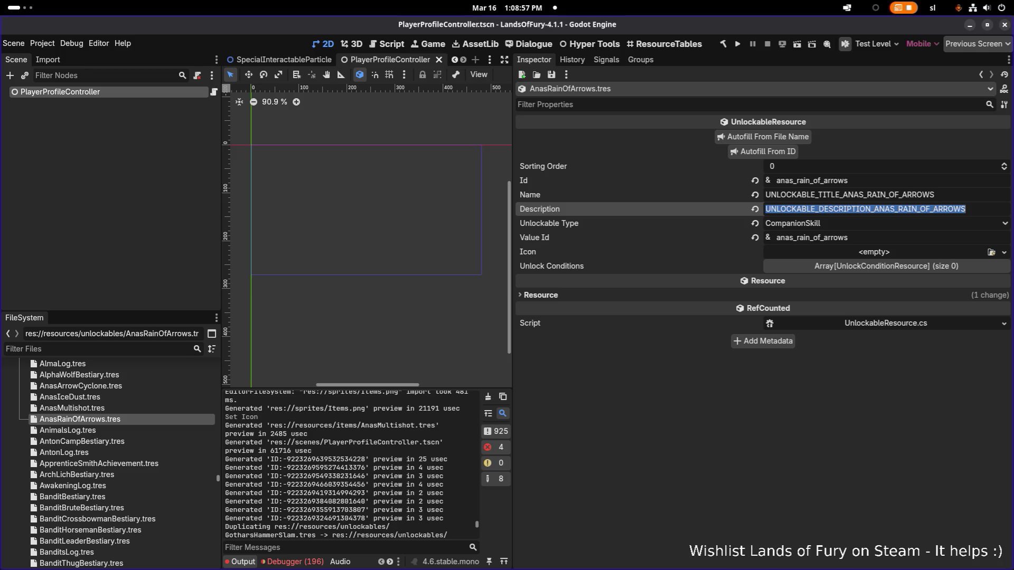
key(alt+Tab)
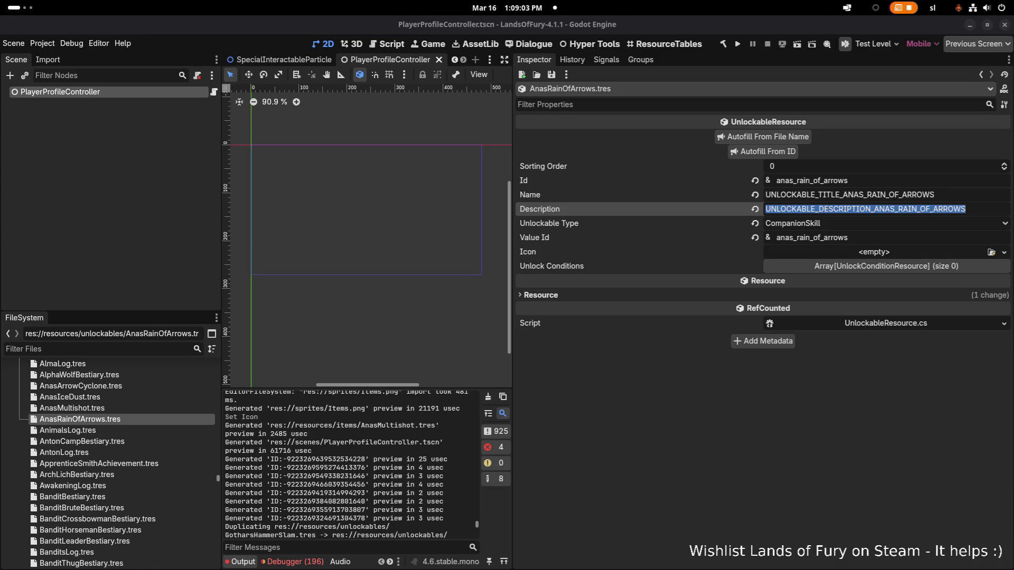
key(alt+Tab)
Try duplicating AnasRainOfArrows.tres as AnasElvenBread and dismiss the duplication error
click(130, 408)
click(122, 421)
key(ctrl+d)
key(Left)
key(shift+End)
text(ElvenBread)
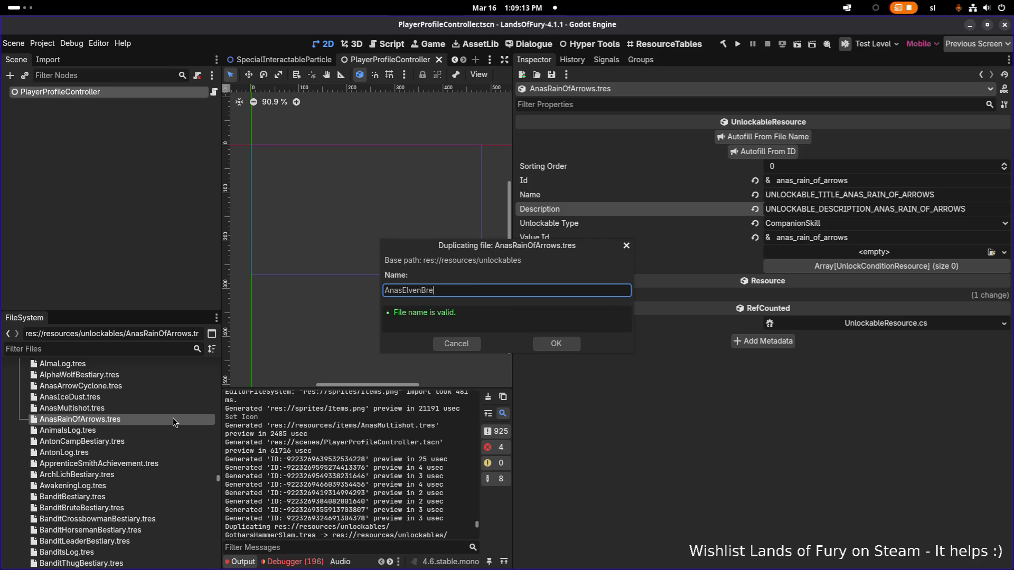
key(Return)
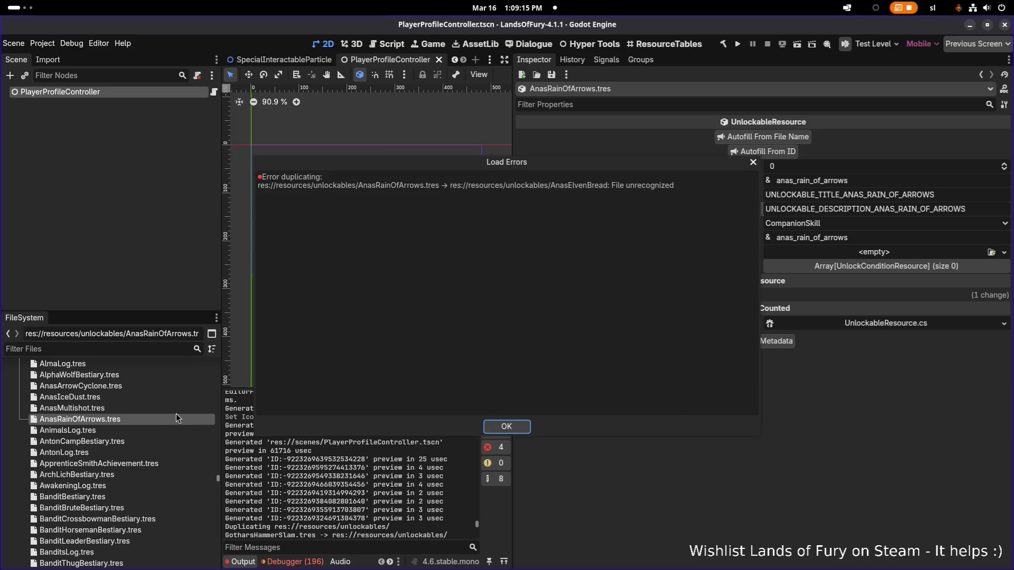
key(Return)
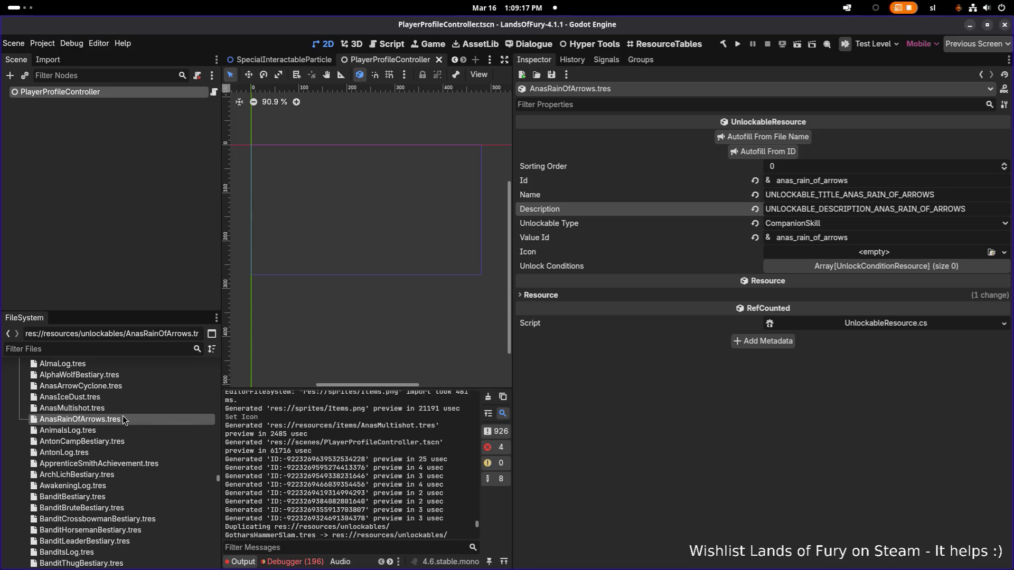
Duplicate AnasRainOfArrows.tres again, naming the copy AnasElvenBread.tres, and open it
scroll(123, 416, up, 3)
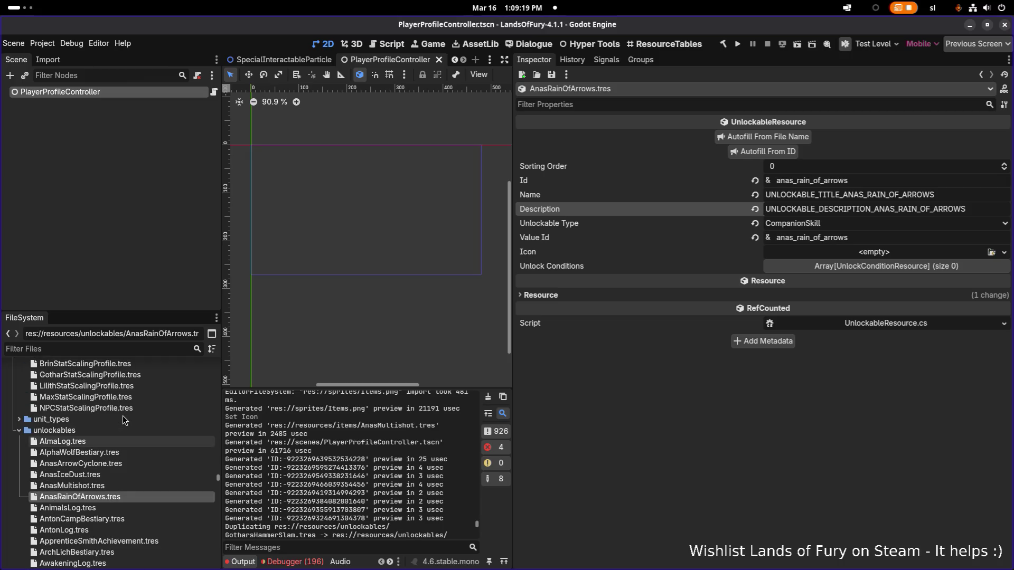
scroll(122, 460, down, 2)
click(128, 468)
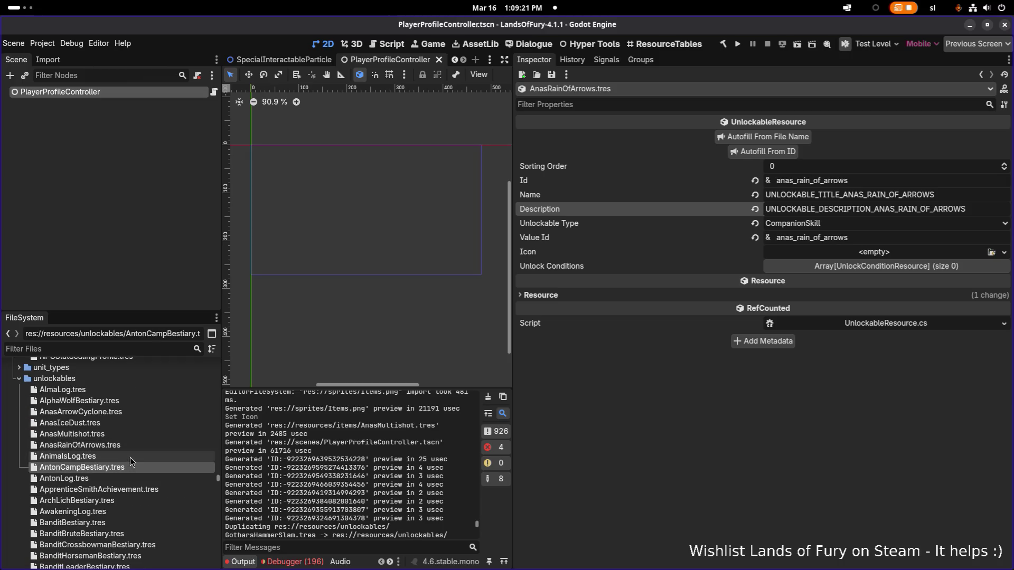
click(122, 438)
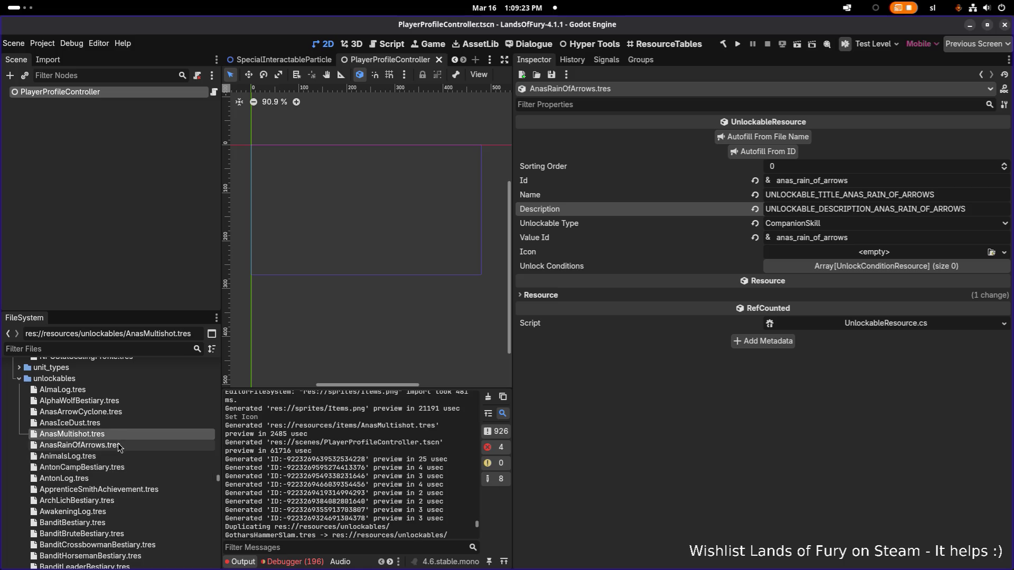
click(109, 452)
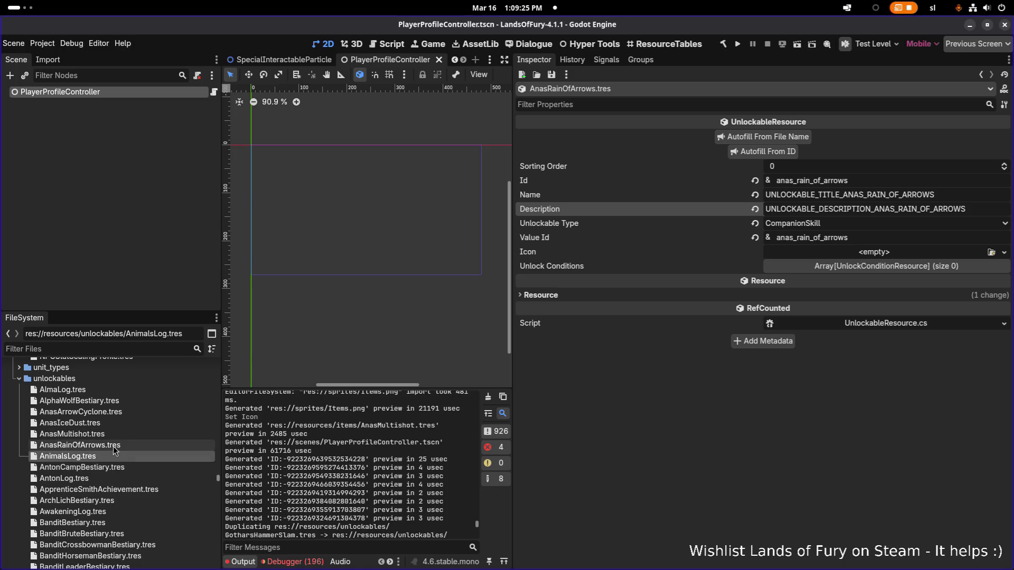
click(113, 446)
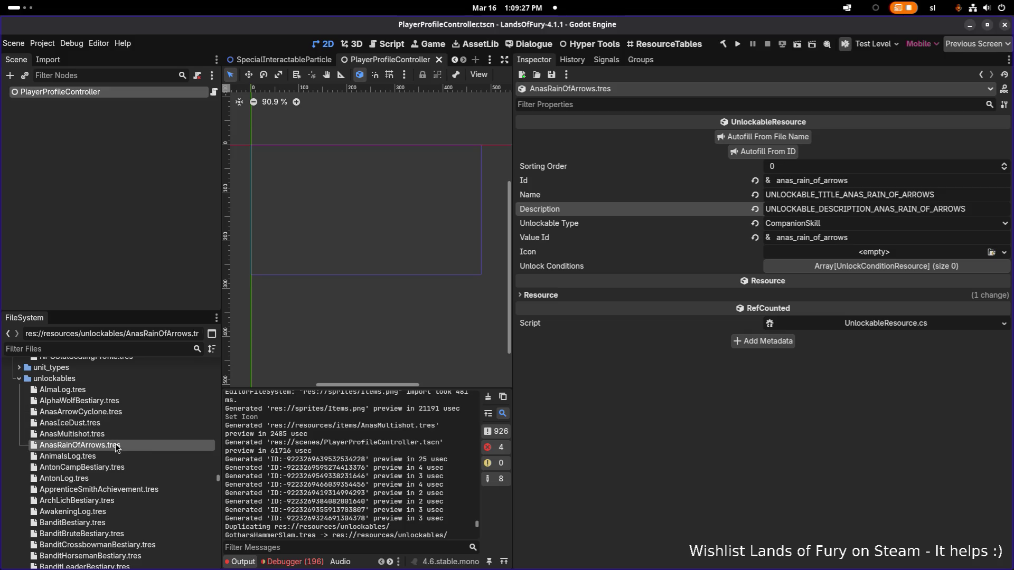
key(ctrl+d)
key(Right)
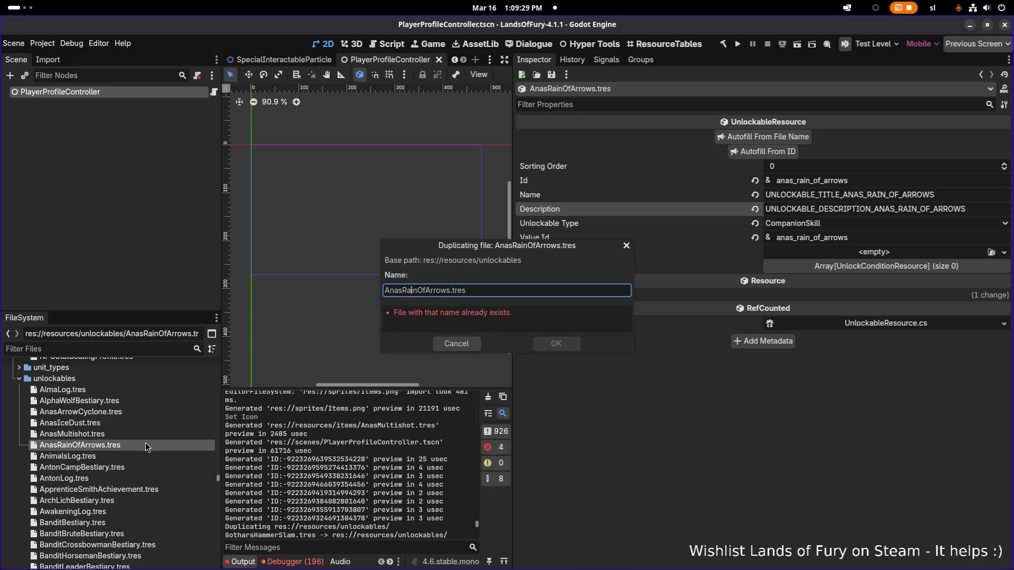
key(ctrl+shift+Right)
key(shift+Left)
key(shift+Left)
key(shift+Left)
text(Ele)
text(enBread)
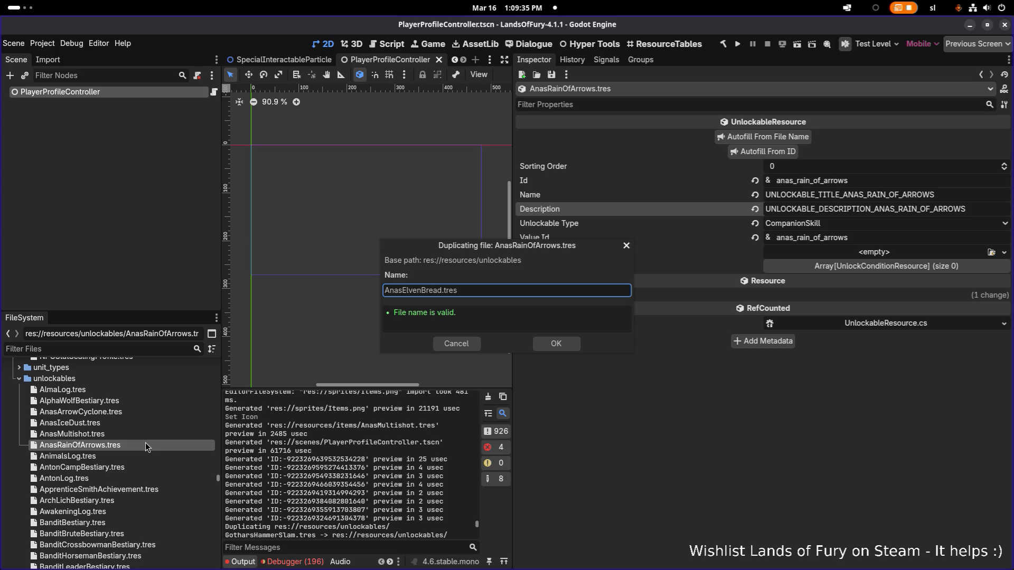
key(Return)
click(159, 423)
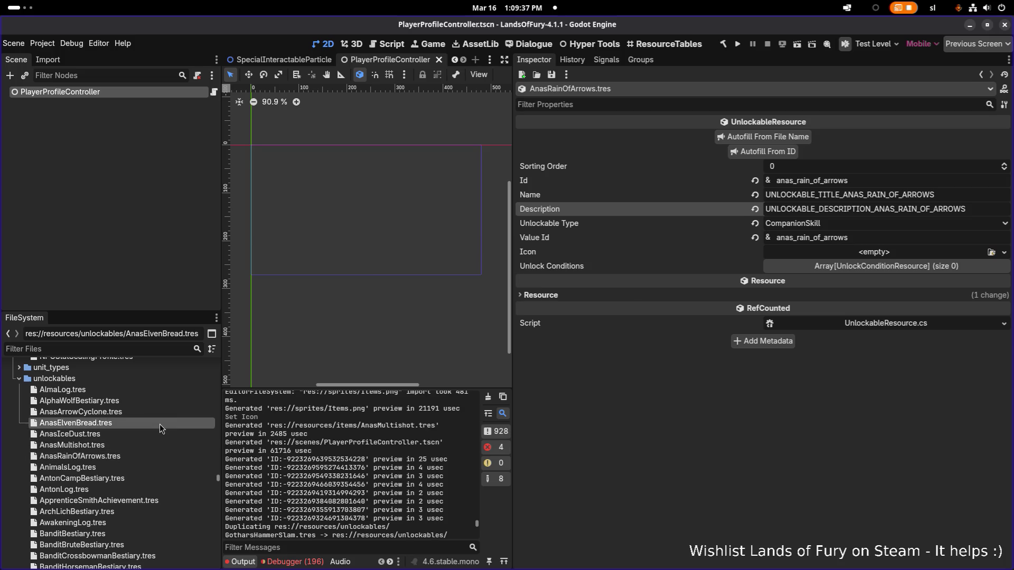
Set the Id to anas_elven_bread and autofill the ELVEN_BREAD name, description and value keys
double_click(925, 179)
text(anas_elven_bread)
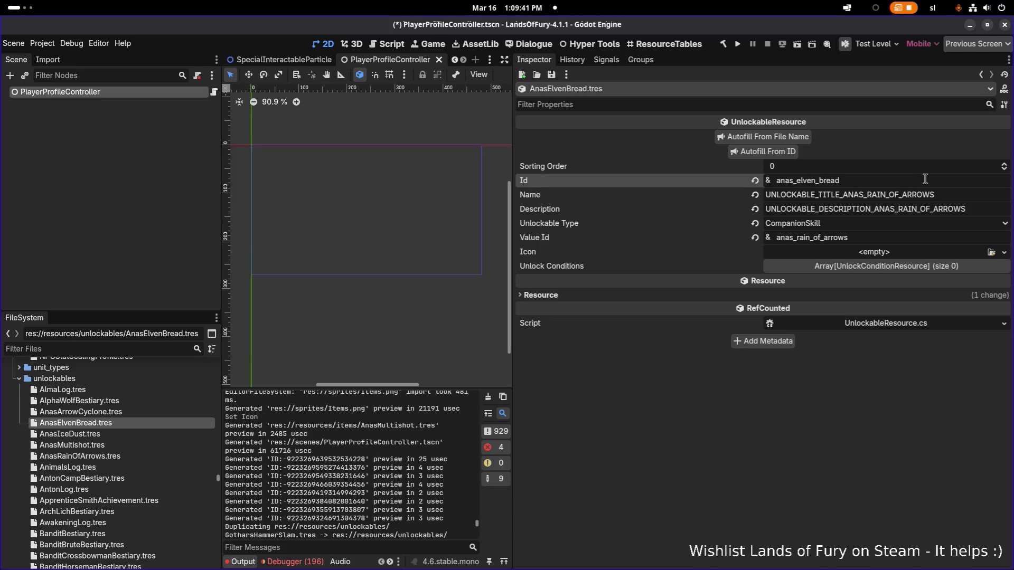
click(792, 154)
double_click(955, 195)
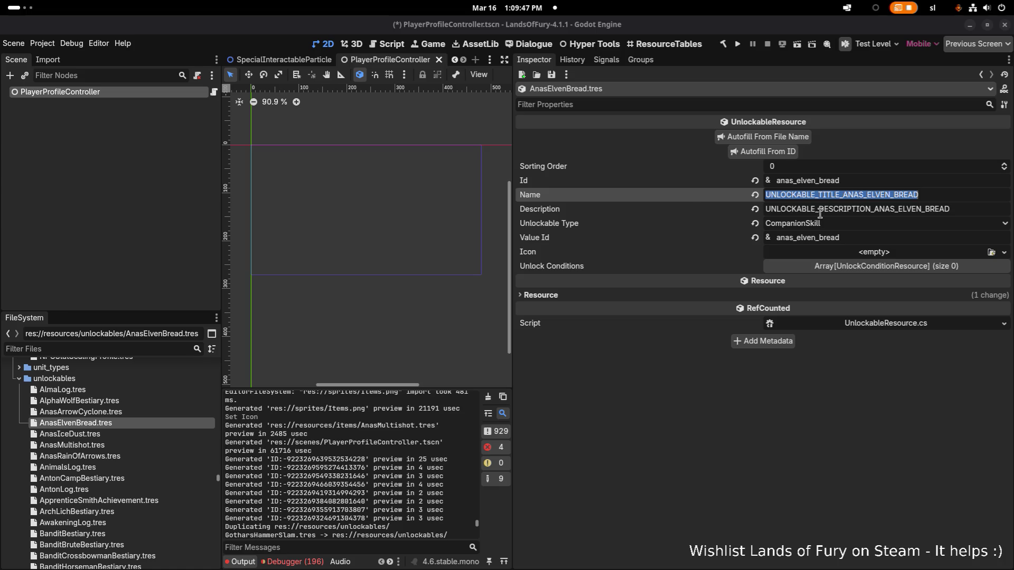
click(683, 211)
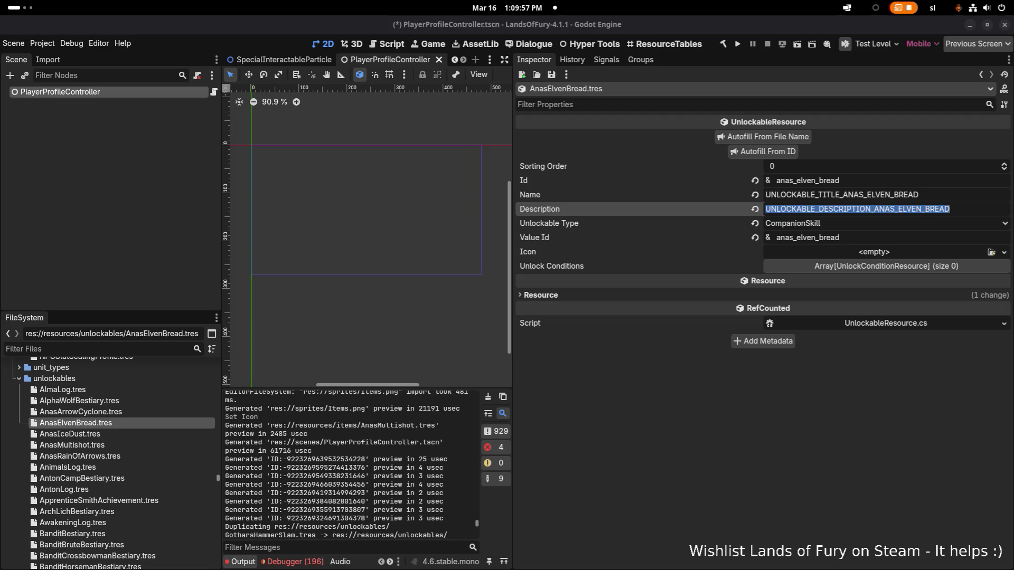
click(657, 441)
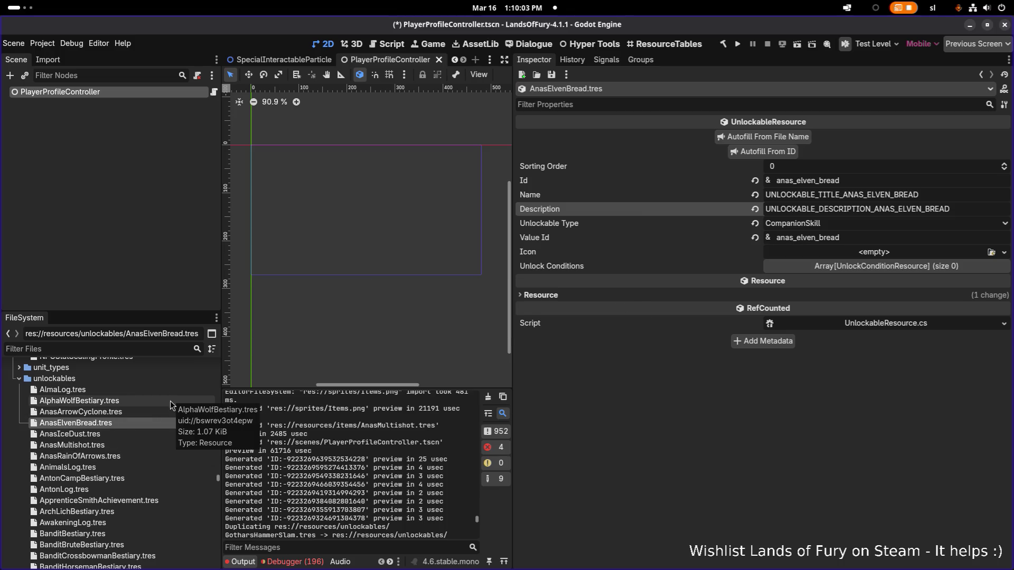
Filter the FileSystem for config.tre and open Config.tres
click(144, 348)
text(confi)
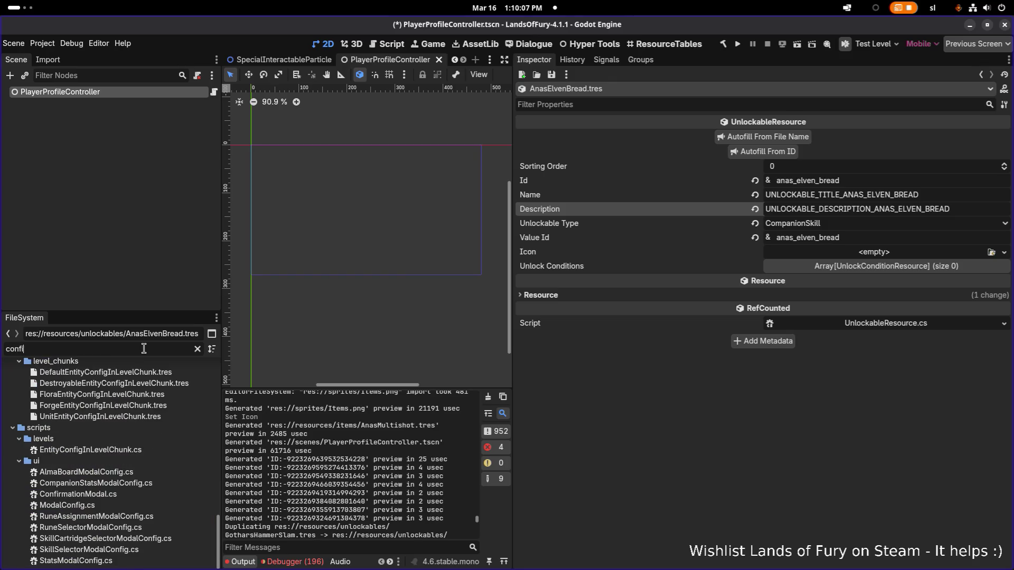
text(g.tre)
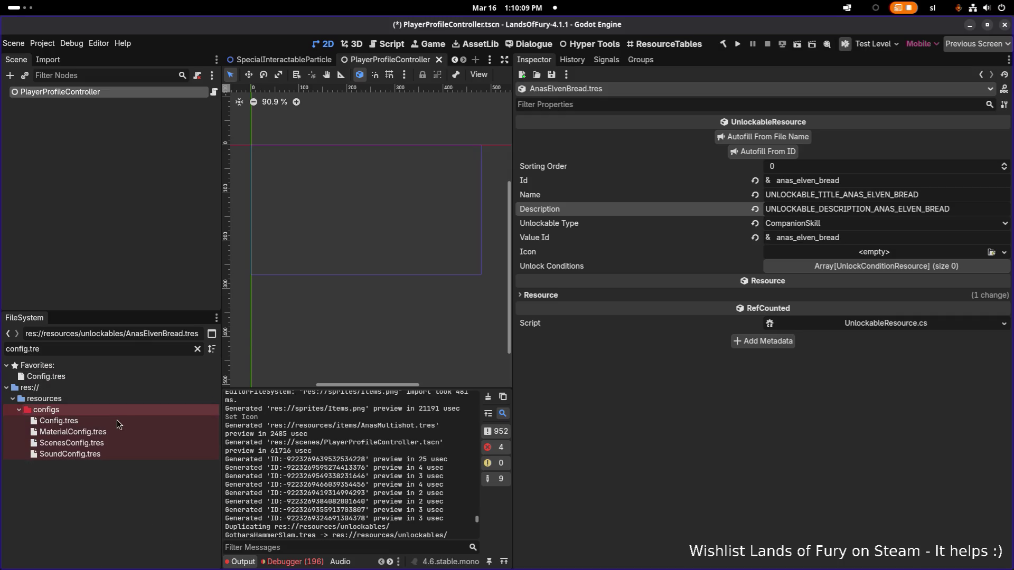
click(119, 423)
double_click(120, 422)
scroll(664, 290, up, 5)
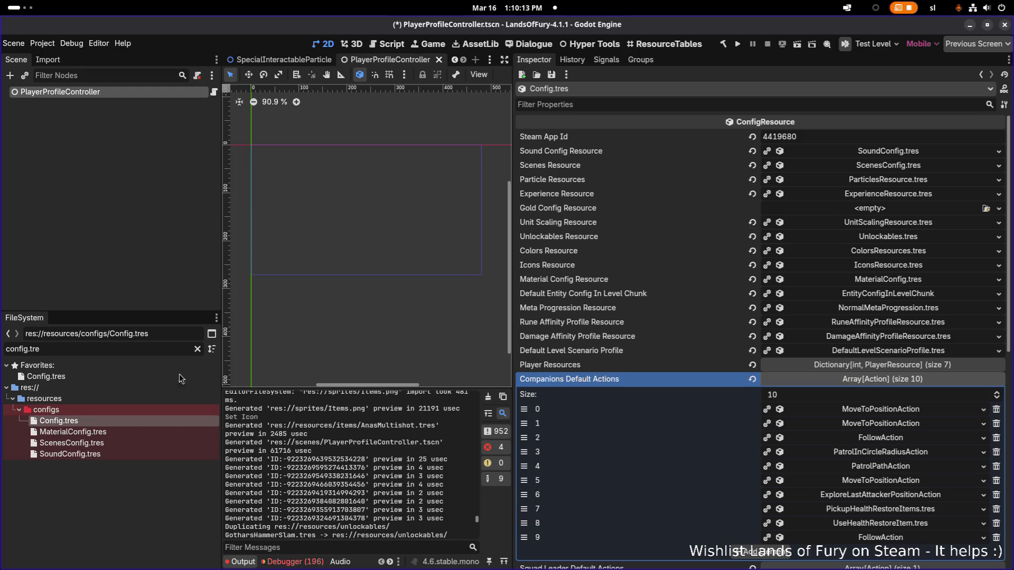
Open Unlockables.tres, import unlockables up to 129 entries, save, and switch to VS Code
triple_click(139, 349)
text(unlockab)
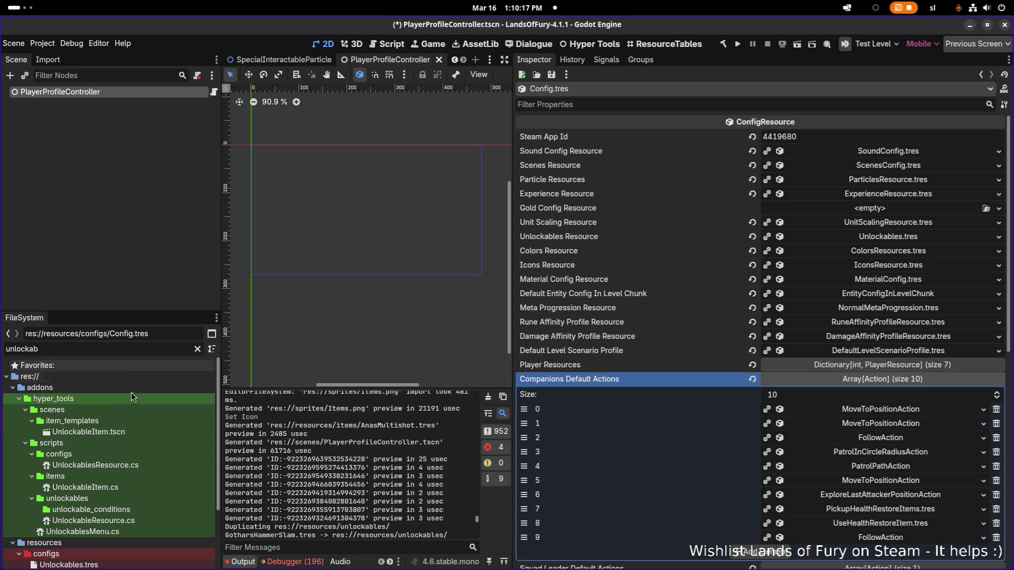
scroll(131, 423, down, 3)
click(129, 488)
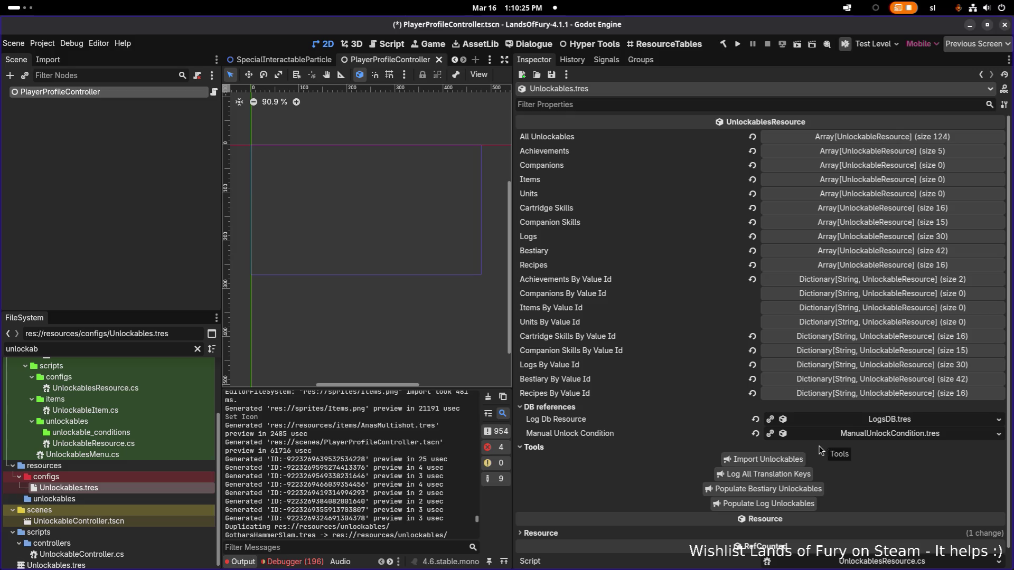
click(786, 461)
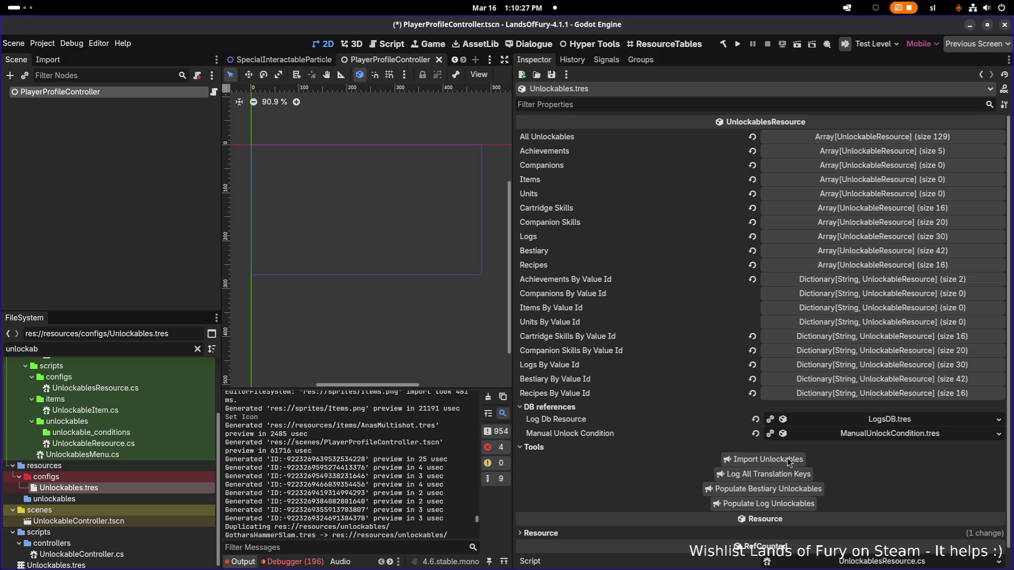
key(ctrl+s)
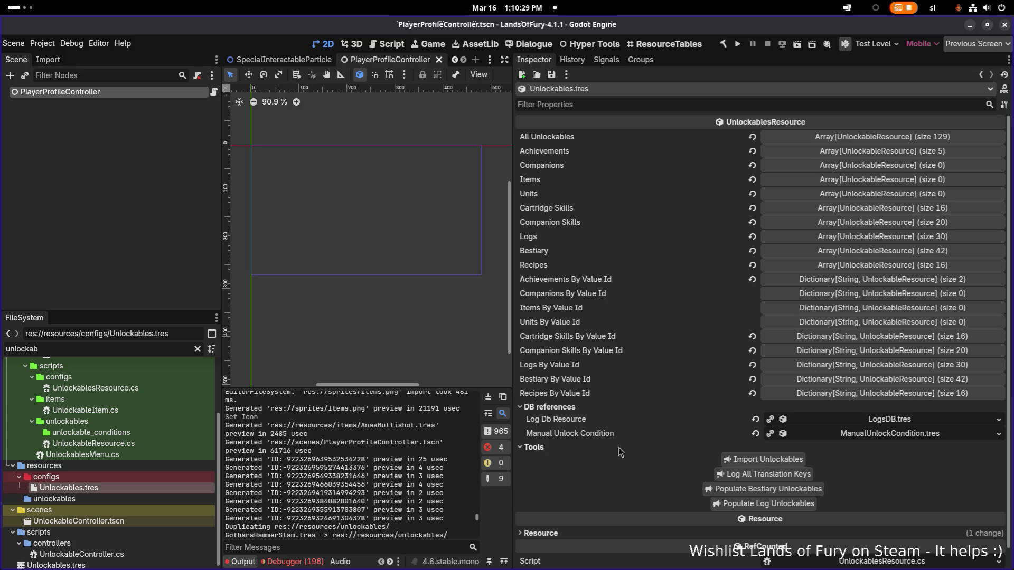
key(alt+Tab)
click(469, 280)
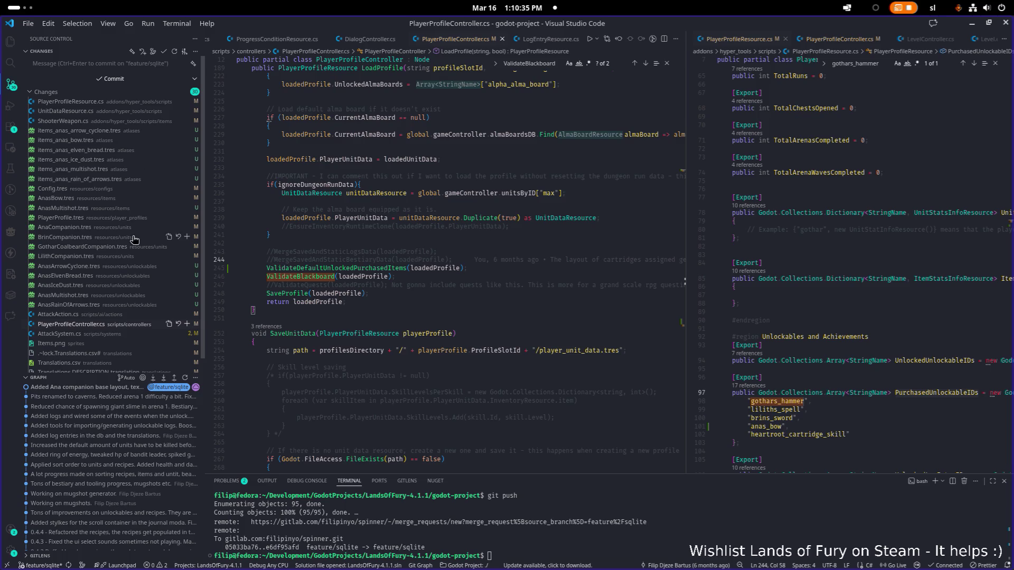
Review VS Code's change list, then minimise it to return to Godot
scroll(125, 241, down, 1)
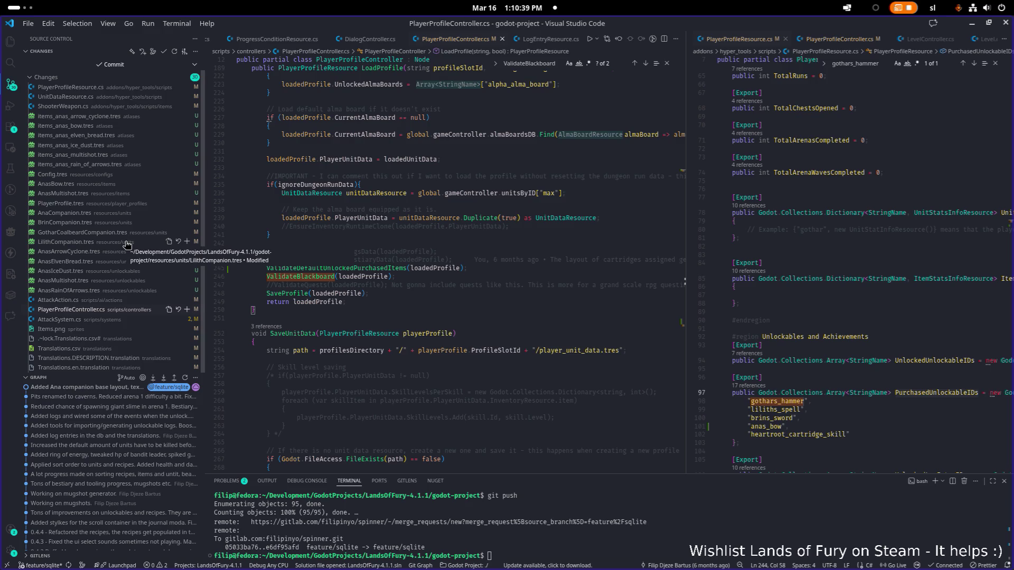
click(970, 24)
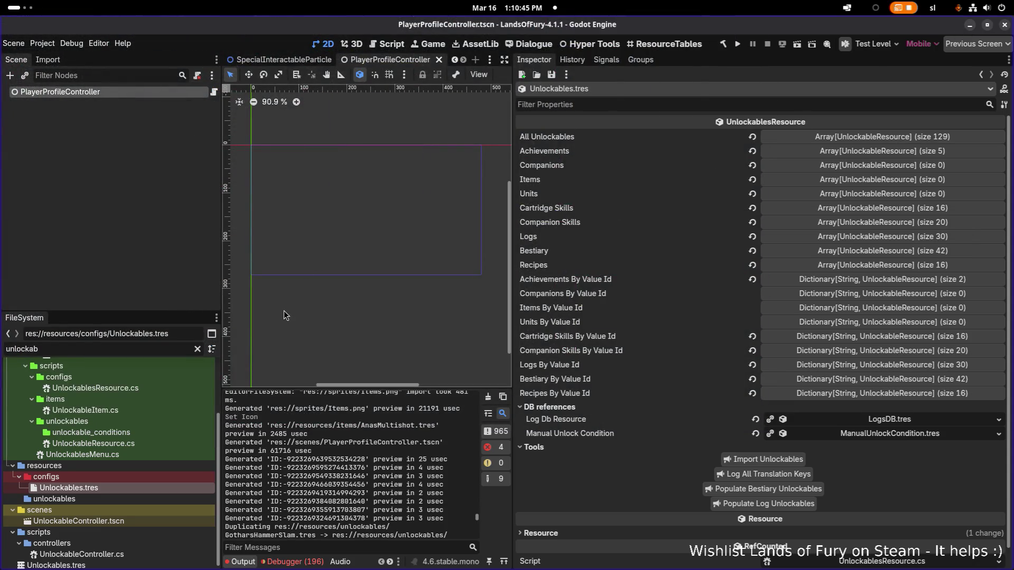
Filter the FileSystem for 'anas' and open the AnasMultishot.tres item
key(ctrl+a)
text(anas)
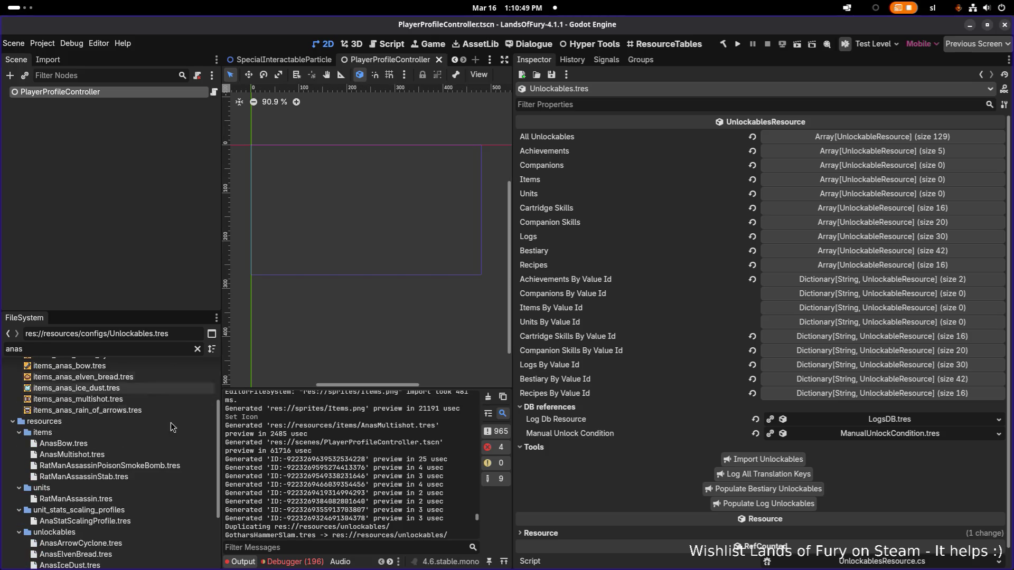
click(154, 455)
click(154, 453)
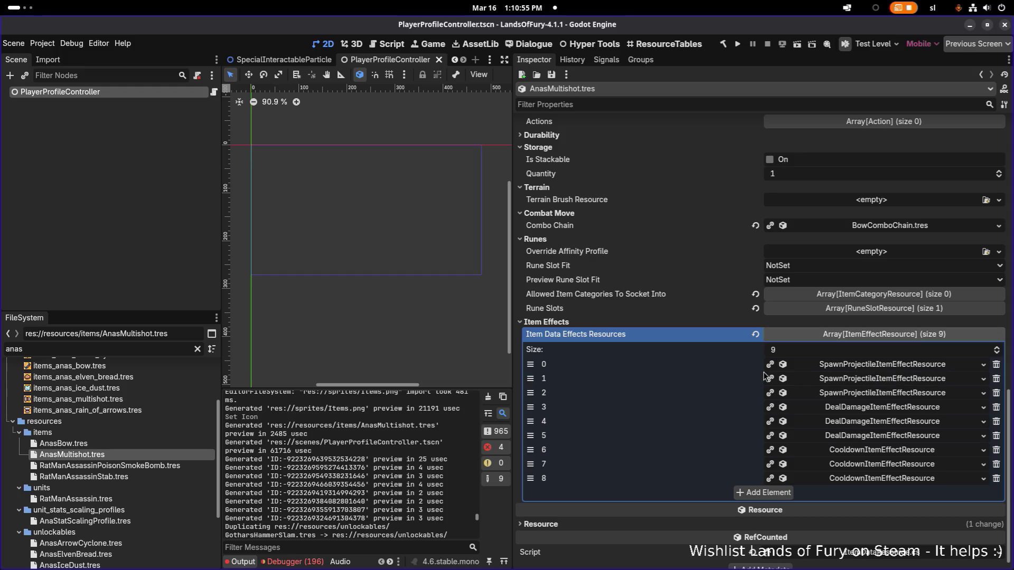
Duplicate the AnasMultishot.tres item as AnasArrowCyclone.tres
mouse_move(166, 396)
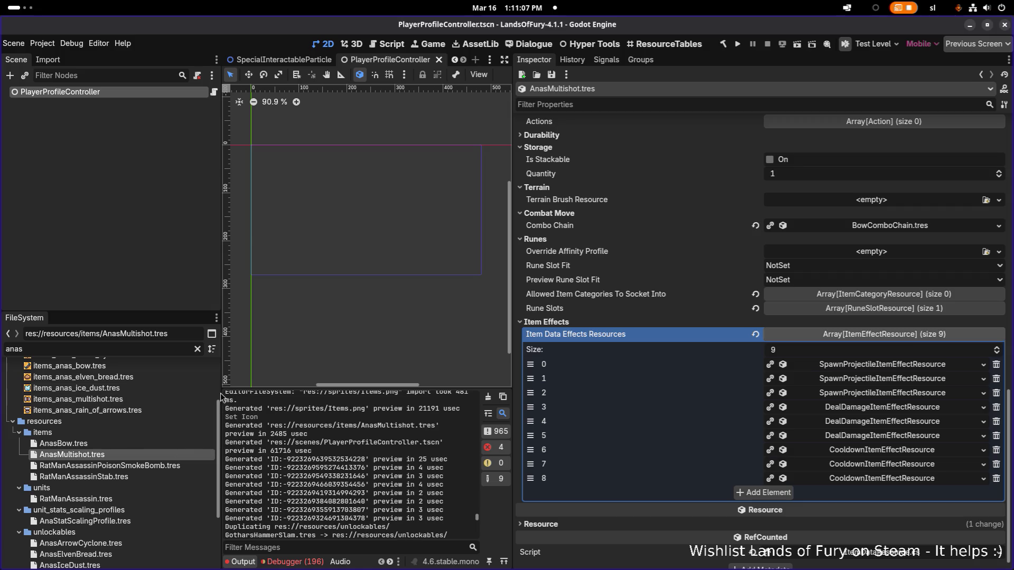
click(161, 444)
click(157, 452)
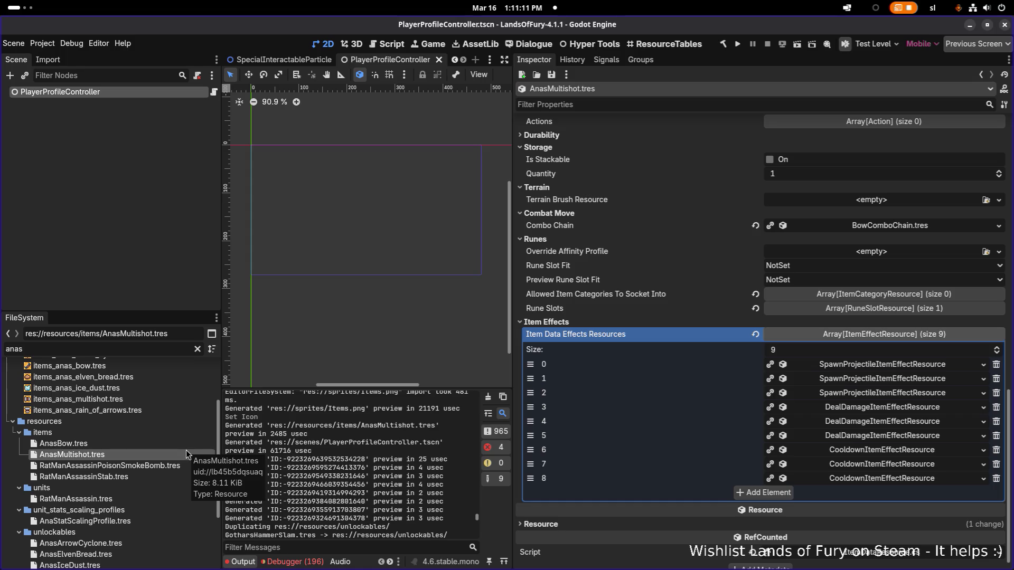
key(ctrl+d)
key(Right)
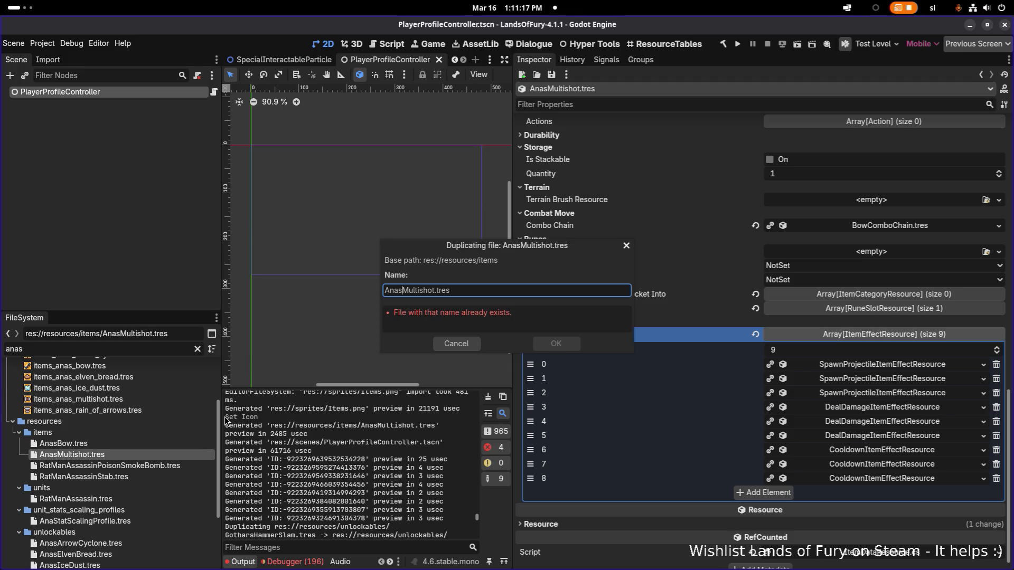
key(ctrl+shift+Right)
text(ArrowCyclon)
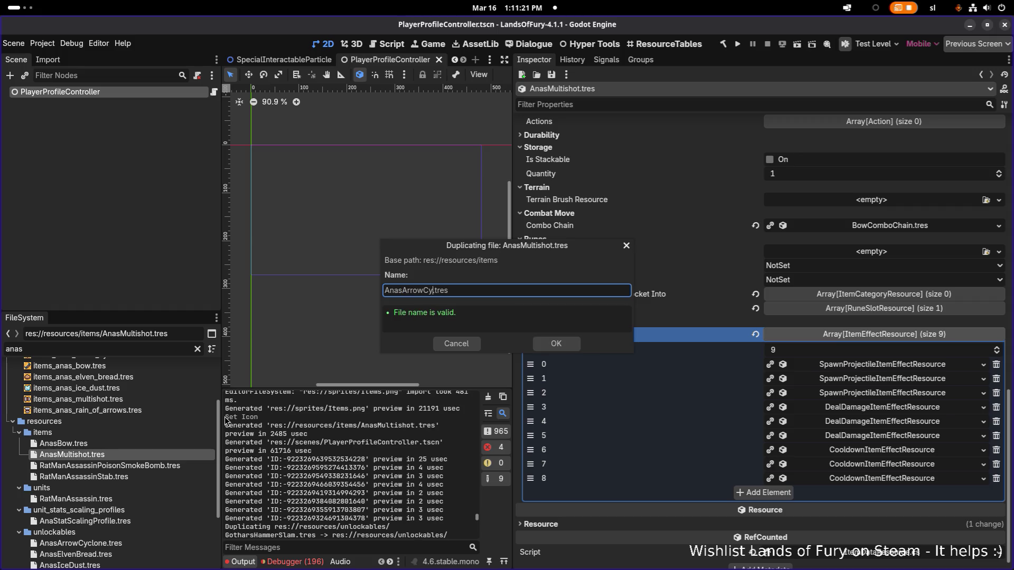
text(e)
key(Return)
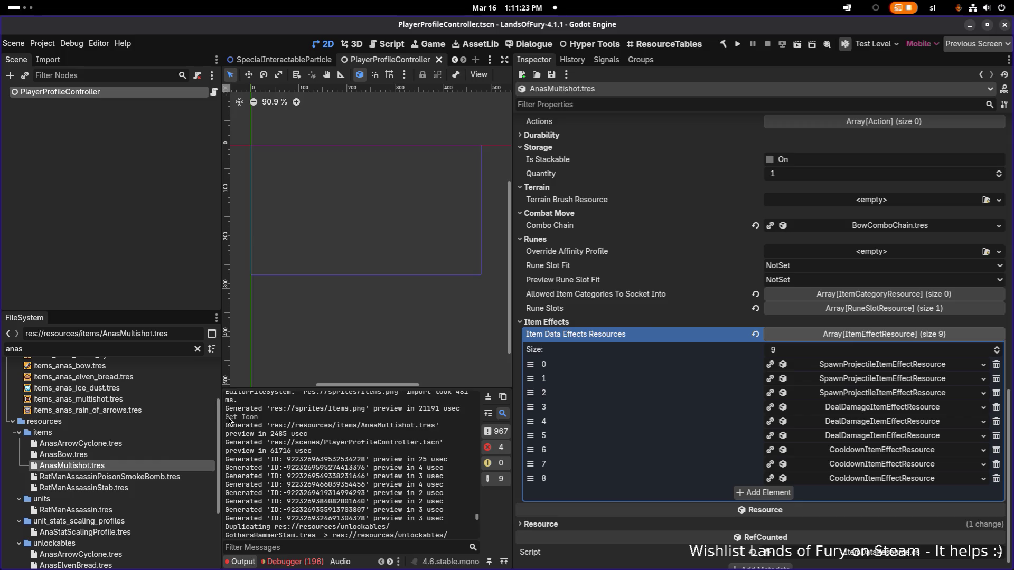
Change the Id to anas_arrow_cyclone and the name and description keys to ARROW_CYCLONE, then save
click(163, 447)
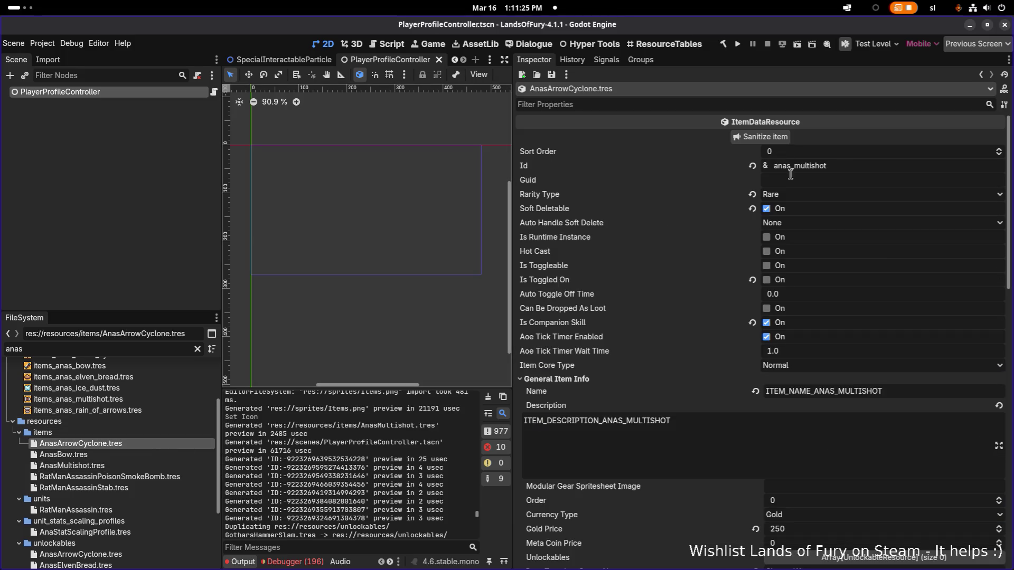
double_click(855, 168)
text(arrow_cyclone)
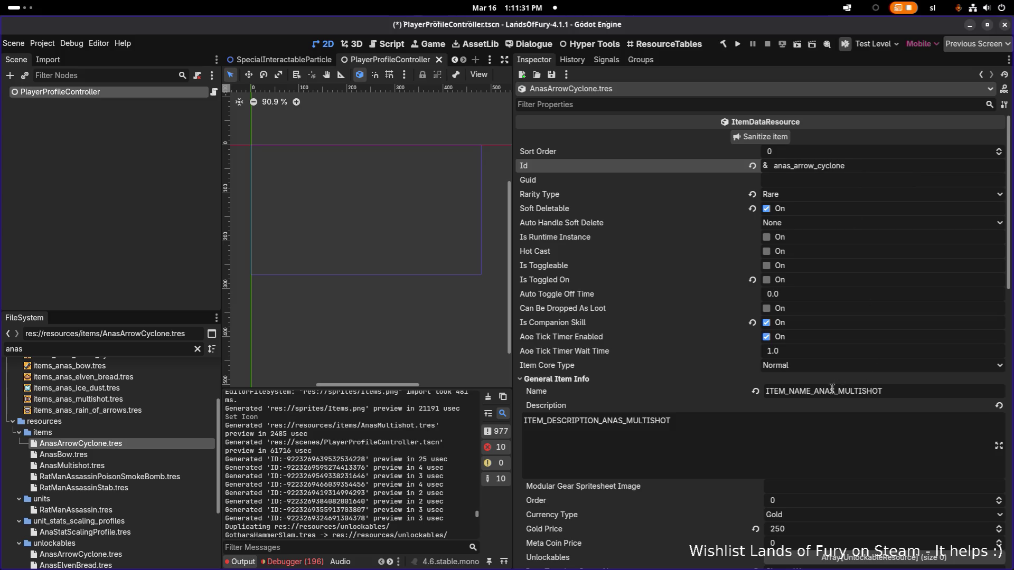
click(814, 391)
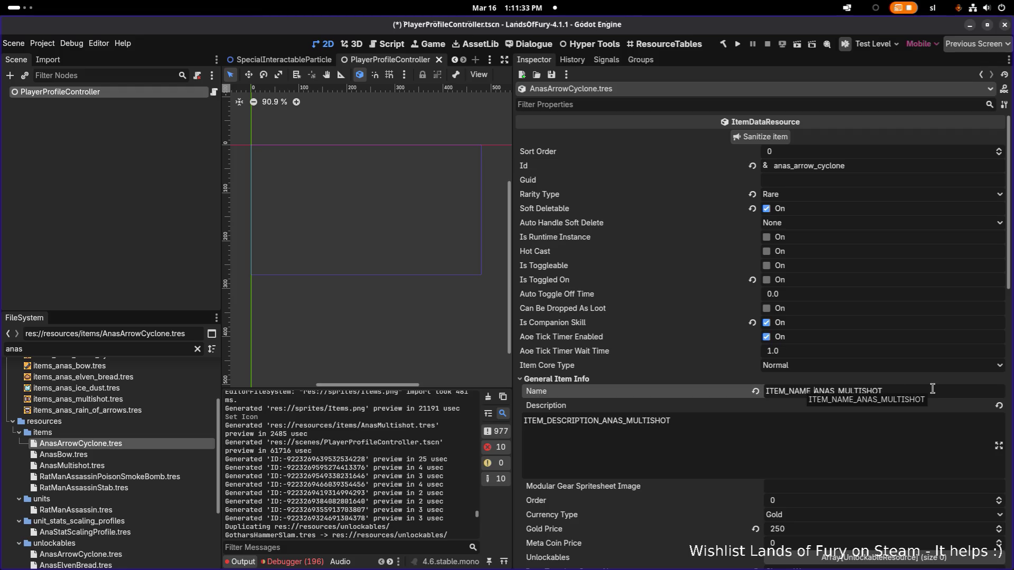
key(shift+End)
text(A)
text(YVC)
key(Tab)
drag(837, 393, 920, 393)
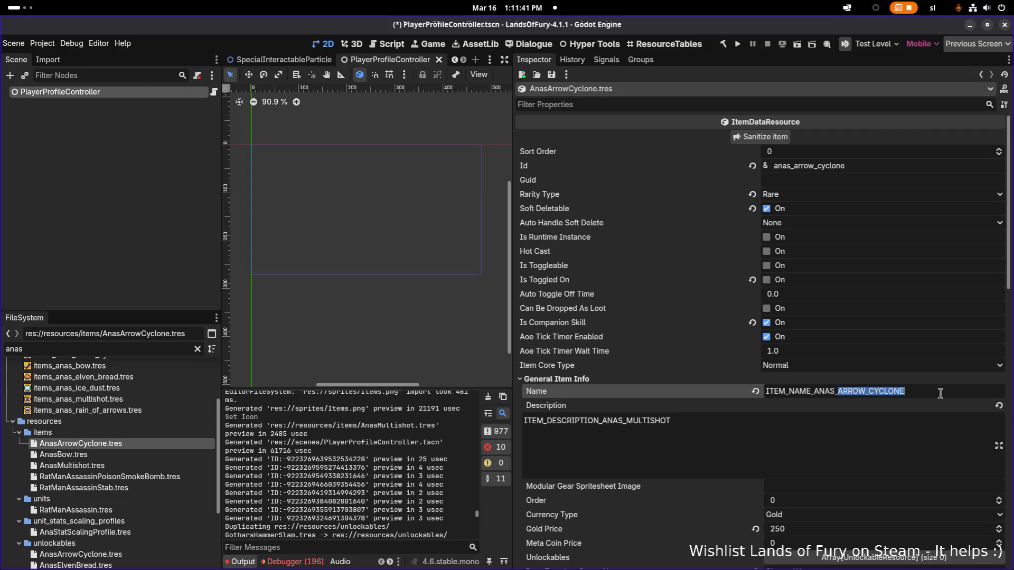
key(ctrl+c)
drag(627, 421, 752, 426)
key(ctrl+v)
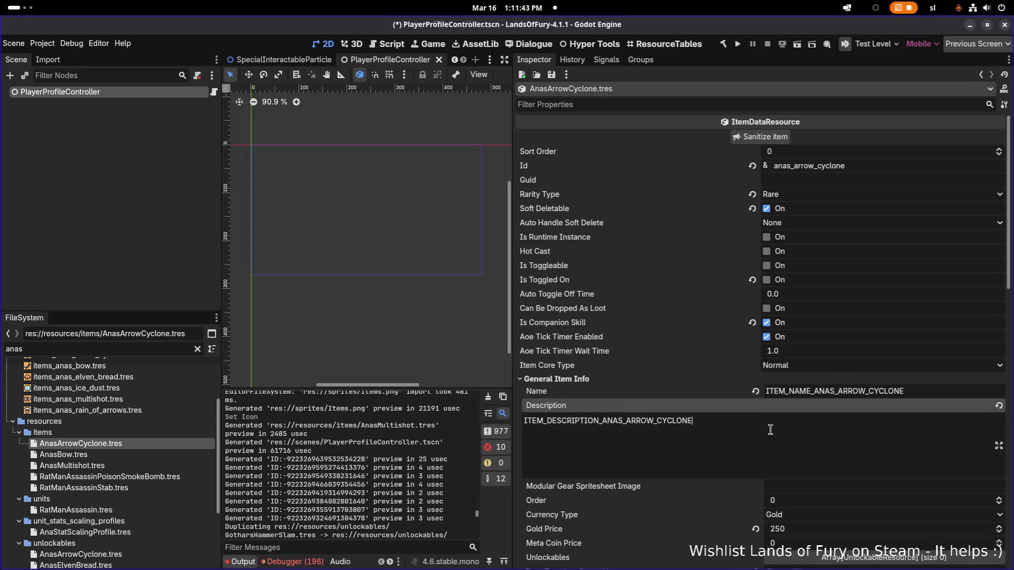
key(ctrl+s)
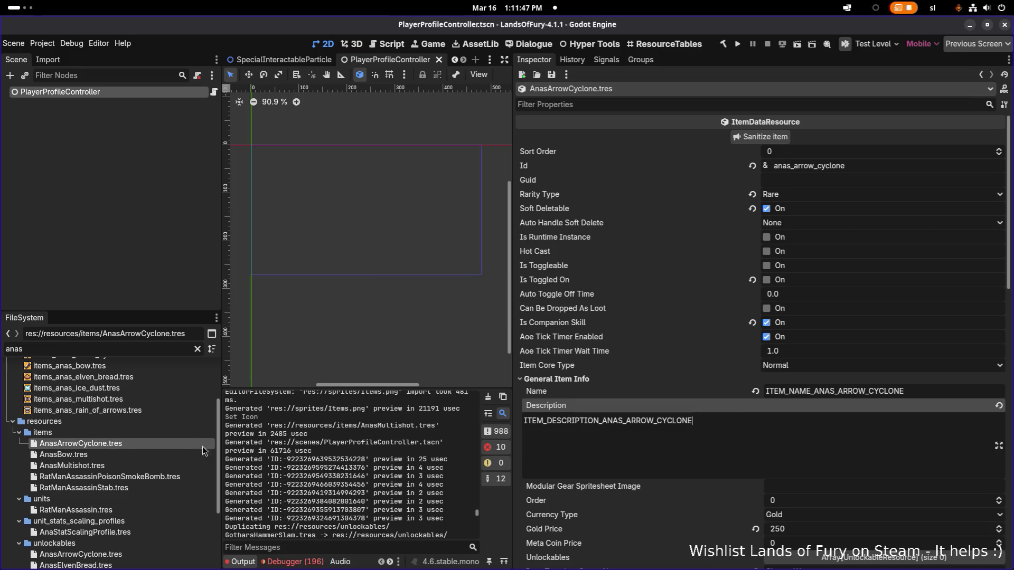
Compare against AnasMultishot.tres, then set the icon to items_anas_arrow_cyclone and save
click(144, 466)
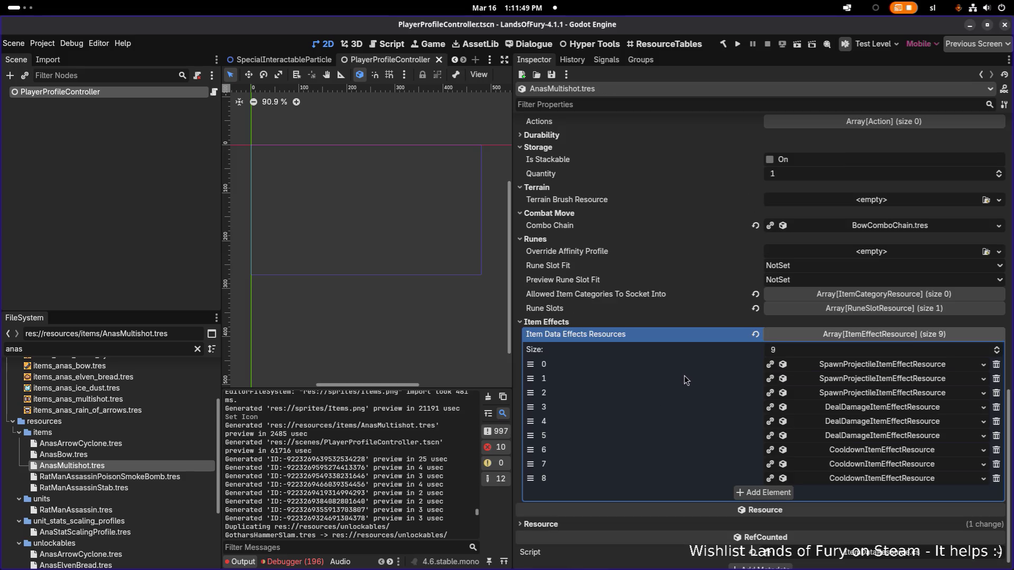
scroll(575, 308, up, 10)
scroll(574, 307, up, 2)
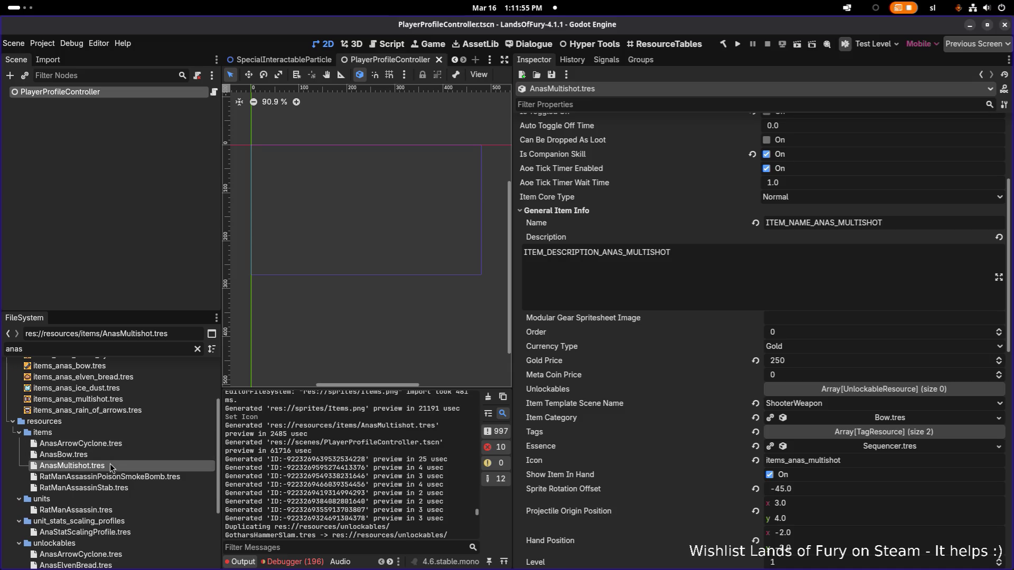
click(120, 446)
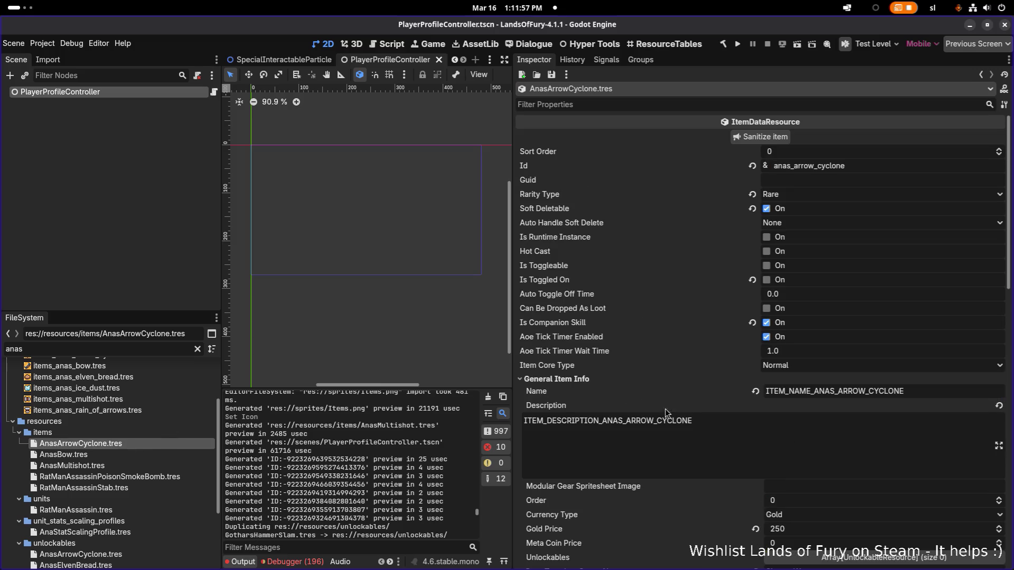
scroll(809, 317, down, 6)
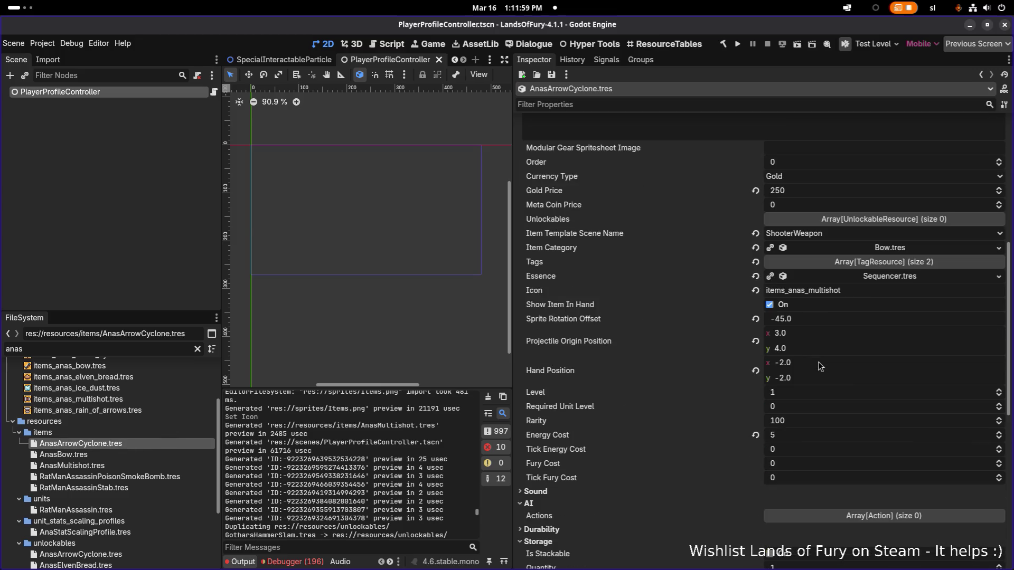
scroll(819, 363, down, 5)
scroll(818, 363, up, 5)
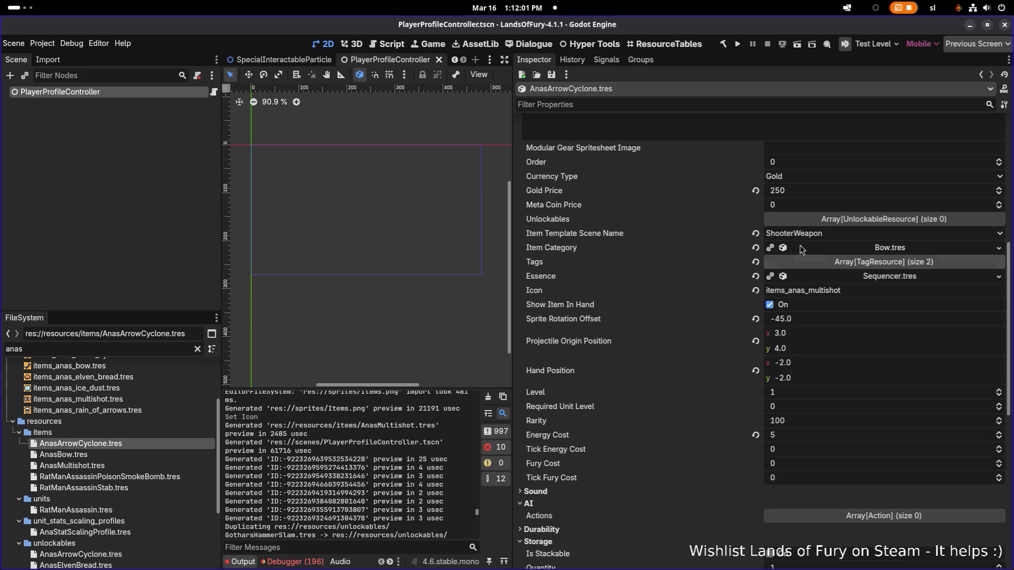
drag(808, 292, 882, 294)
key(BackSpace)
text(arrow_cyclone)
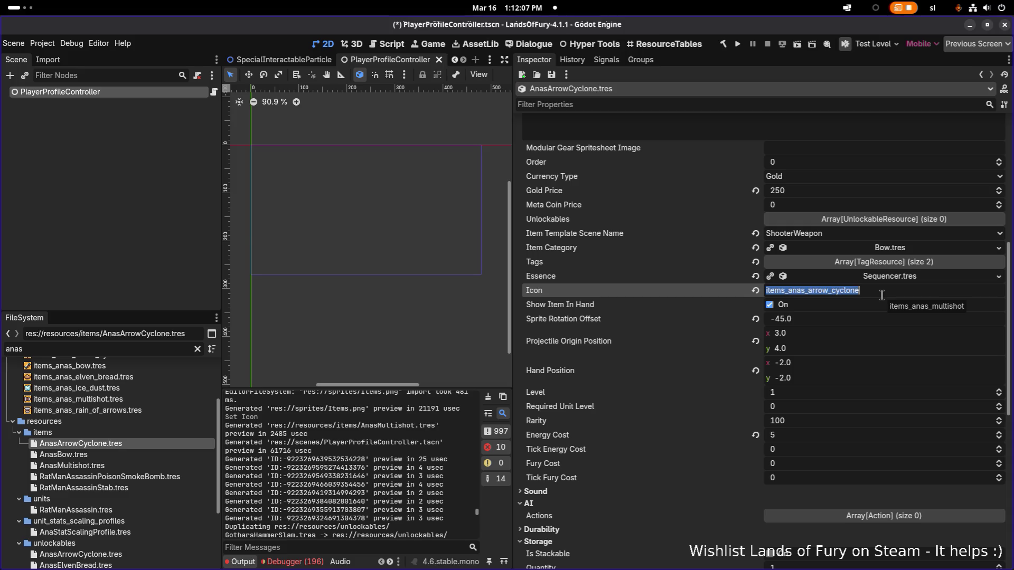
key(ctrl+s)
key(ctrl+a)
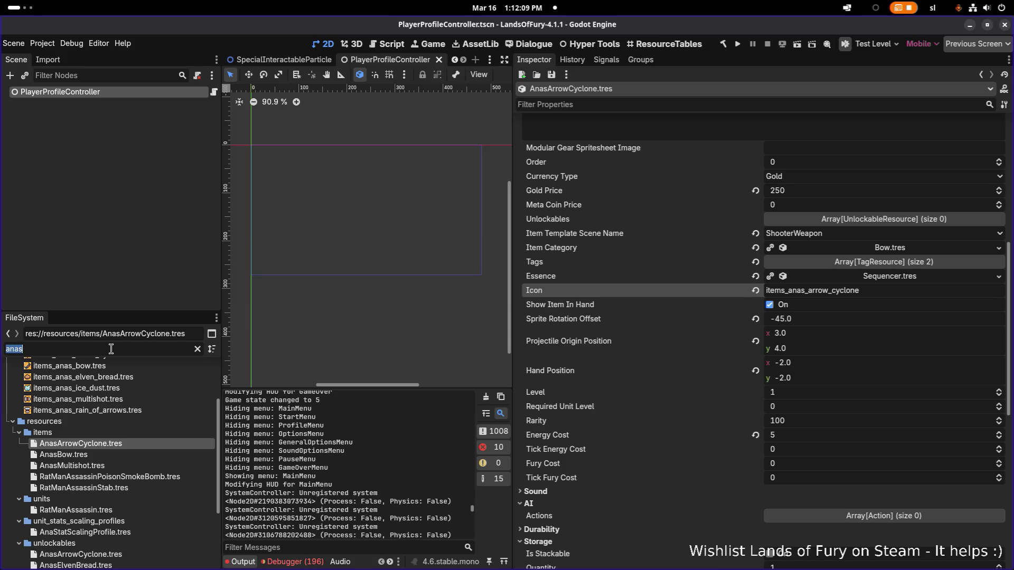
key(ctrl+v)
Make cooldown effects 0 and 1 unique recursively, keeping their ProjectileDataResource shared
click(197, 349)
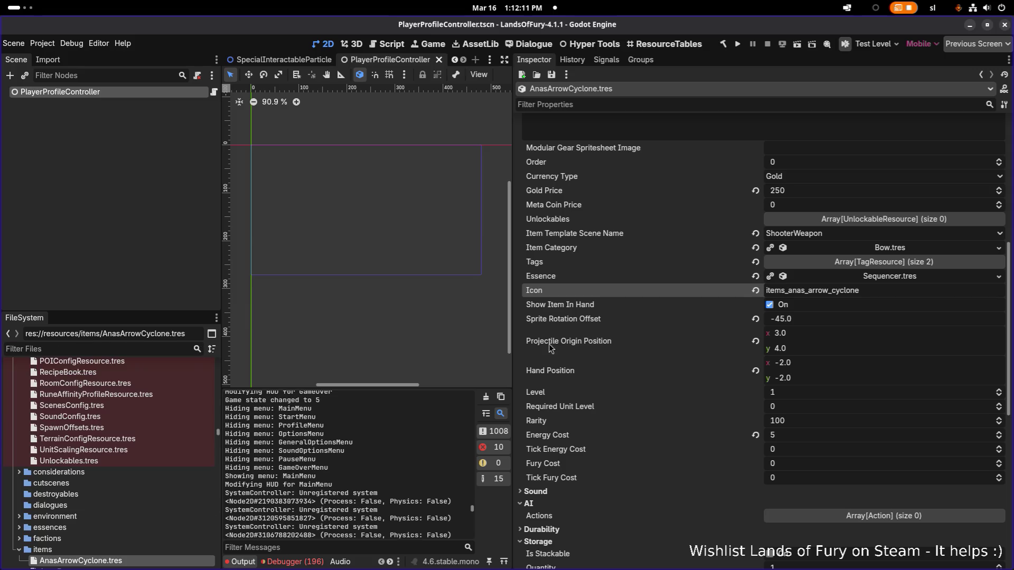
scroll(868, 396, down, 5)
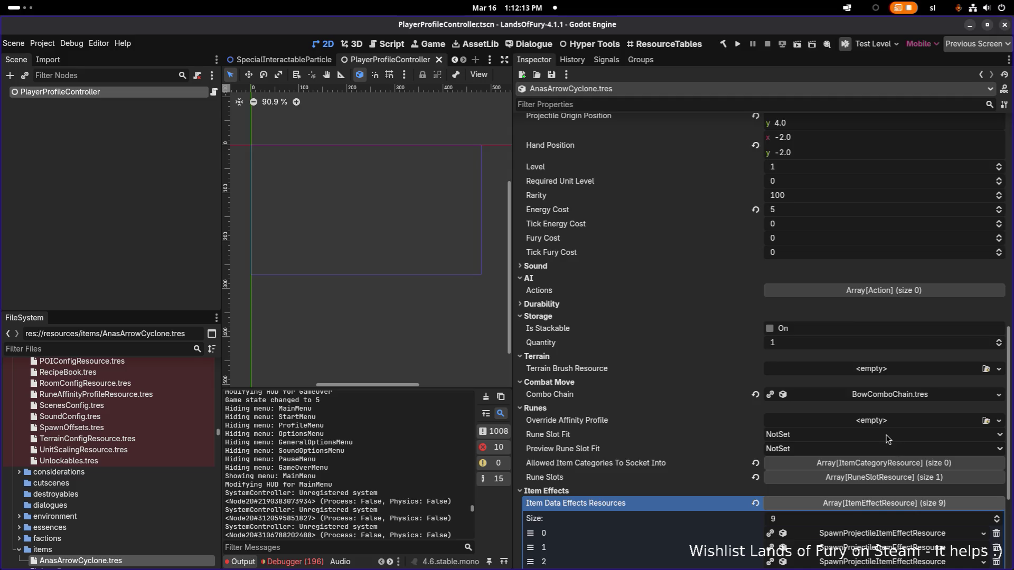
scroll(888, 444, down, 2)
scroll(868, 418, down, 2)
scroll(869, 419, up, 1)
scroll(876, 417, down, 1)
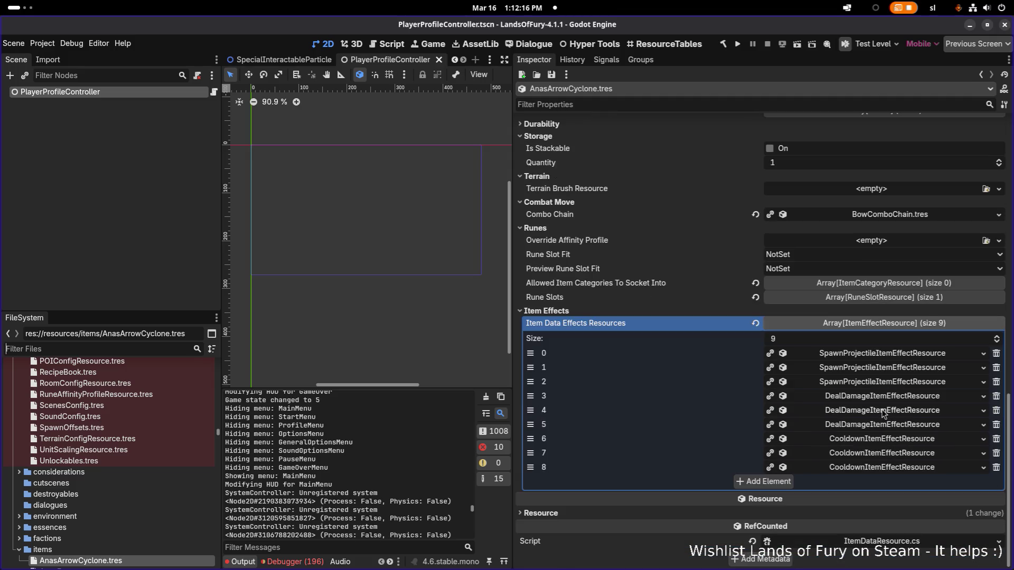
right_click(886, 358)
click(919, 512)
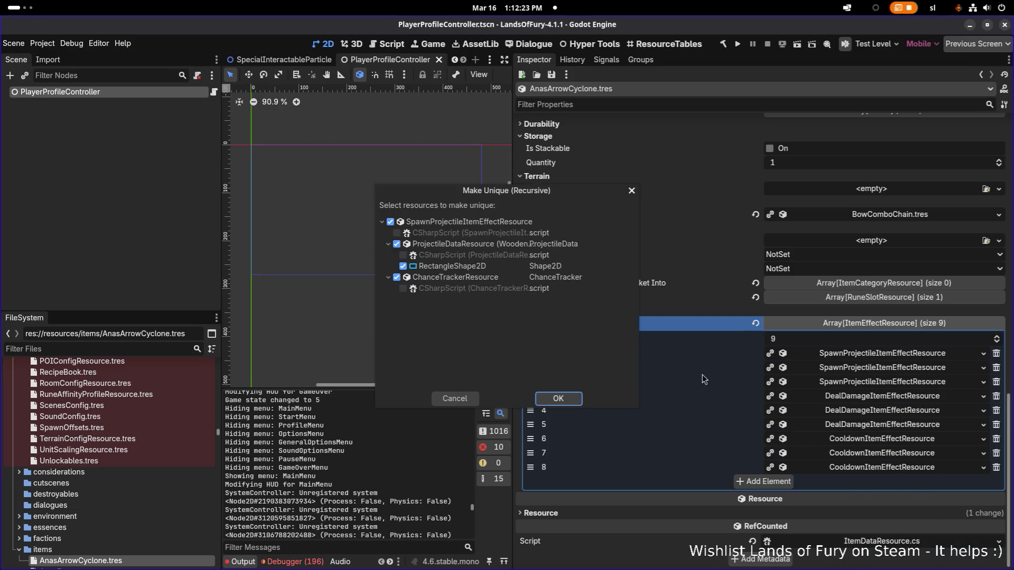
click(397, 244)
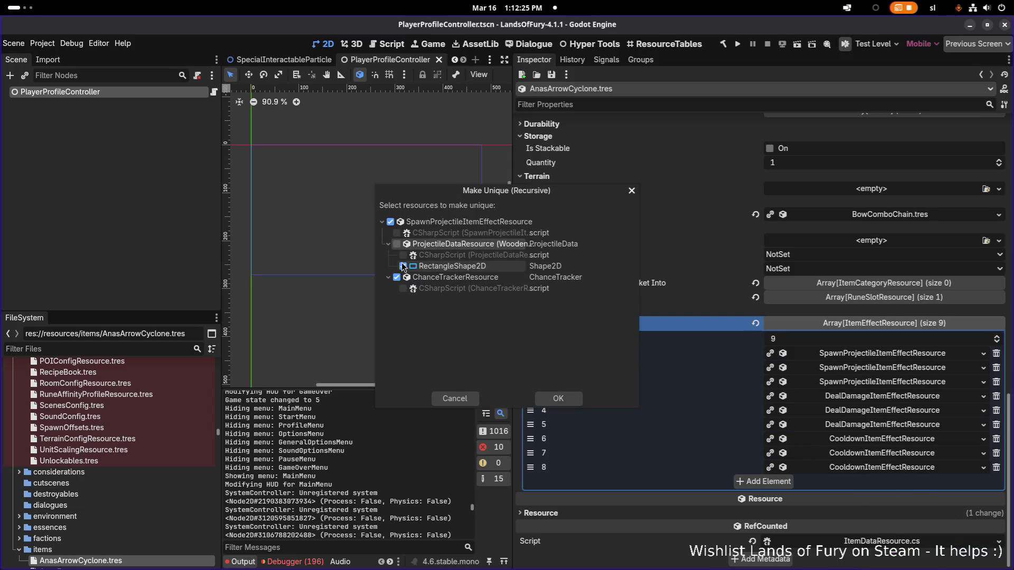
click(397, 278)
click(559, 399)
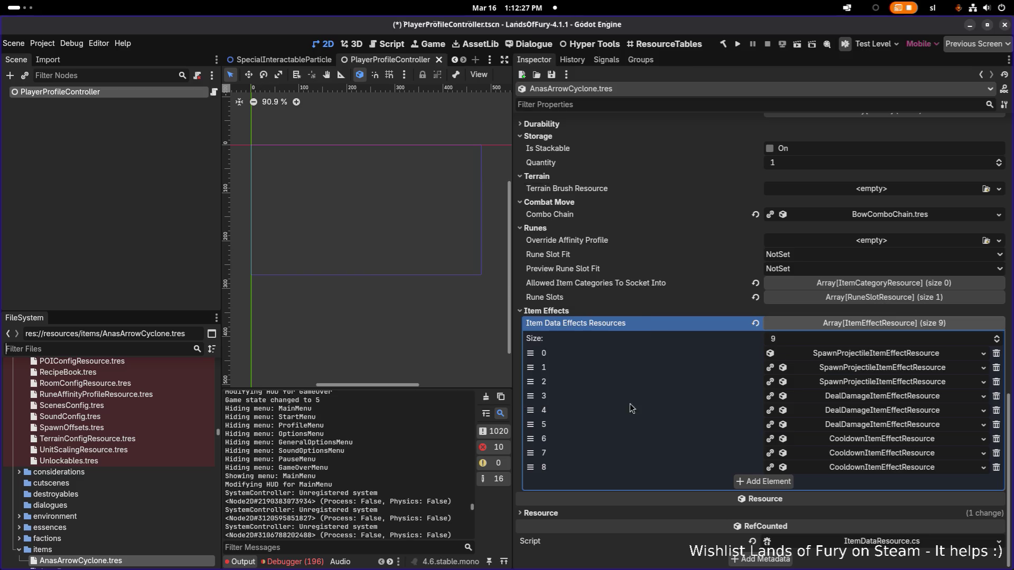
right_click(864, 369)
click(914, 513)
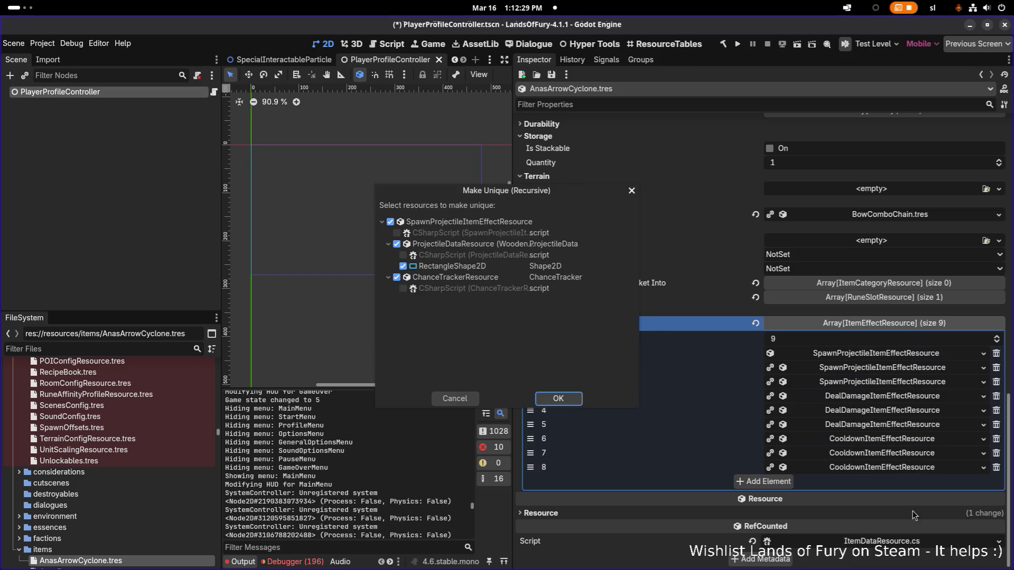
click(396, 244)
click(559, 399)
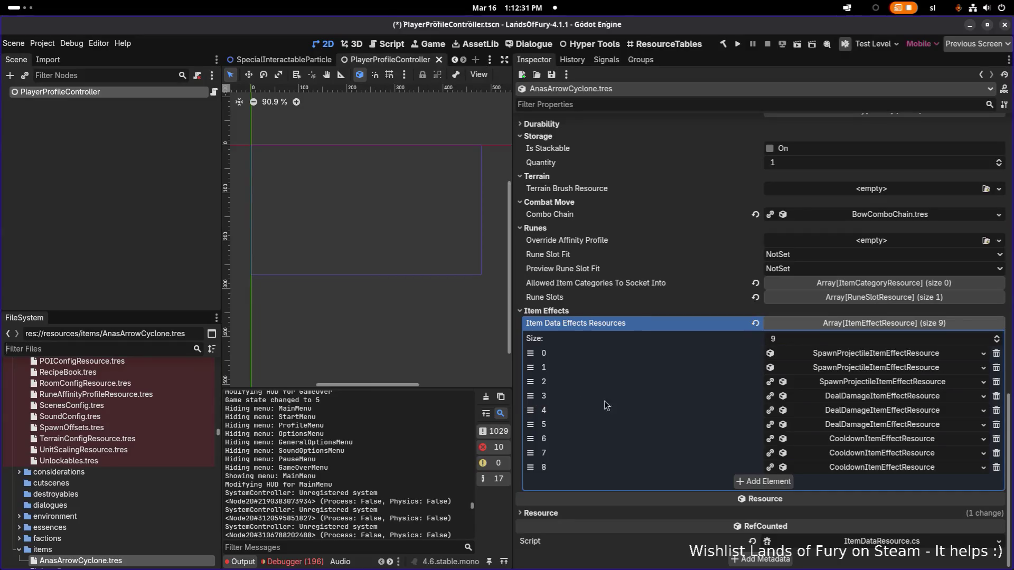
Make cooldown effects 2–4 unique recursively, keeping DealDamageUnitStatResource shared on effects 3 and 4
right_click(844, 383)
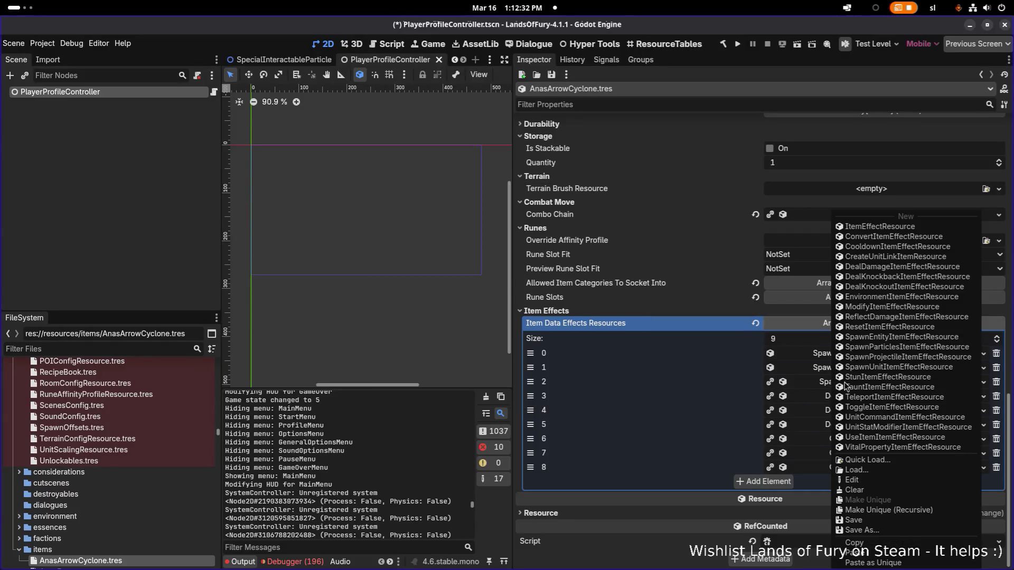
click(887, 515)
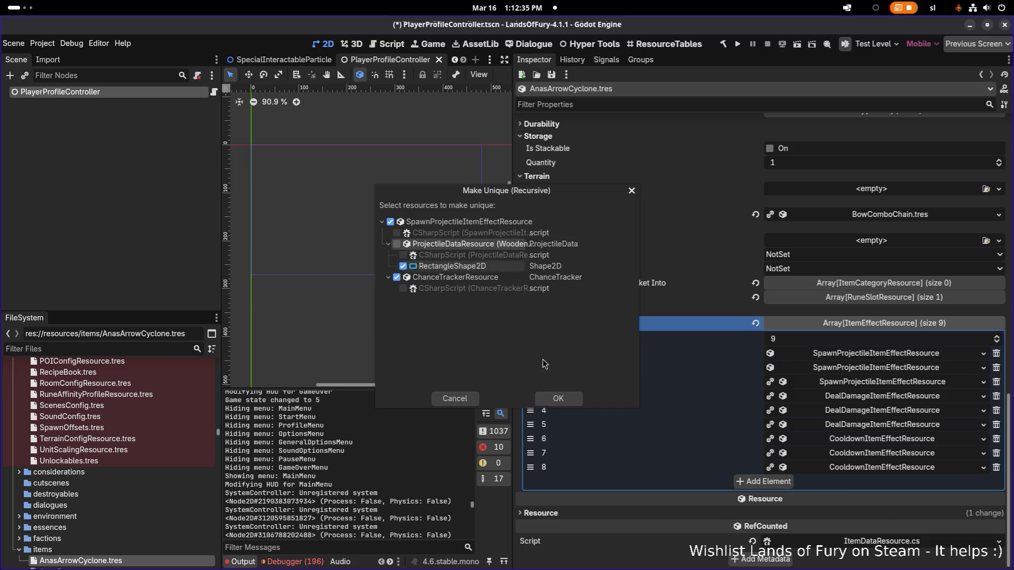
click(563, 398)
right_click(853, 397)
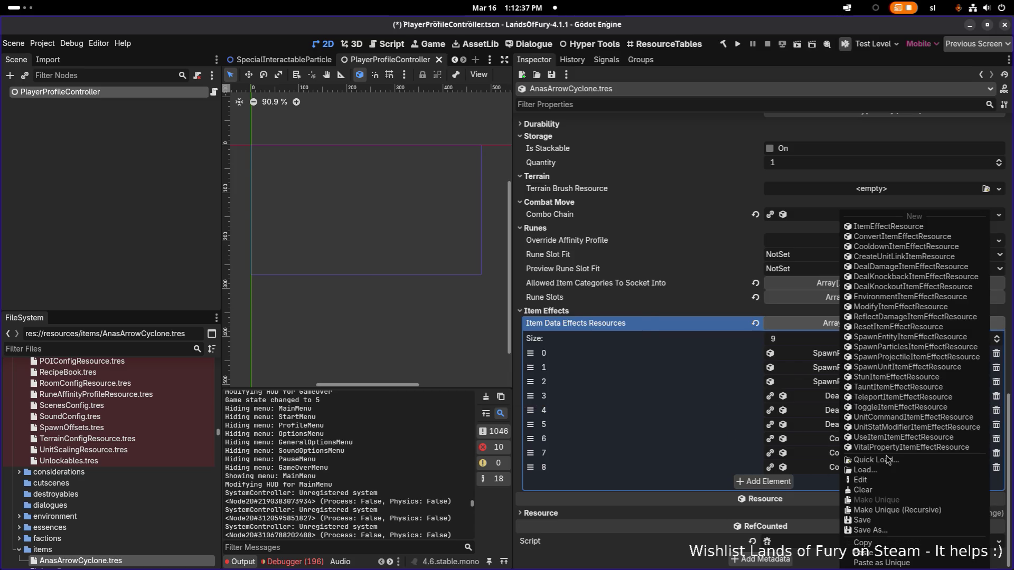
click(898, 510)
click(459, 242)
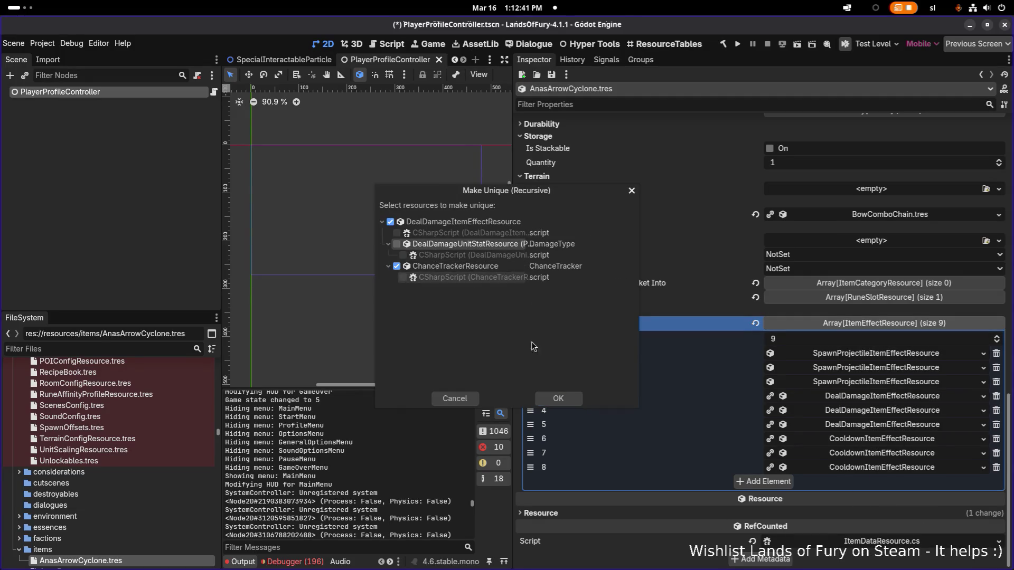
click(558, 398)
right_click(861, 414)
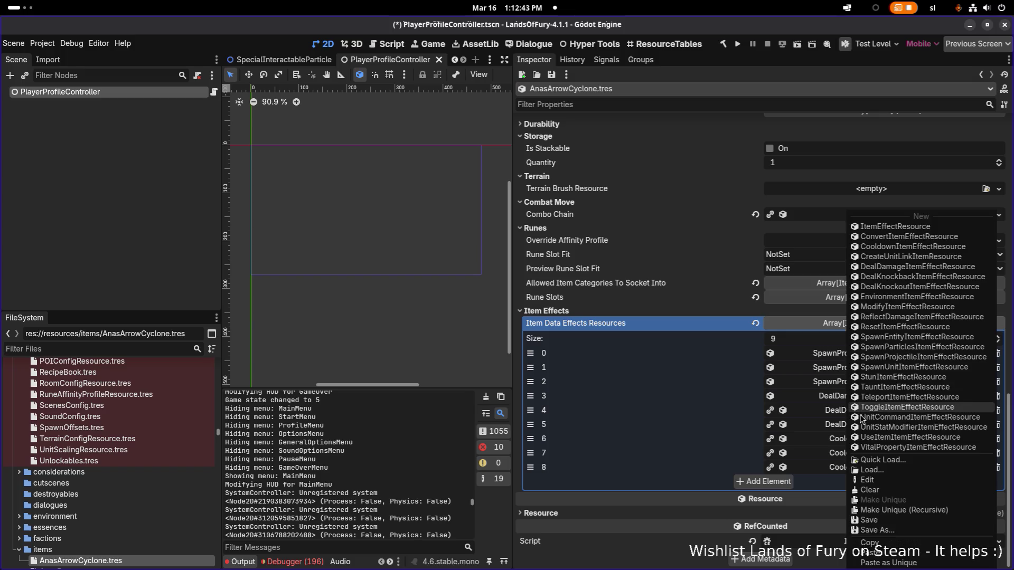
click(899, 496)
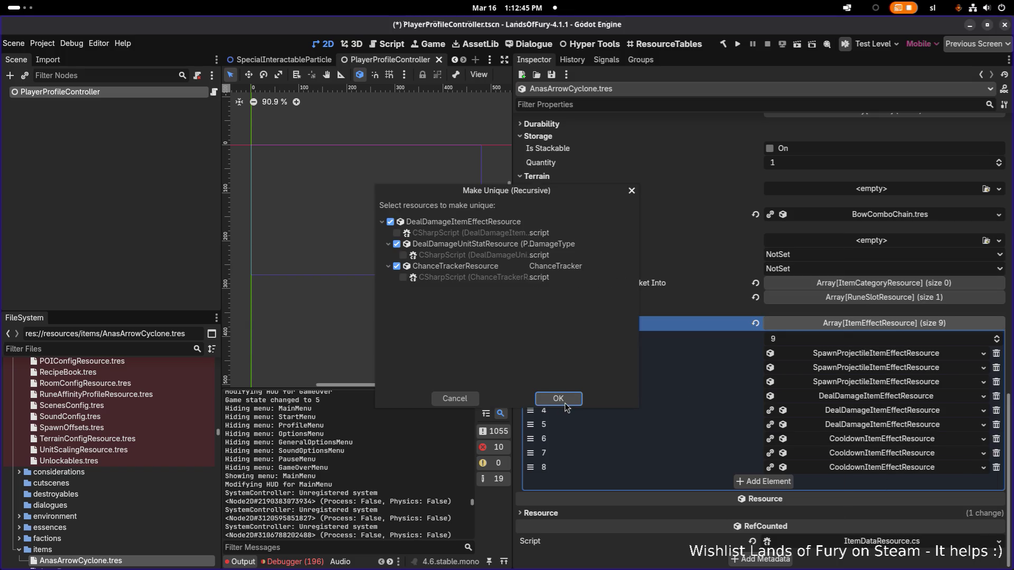
click(489, 244)
click(569, 393)
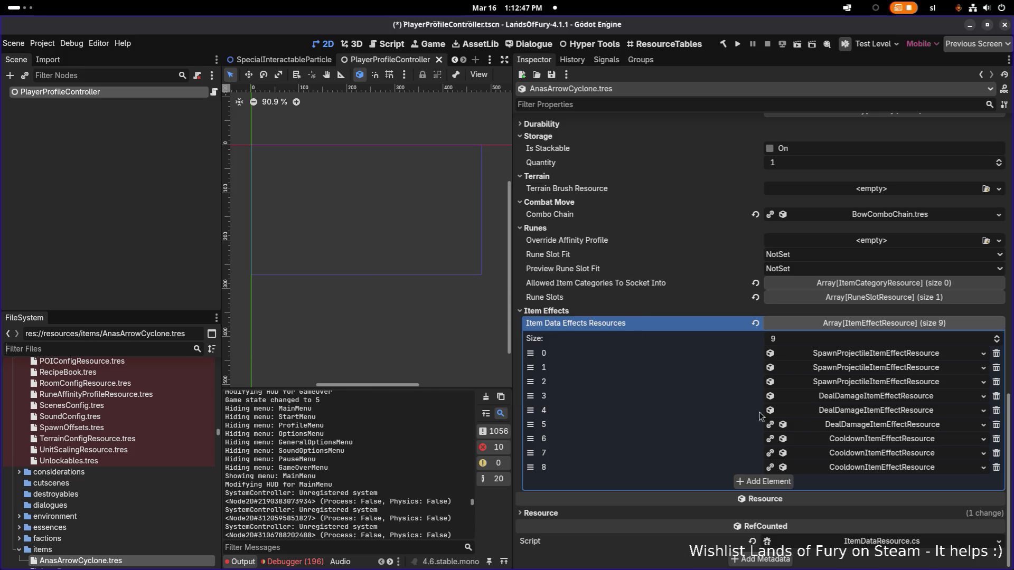
Make cooldown effects 5–7 unique recursively, keeping effect 5's DealDamageUnitStatResource shared
right_click(848, 424)
click(905, 509)
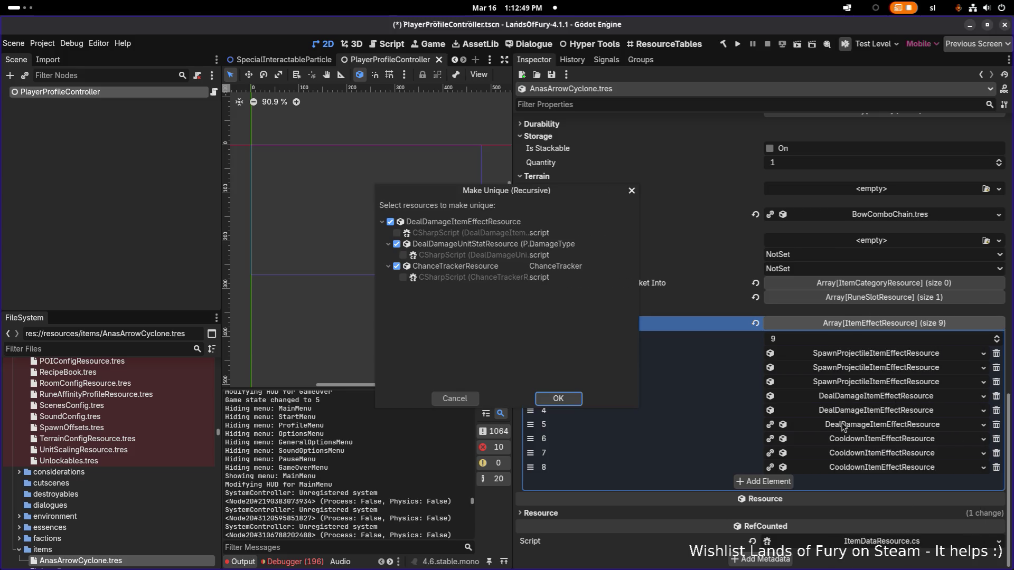
click(496, 245)
click(569, 400)
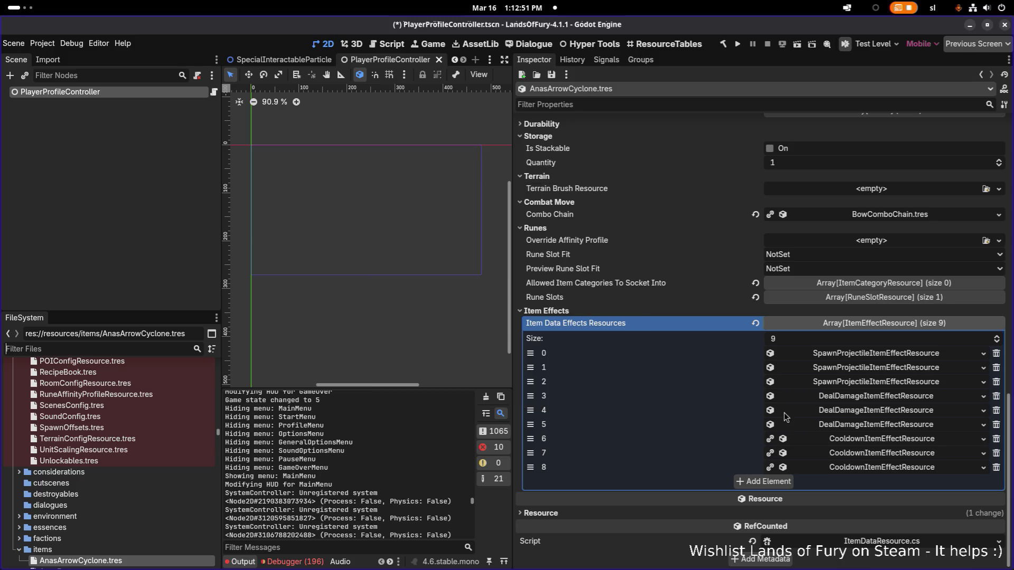
right_click(860, 443)
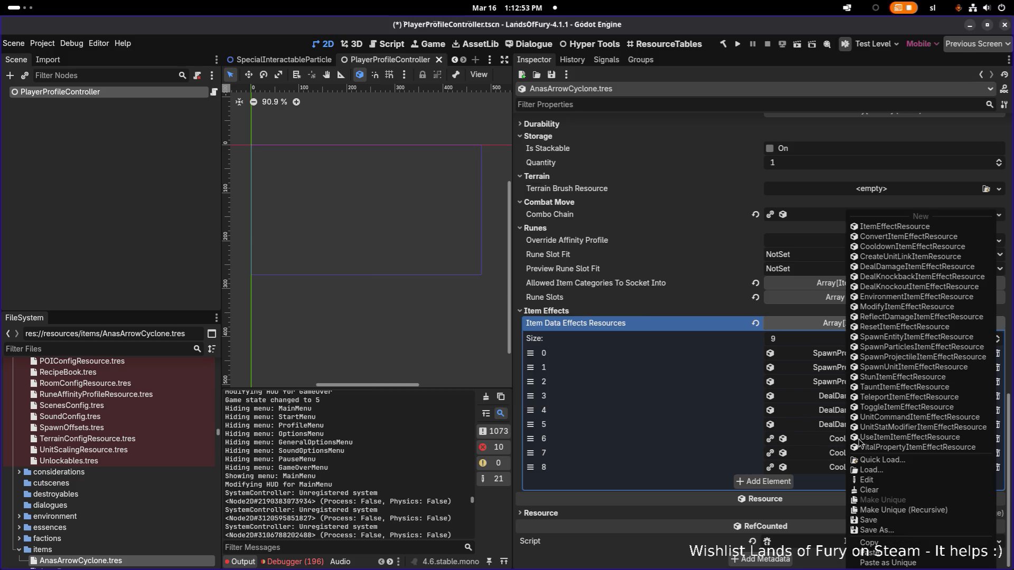
click(924, 511)
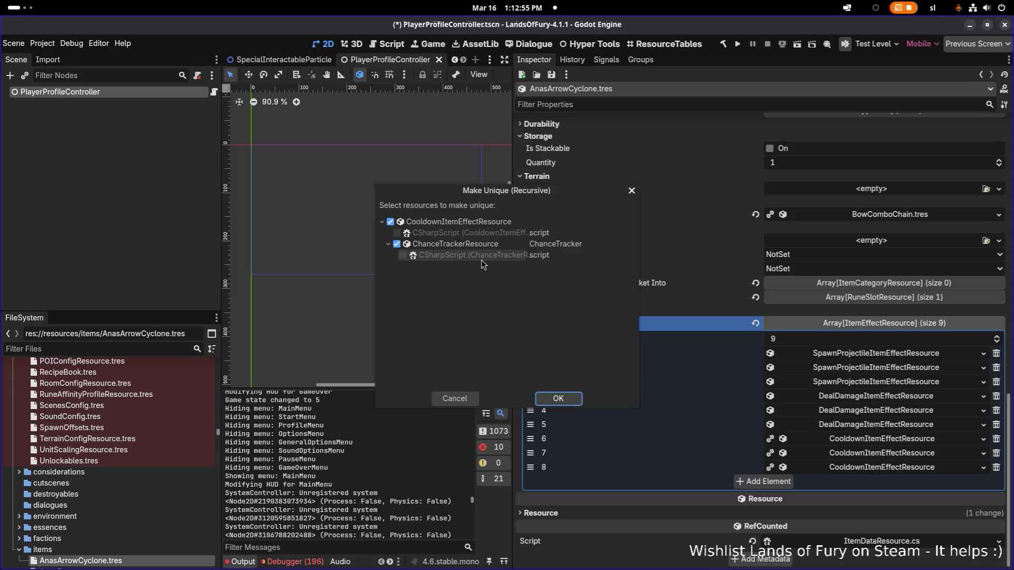
click(558, 398)
right_click(849, 452)
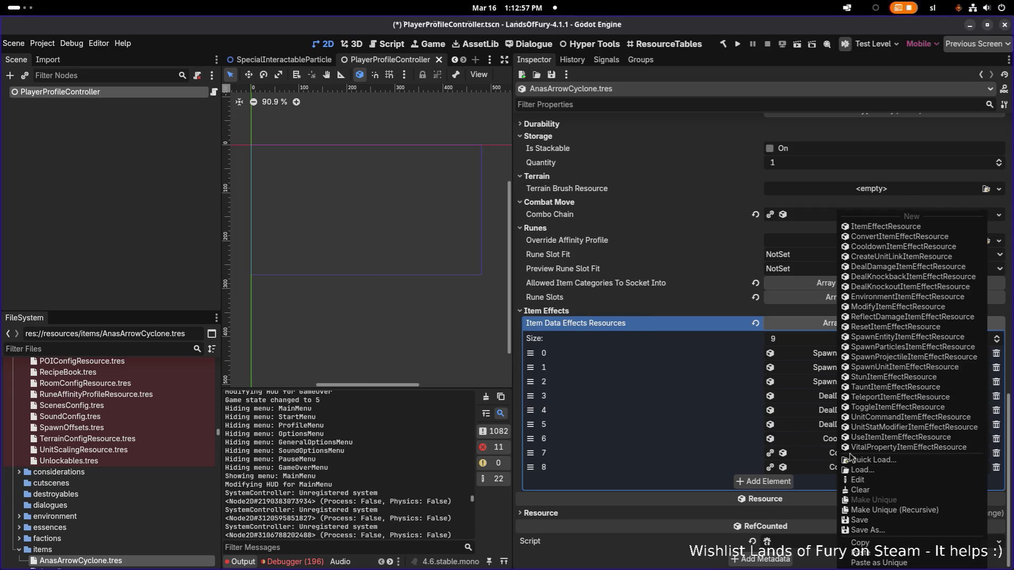
click(909, 512)
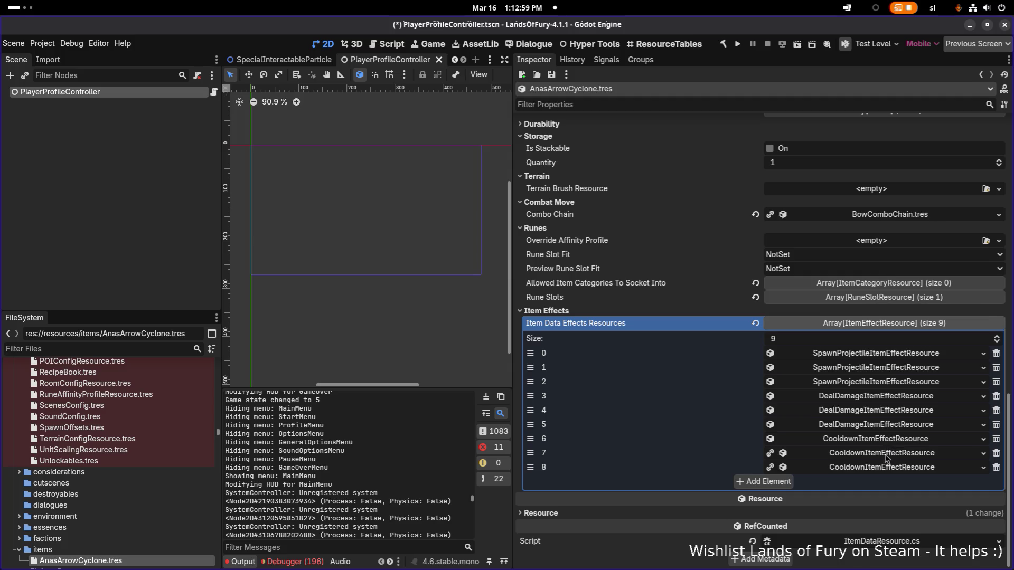
right_click(887, 453)
click(905, 511)
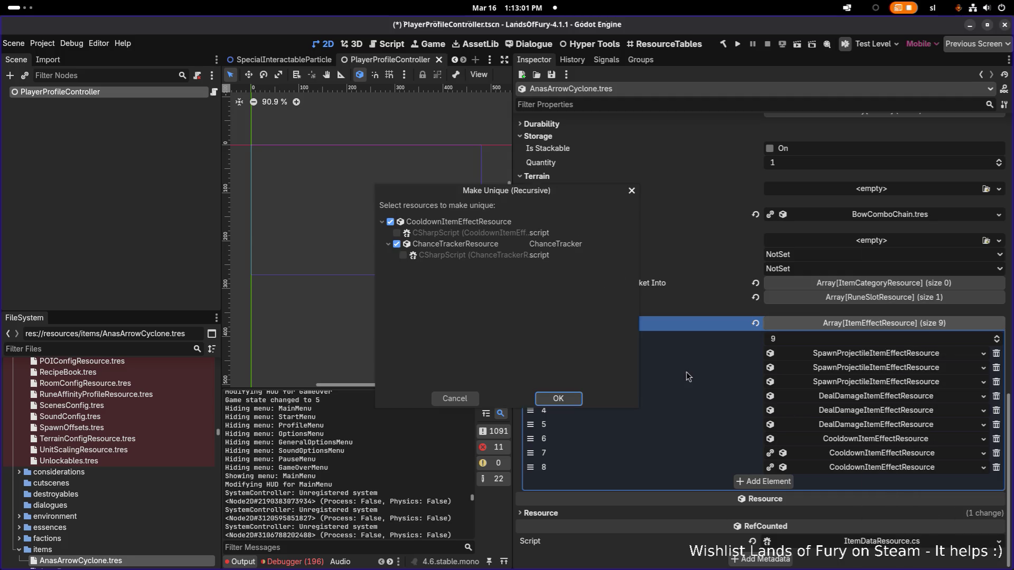
click(551, 391)
Make cooldown effect 8 unique recursively and save the resource
right_click(892, 468)
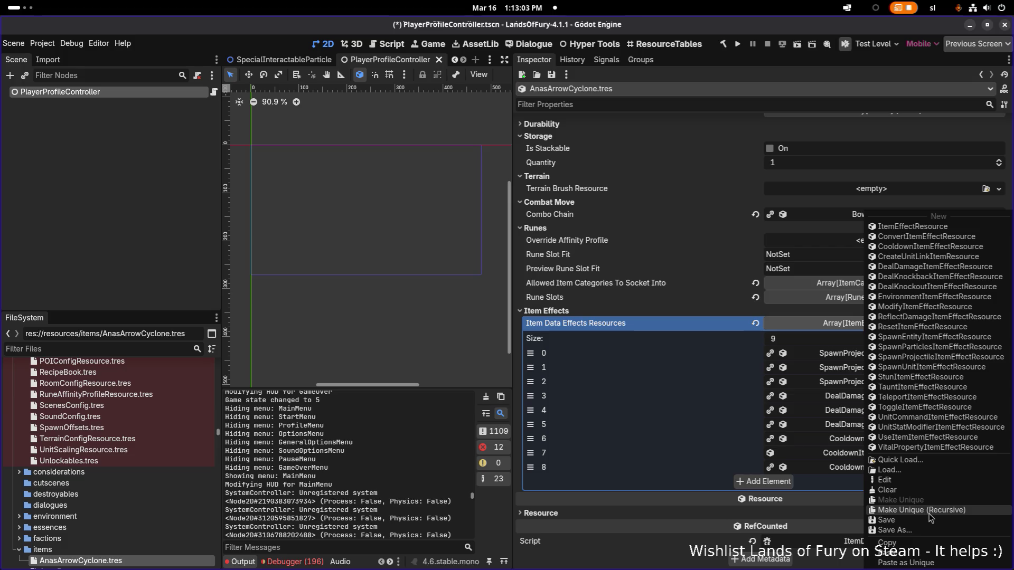
click(929, 510)
click(554, 401)
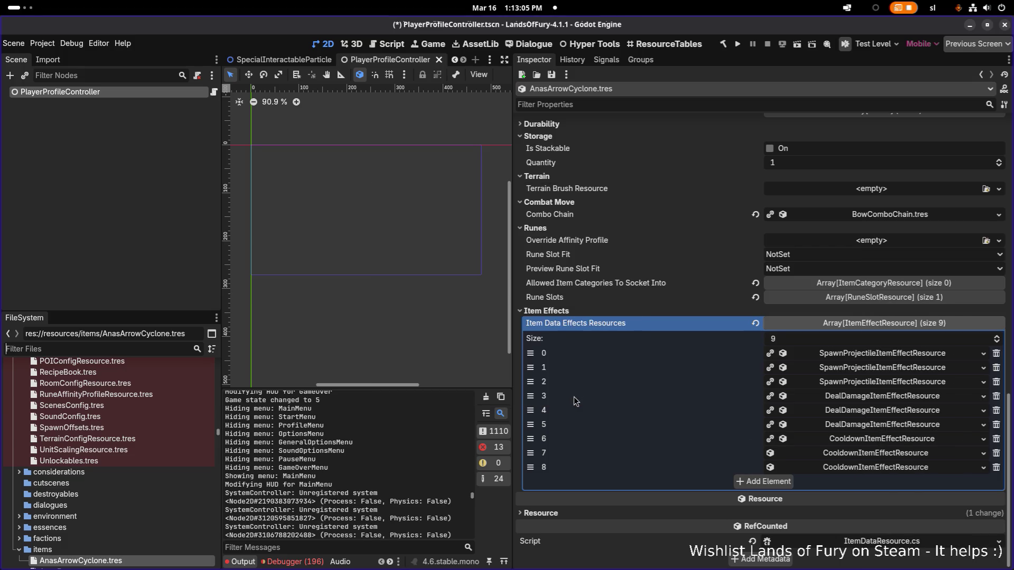
key(ctrl+s)
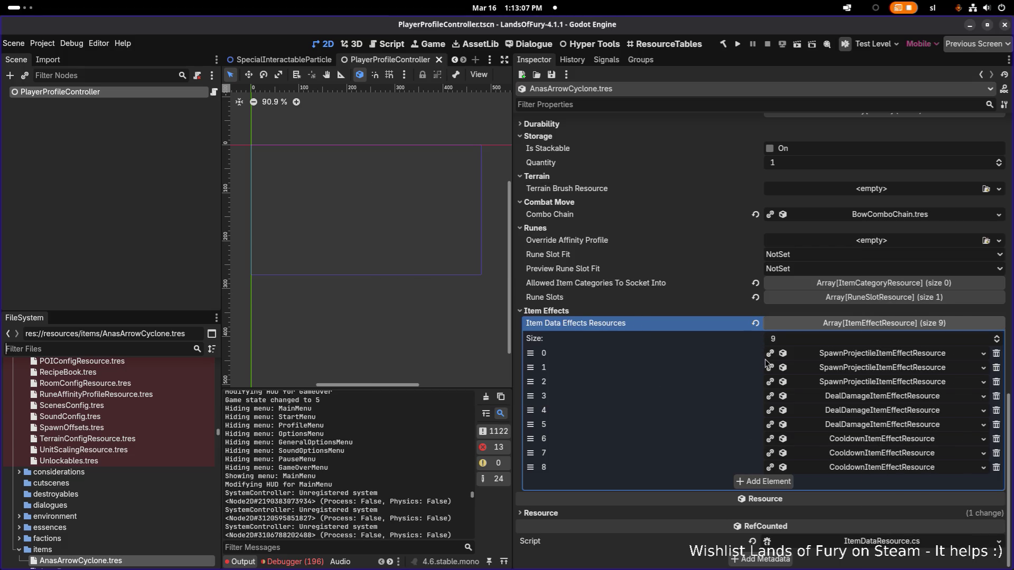
Set the first spawn-projectile effect's Min Amount to 5 under General Item Effect Info
click(869, 354)
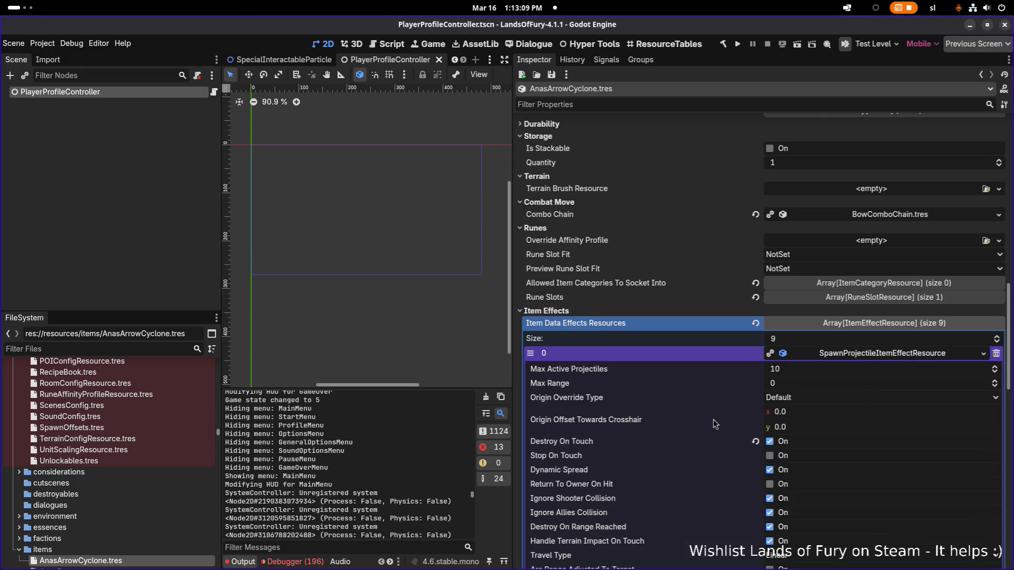
scroll(714, 424, down, 15)
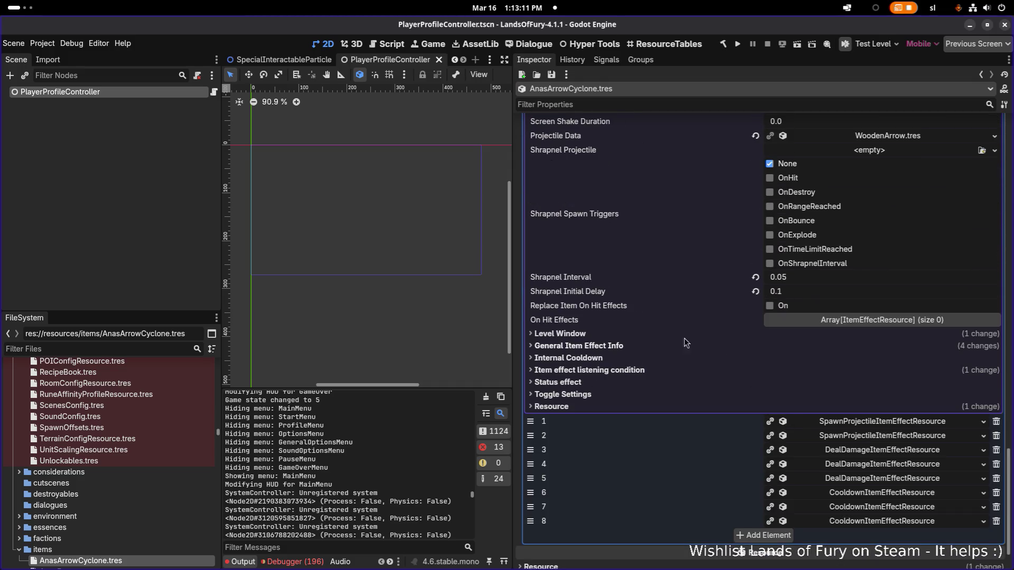
click(676, 345)
click(814, 400)
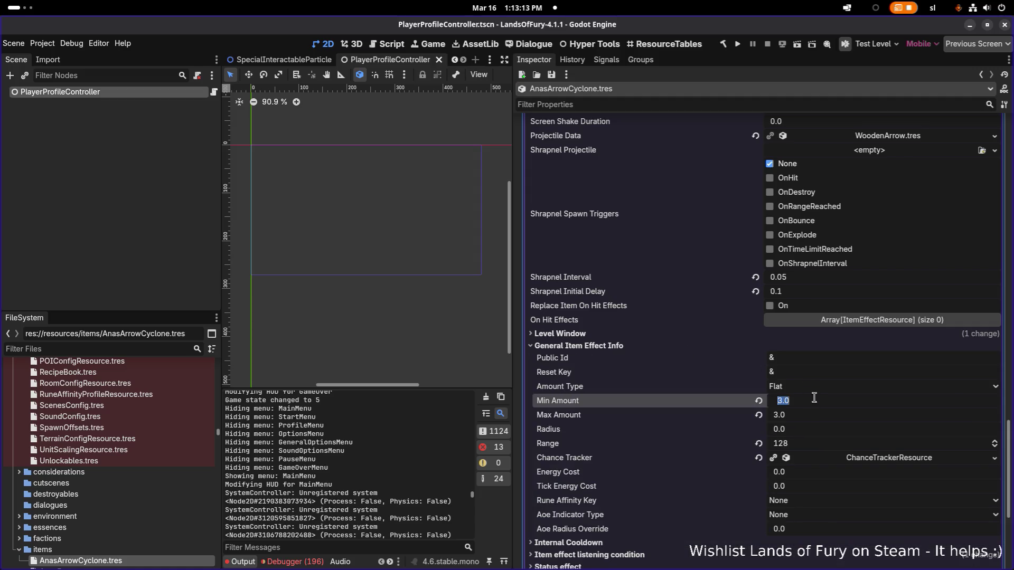
text(4)
key(Return)
click(952, 398)
text(5)
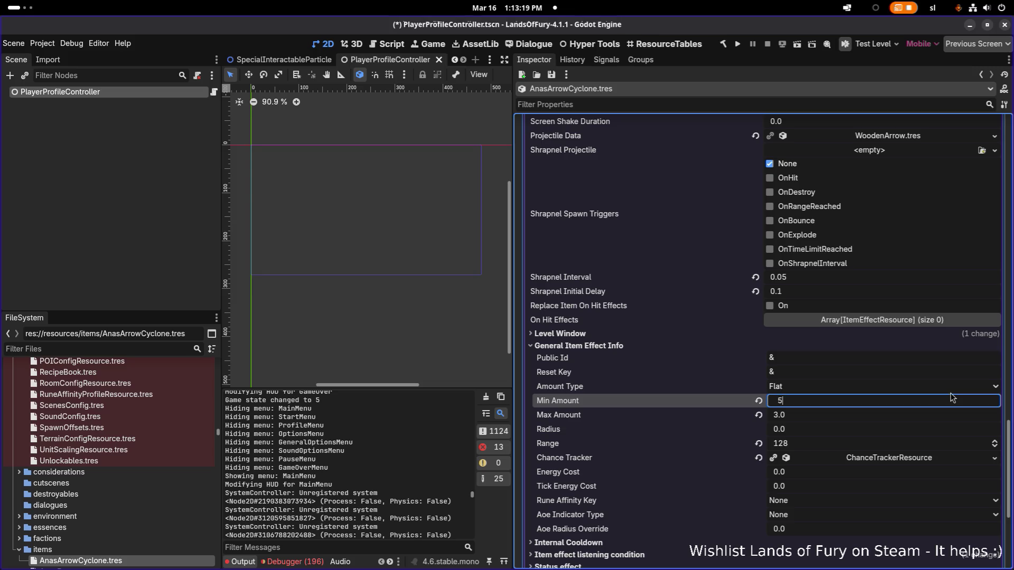
key(Tab)
Turn on Even Spread with a Spread of 180 for that effect and save
scroll(847, 370, up, 5)
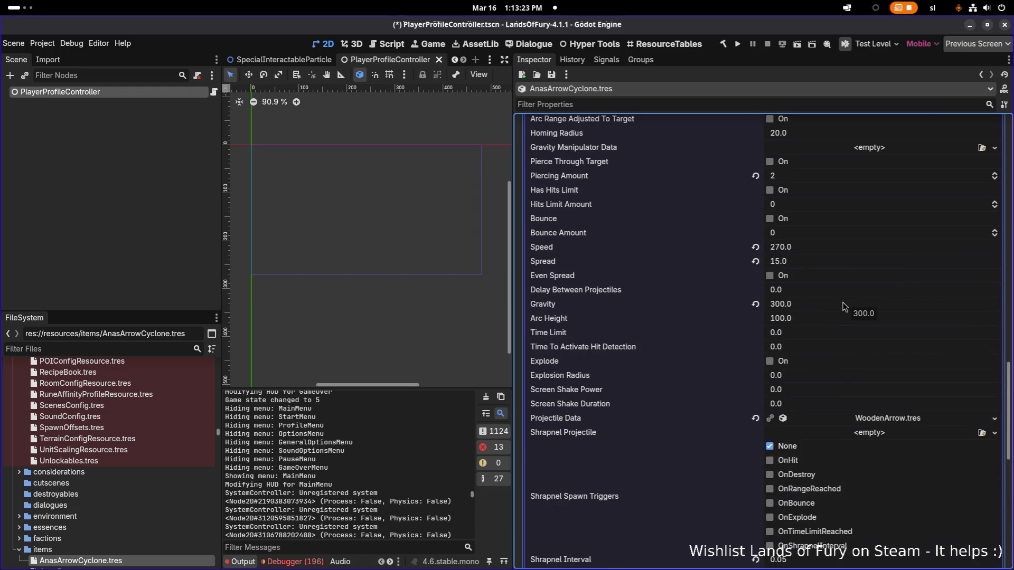
scroll(786, 211, up, 3)
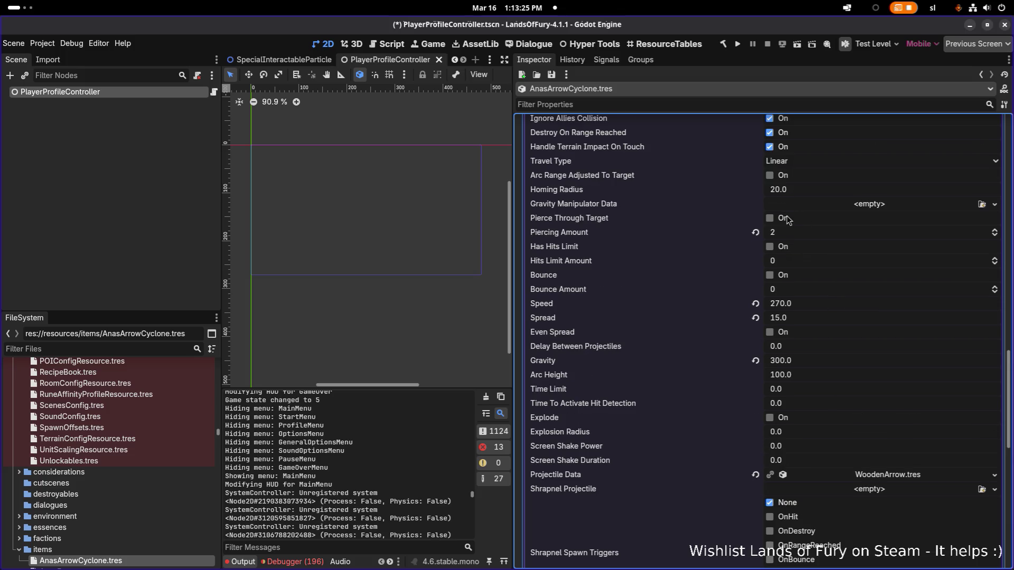
scroll(793, 235, up, 1)
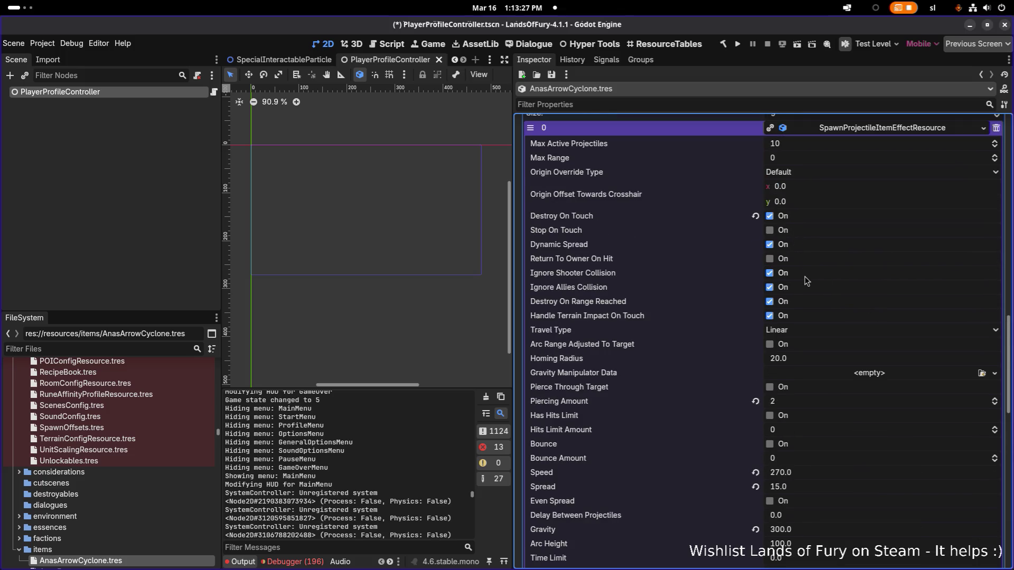
scroll(804, 276, down, 3)
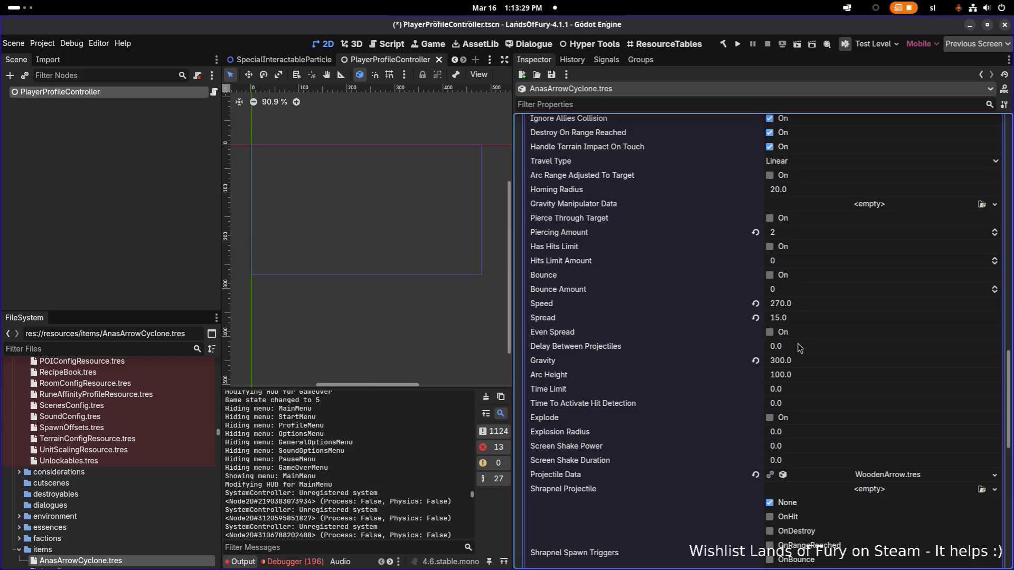
click(769, 333)
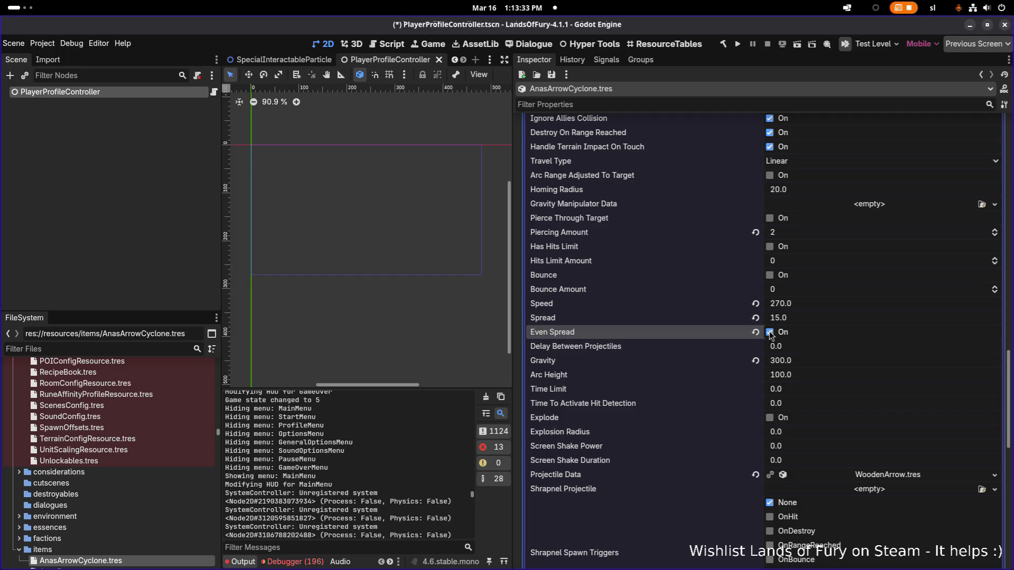
click(836, 321)
text(180)
key(Return)
key(ctrl+s)
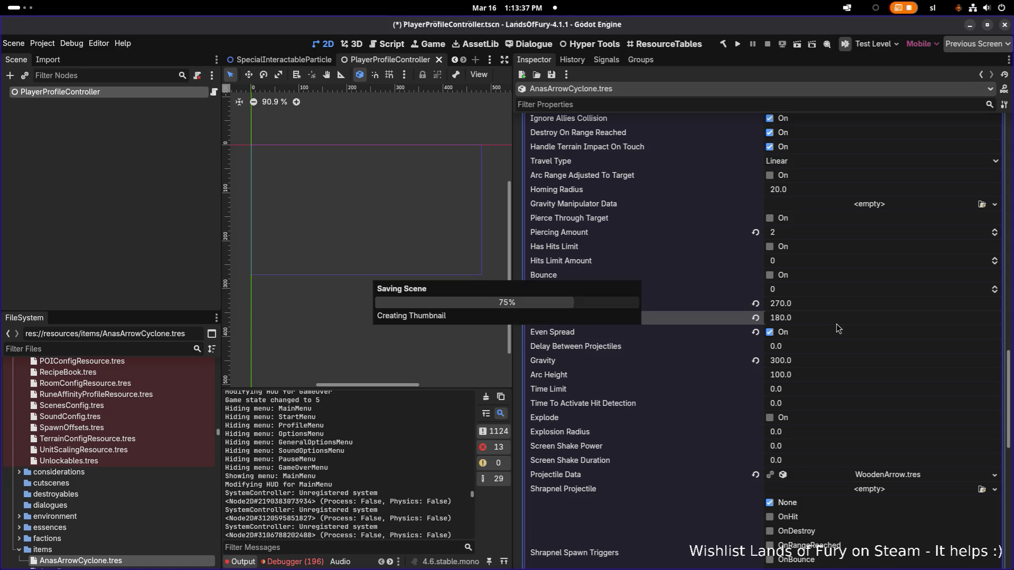
scroll(839, 328, down, 15)
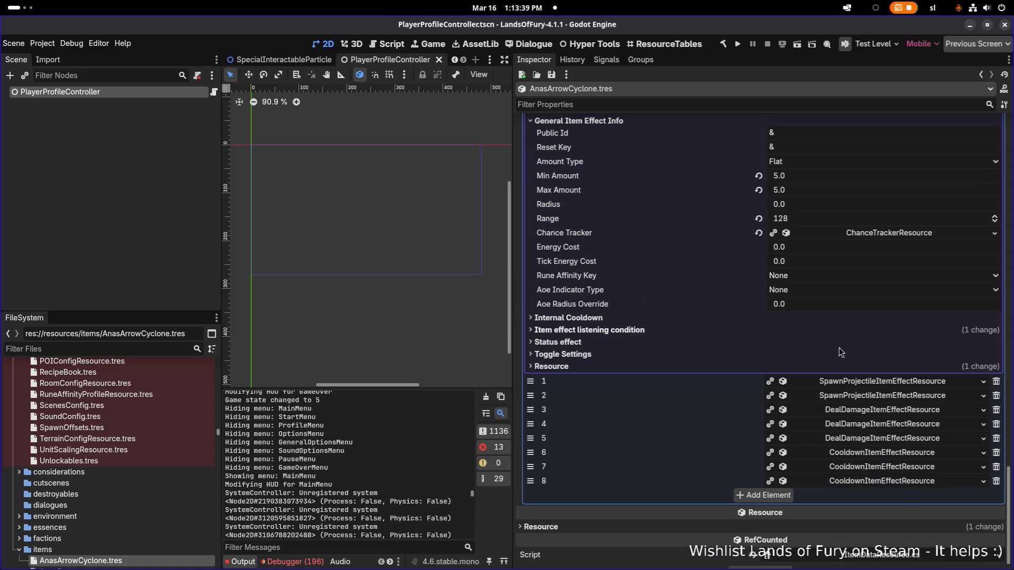
On effect 1, disable Pierce Through Target, enable Even Spread, set Spread 180, and save
click(857, 381)
scroll(815, 379, down, 3)
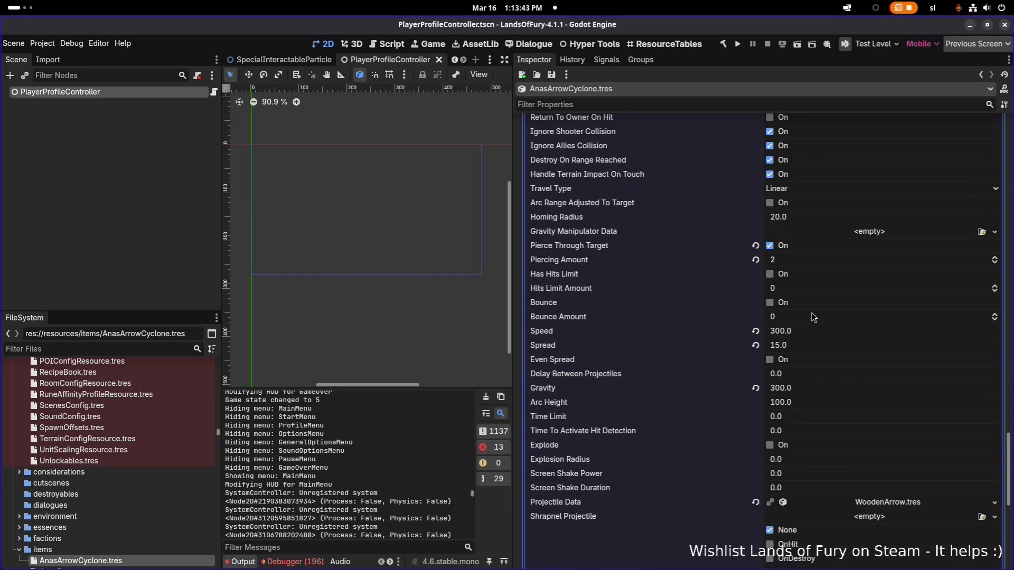
click(772, 248)
scroll(791, 338, down, 3)
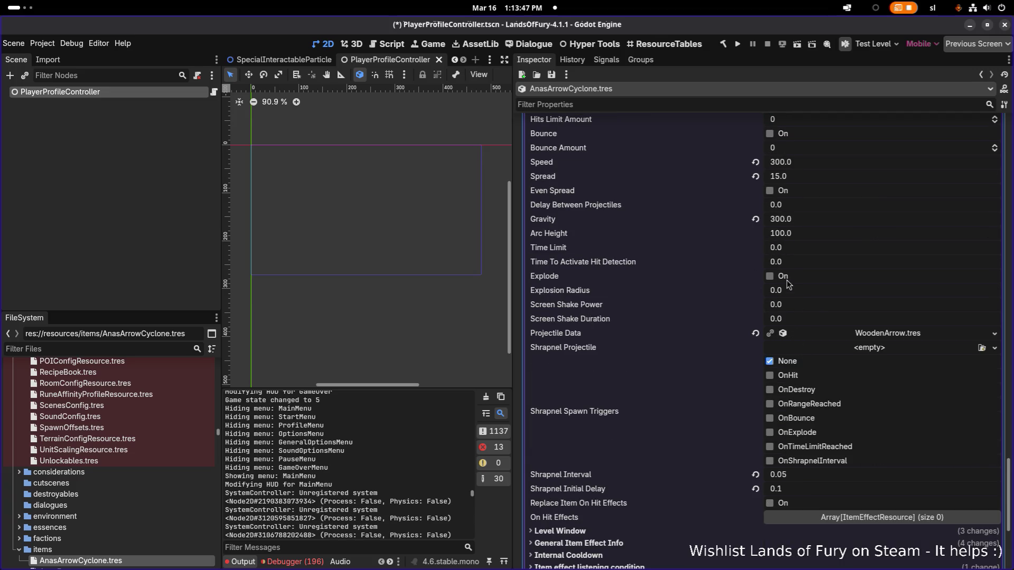
click(793, 192)
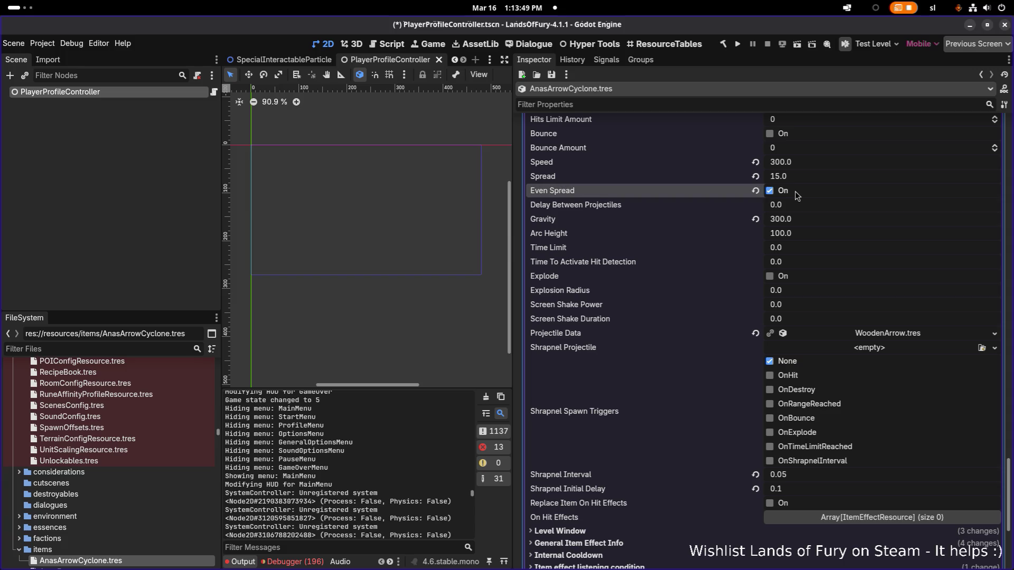
click(799, 206)
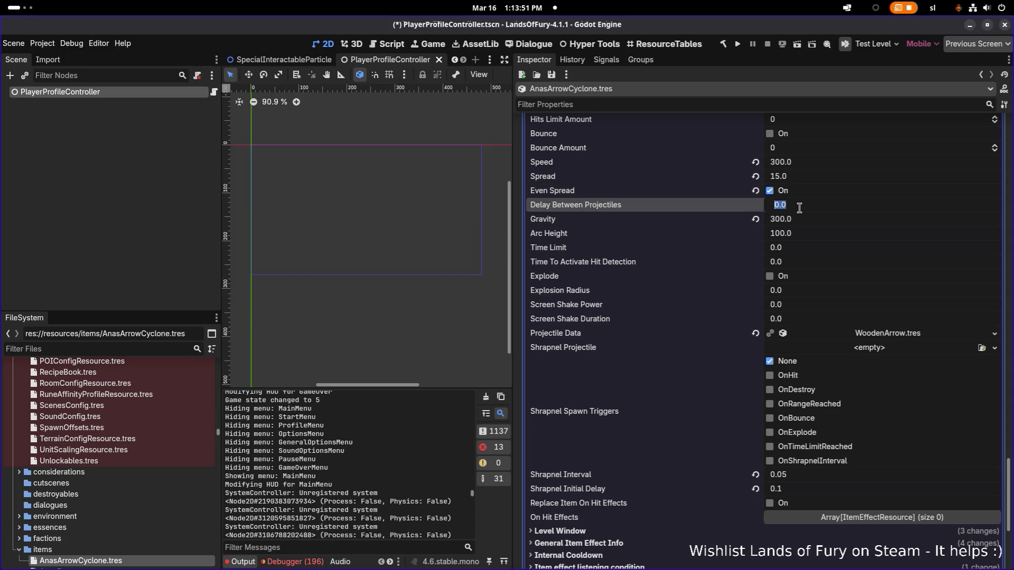
click(813, 180)
text(180)
key(Return)
key(ctrl+s)
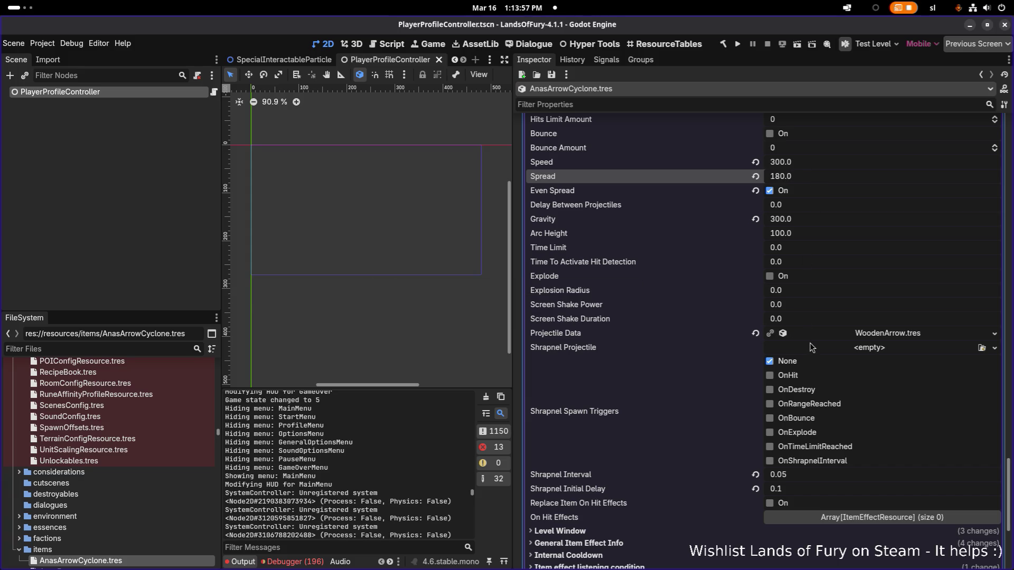
scroll(811, 349, down, 5)
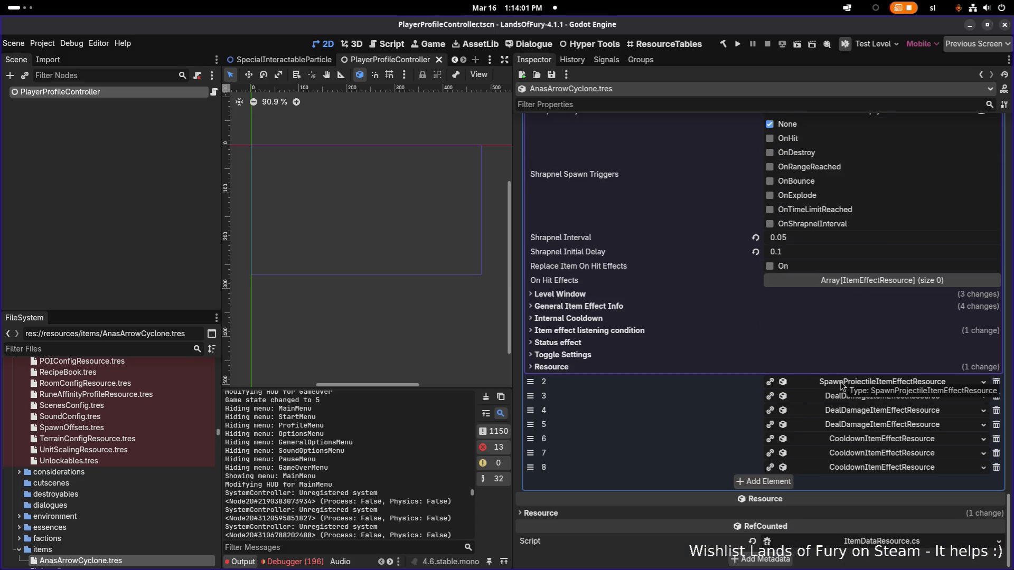
On effect 2, set Spread to 180, enable Even Spread, and save
click(842, 382)
scroll(824, 388, down, 3)
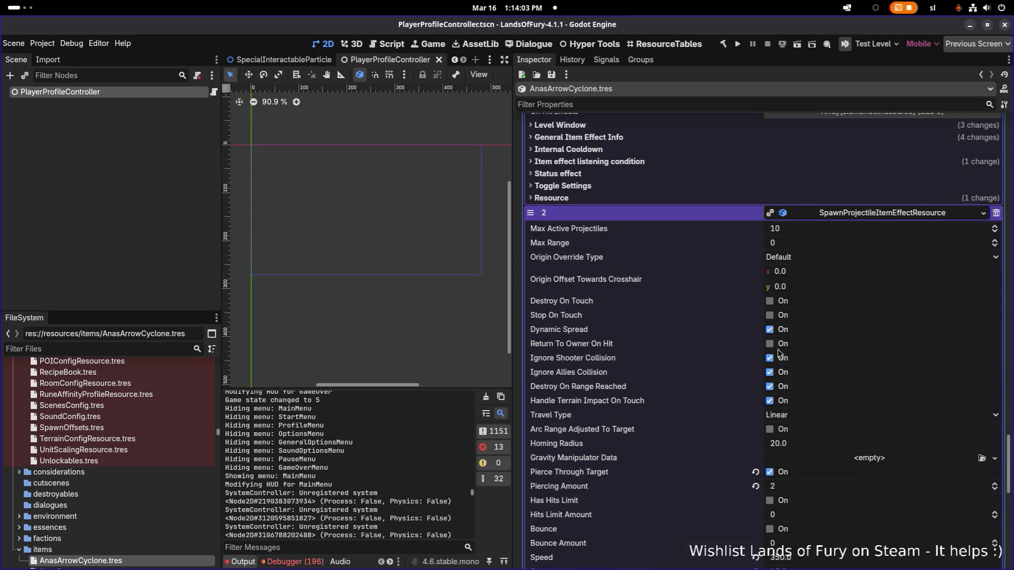
scroll(784, 343, down, 5)
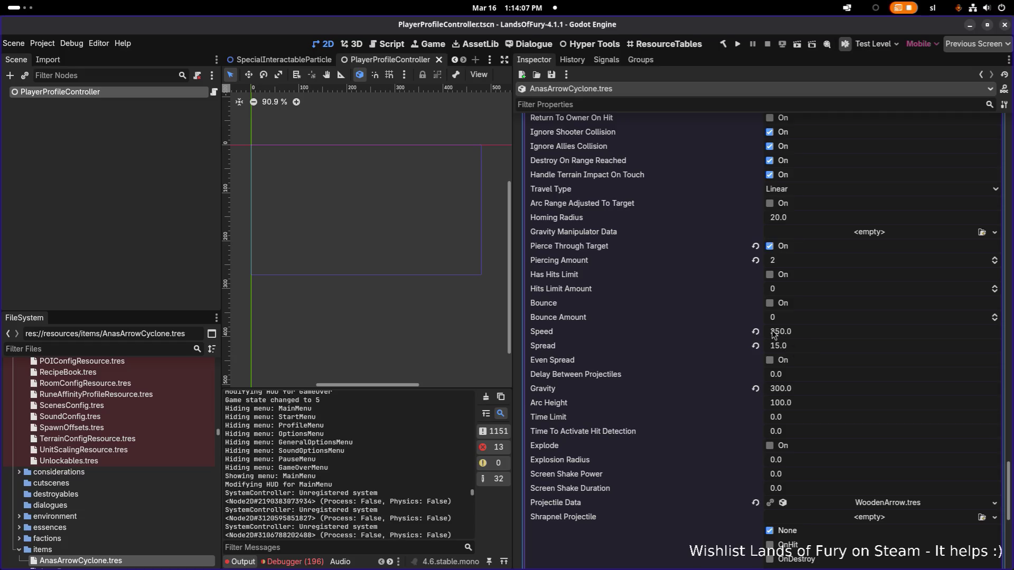
click(793, 346)
text(180)
key(Return)
click(769, 360)
key(ctrl+s)
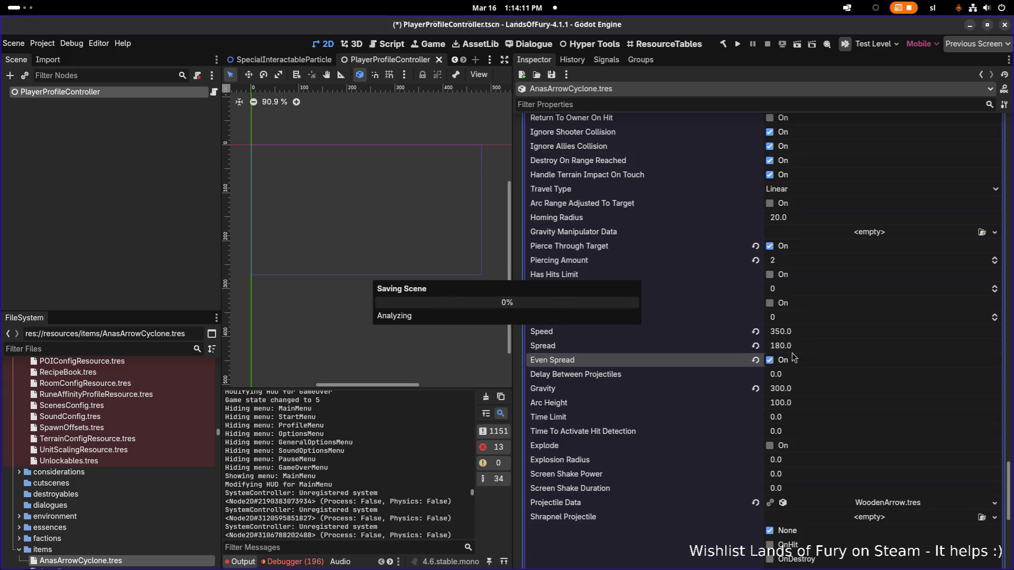
scroll(799, 357, up, 10)
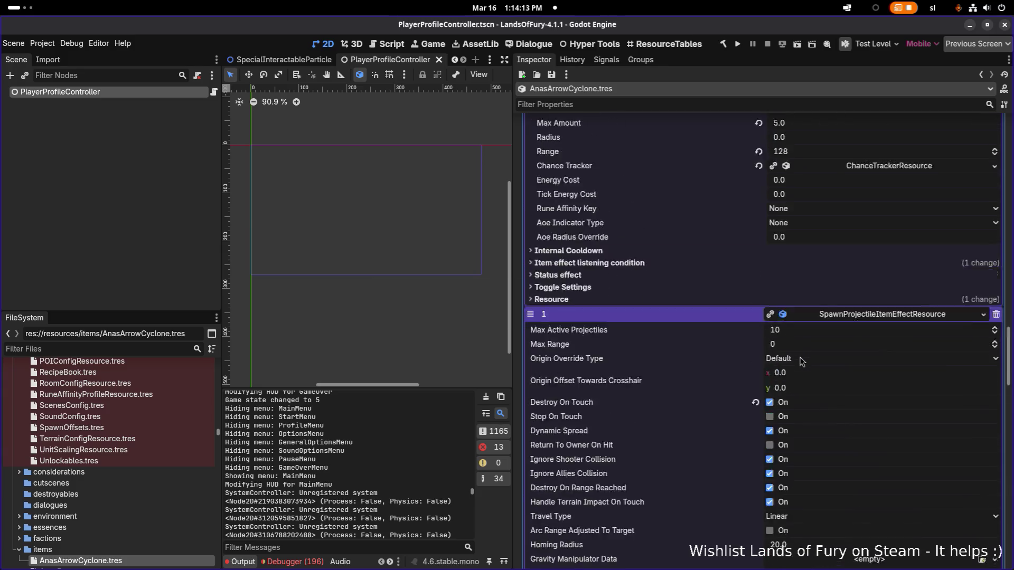
Set one spawn-projectile effect's Min and Max Amount to 6
scroll(800, 357, down, 10)
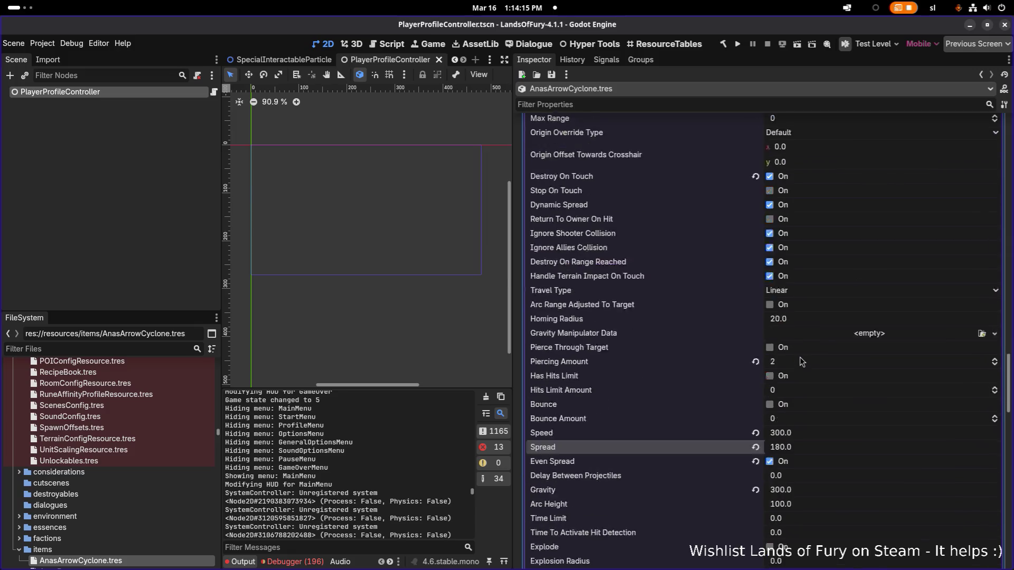
scroll(799, 357, up, 10)
scroll(799, 357, down, 10)
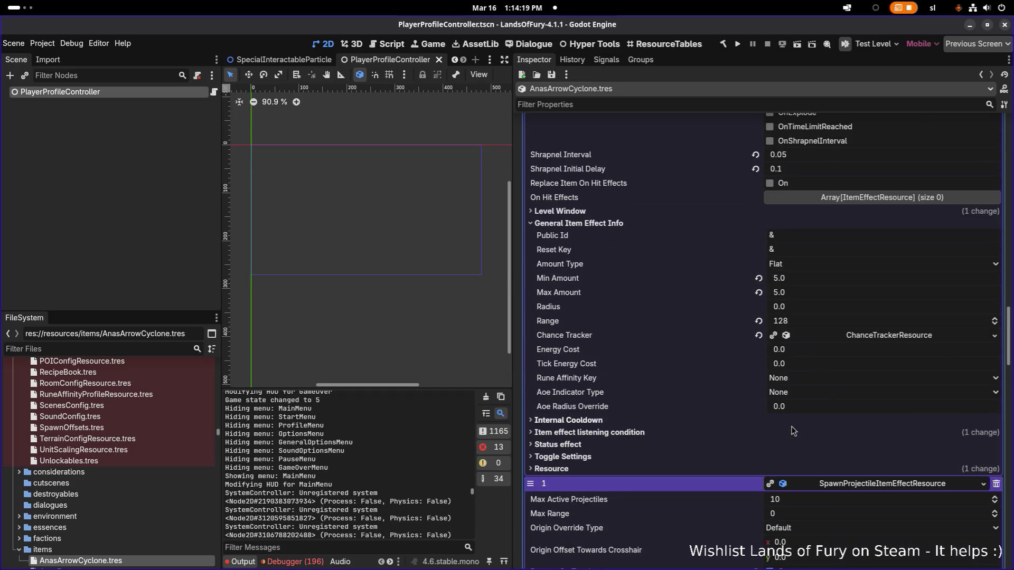
scroll(791, 426, down, 3)
click(620, 318)
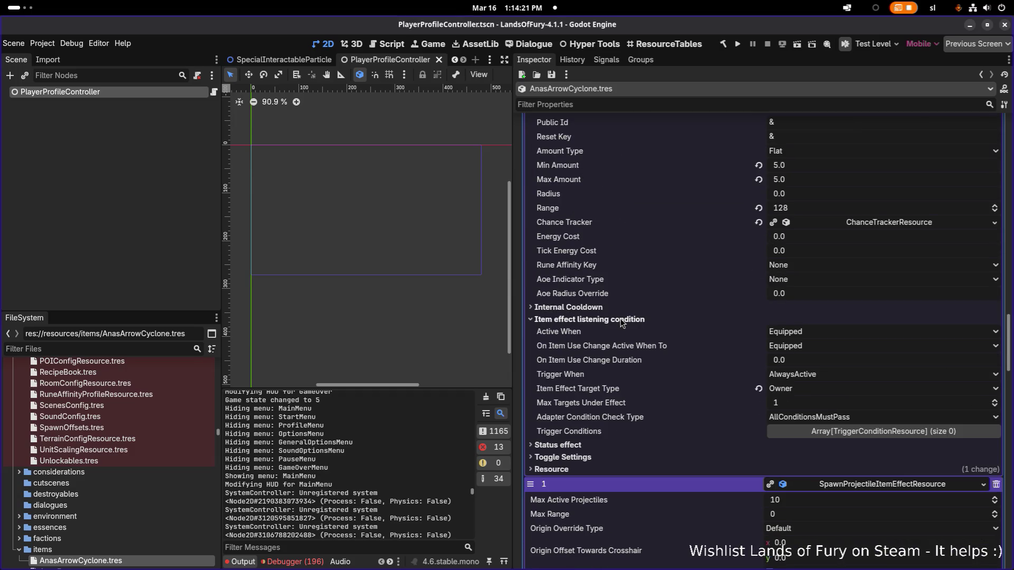
click(620, 318)
scroll(618, 308, up, 3)
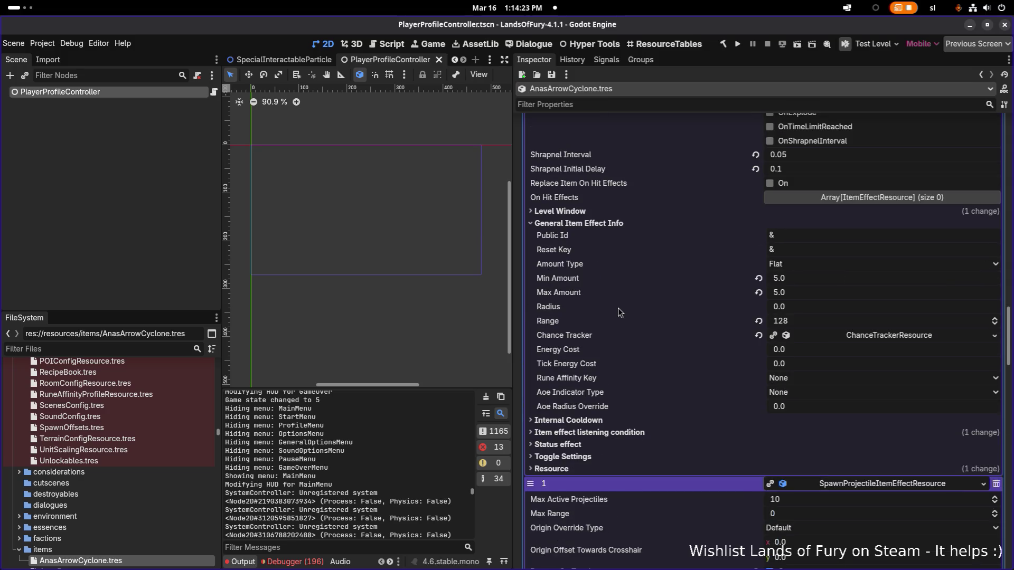
scroll(618, 308, down, 15)
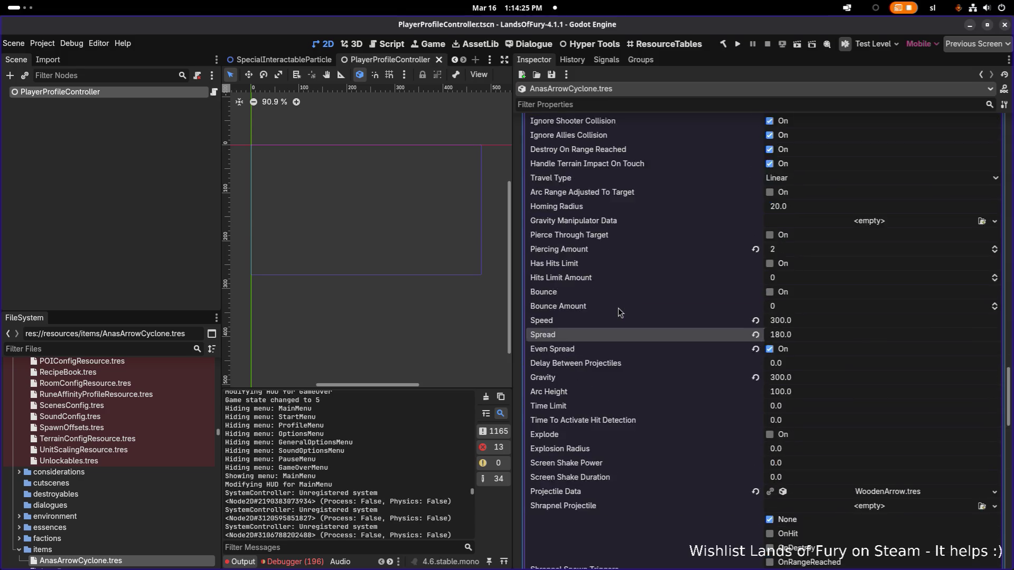
scroll(618, 308, down, 5)
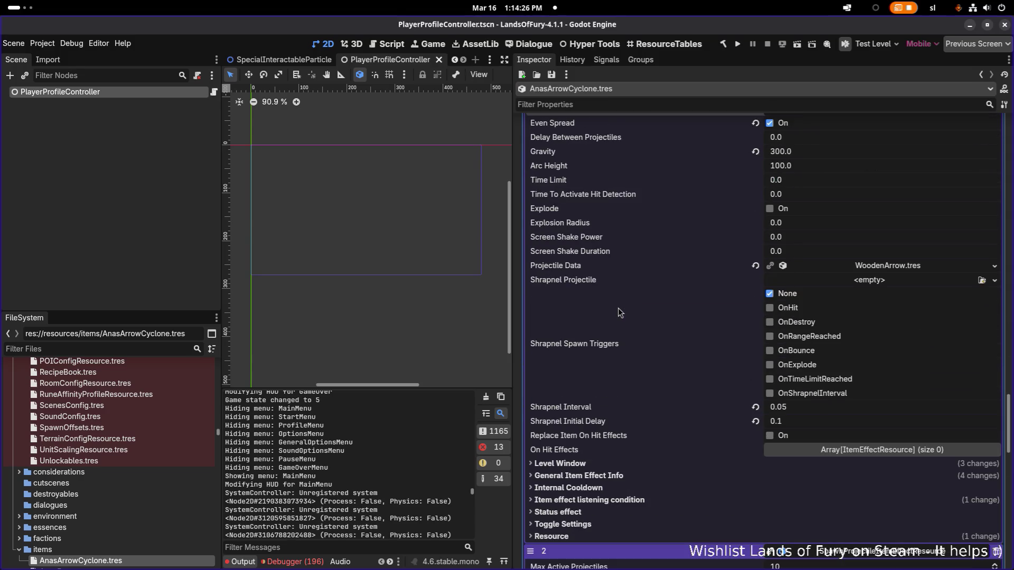
click(621, 477)
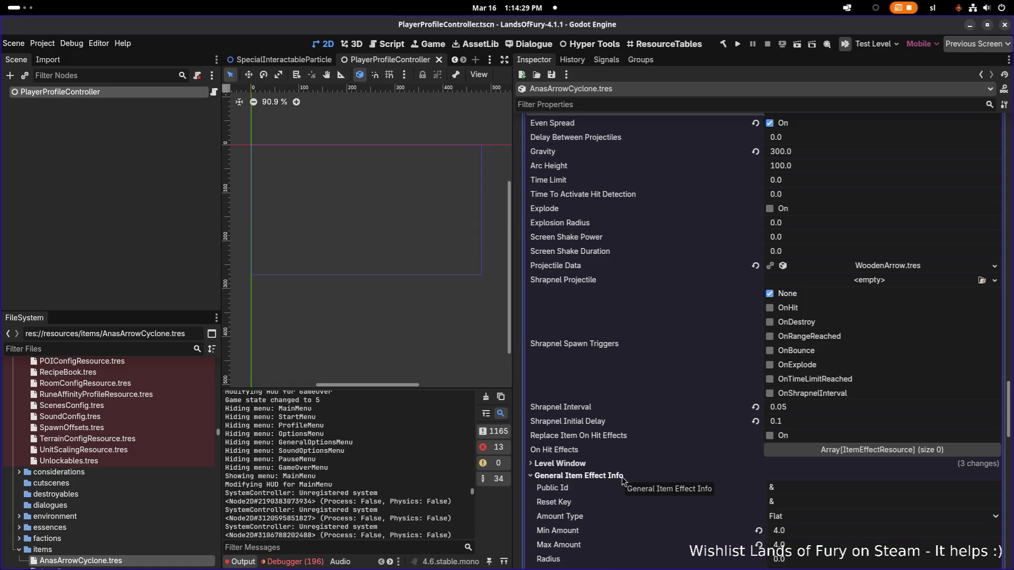
click(815, 531)
text(6)
key(Return)
key(Tab)
text(6)
Set the next effect's Min and Max Amount to 7 and save
scroll(724, 491, down, 6)
scroll(728, 474, down, 10)
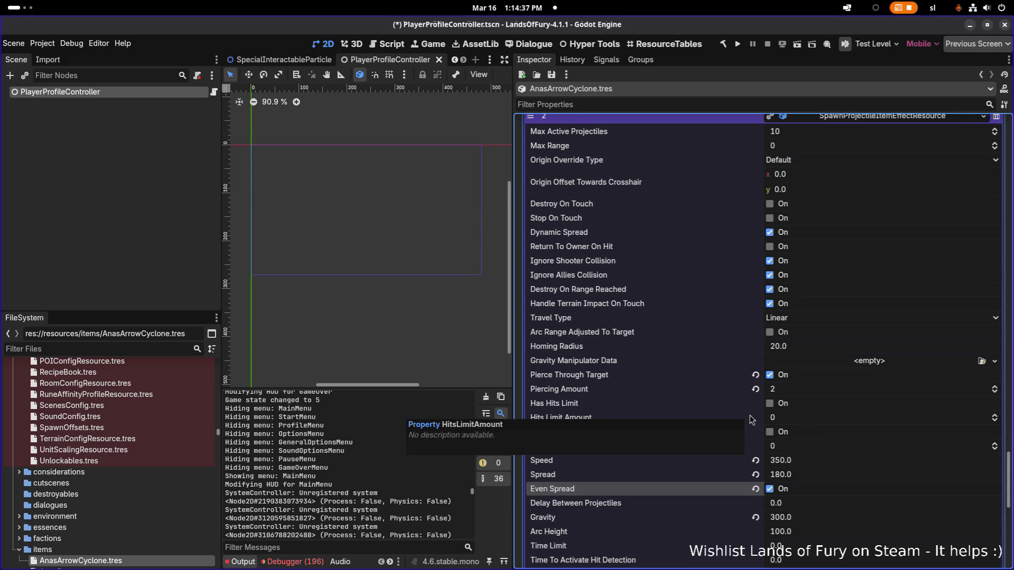
scroll(751, 419, up, 2)
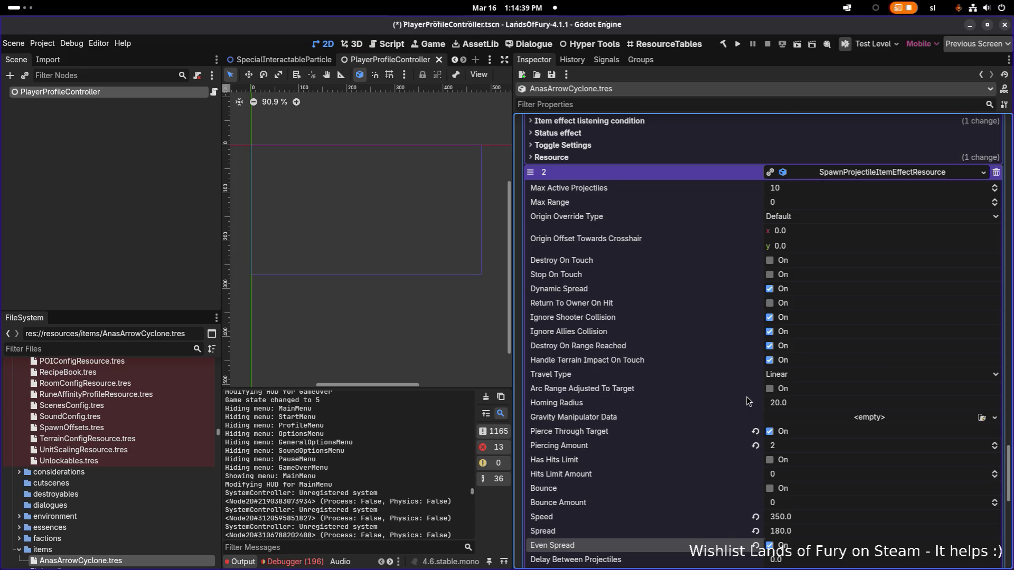
scroll(748, 407, down, 10)
scroll(745, 404, down, 4)
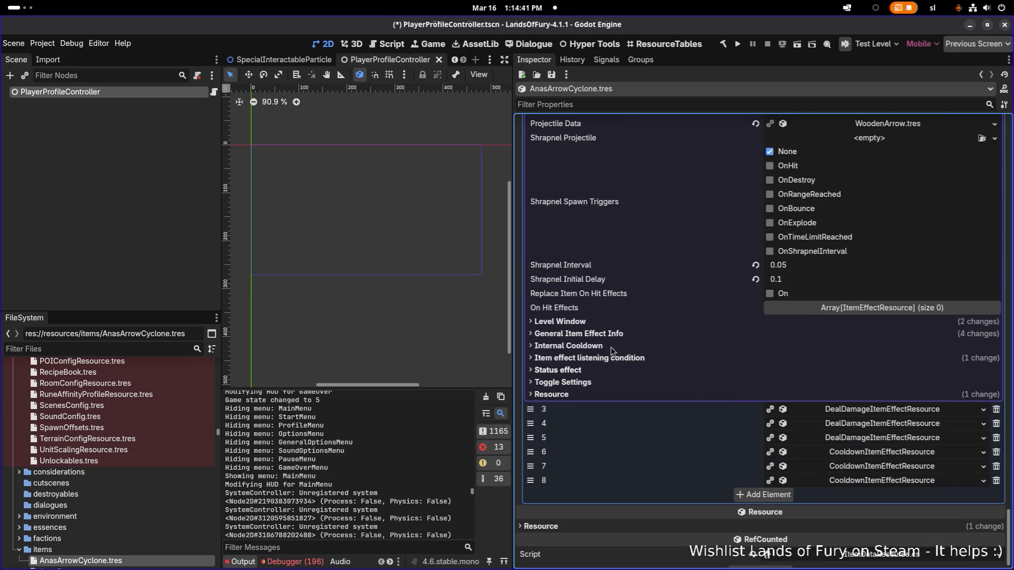
click(613, 325)
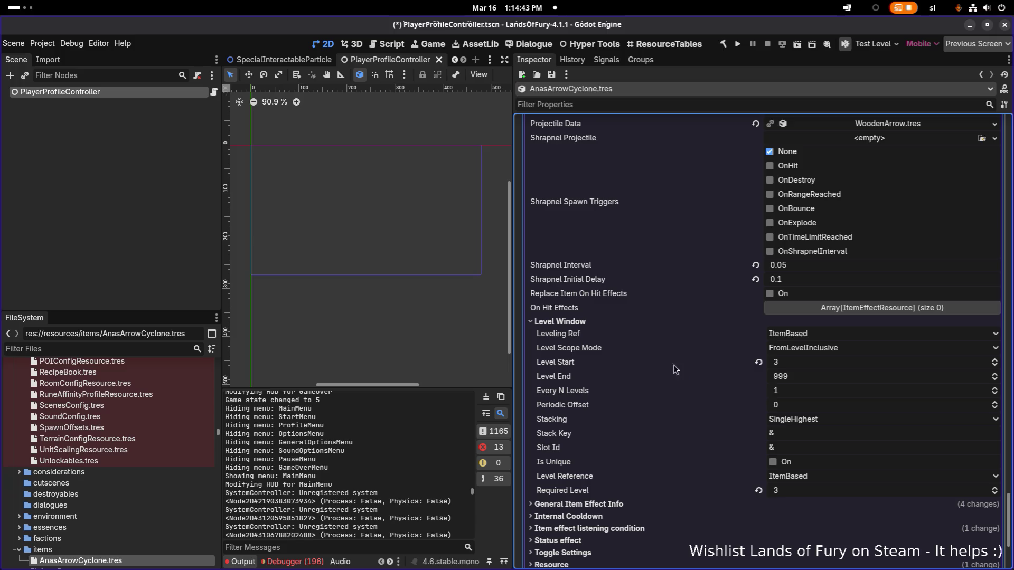
click(591, 320)
click(595, 335)
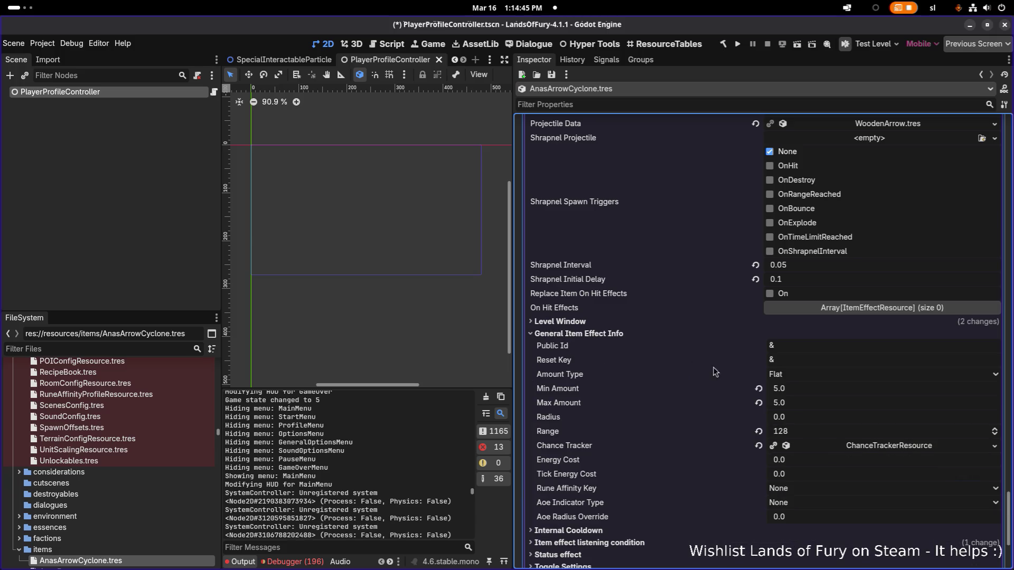
click(802, 391)
text(7)
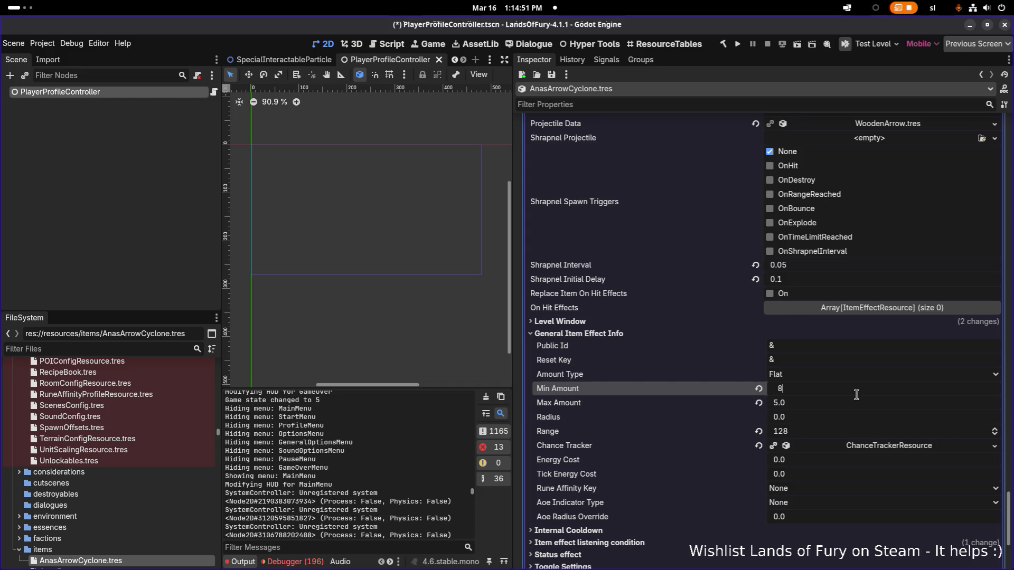
text(7.5)
key(ctrl+a)
text(7)
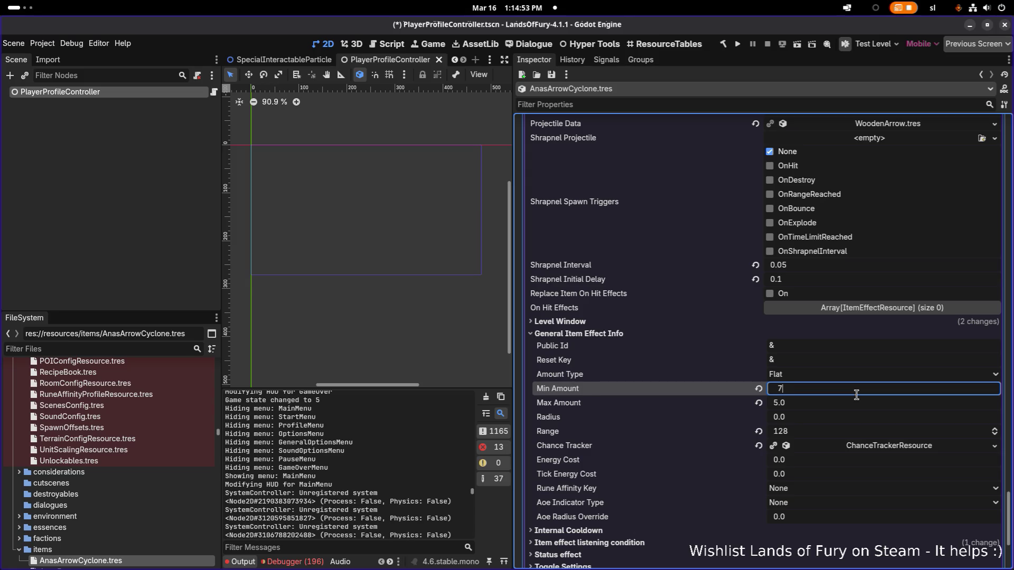
key(Tab)
text(7)
key(Return)
key(ctrl+s)
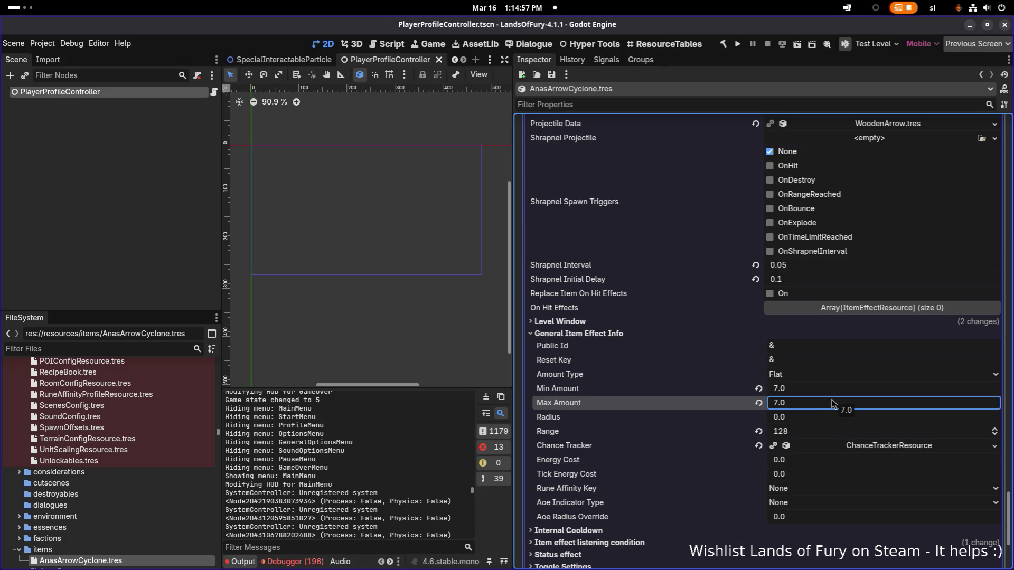
Turn off Pierce Through Target on the third spawn-projectile effect and save
scroll(822, 396, down, 15)
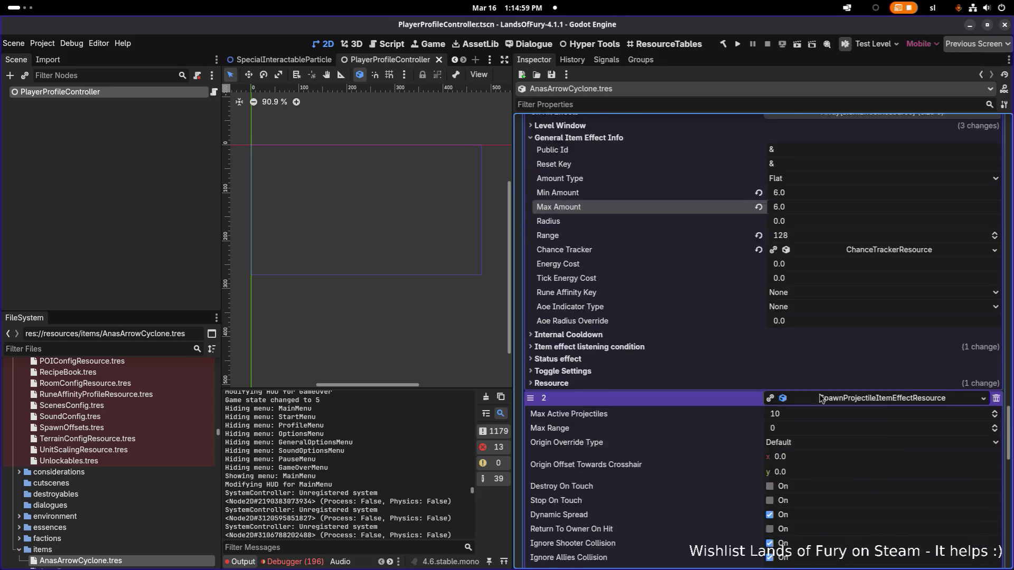
scroll(820, 397, up, 4)
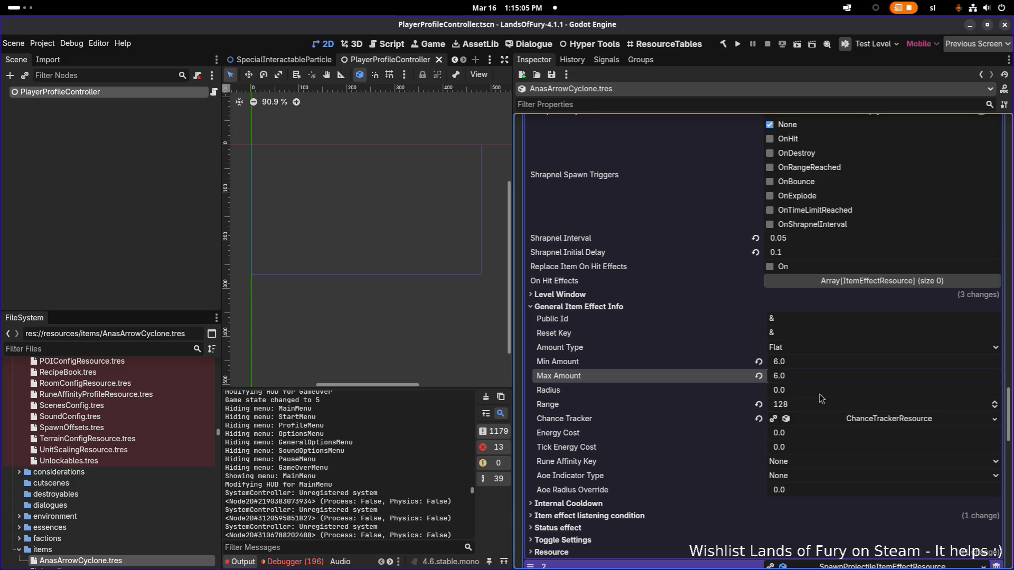
scroll(819, 394, up, 9)
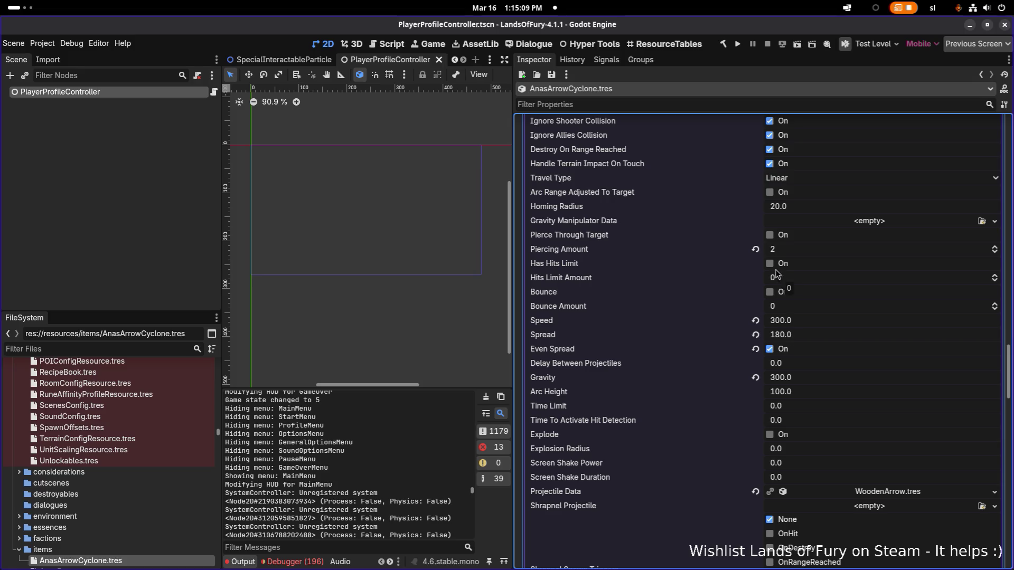
scroll(772, 262, up, 1)
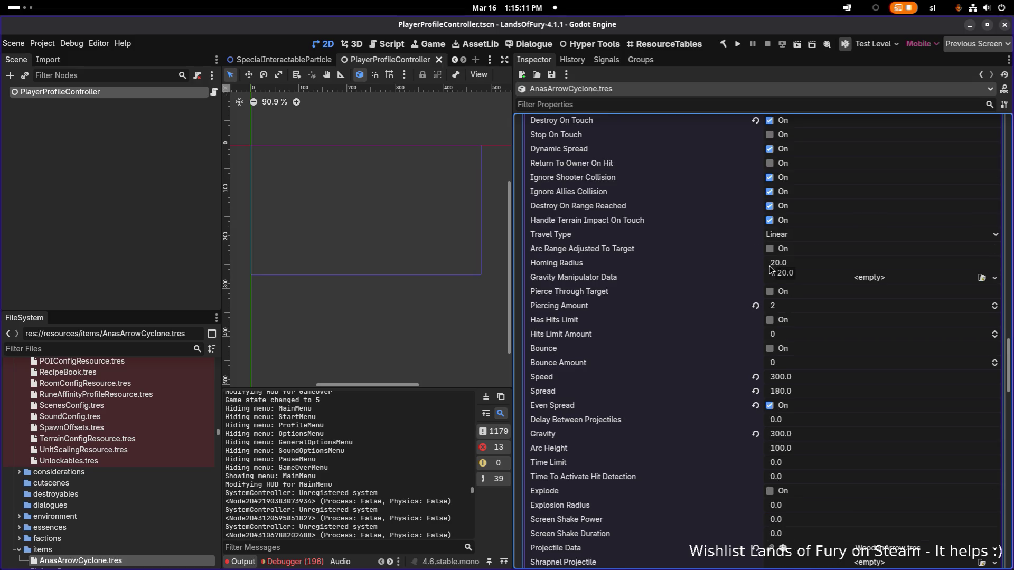
scroll(773, 309, up, 2)
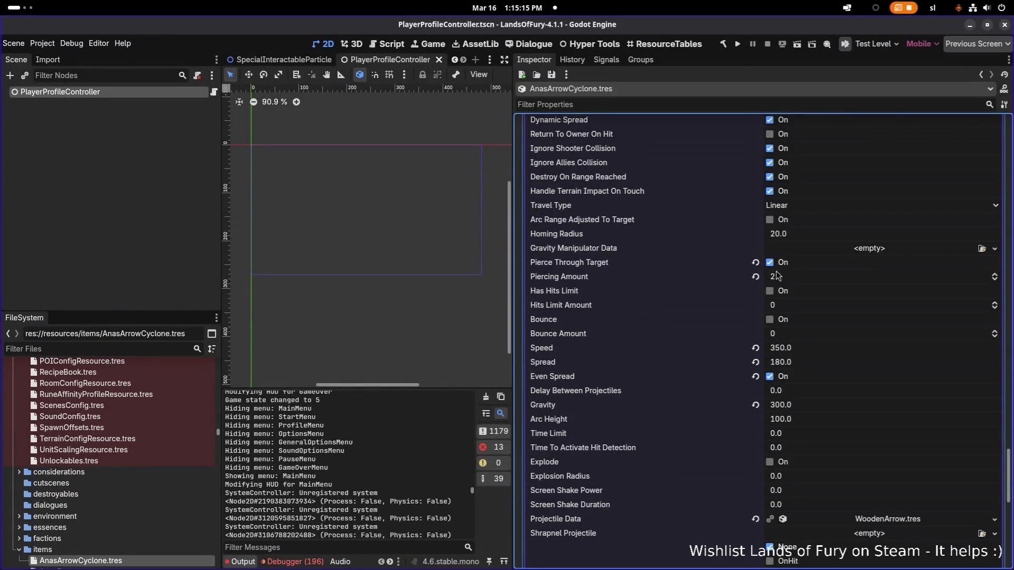
click(770, 264)
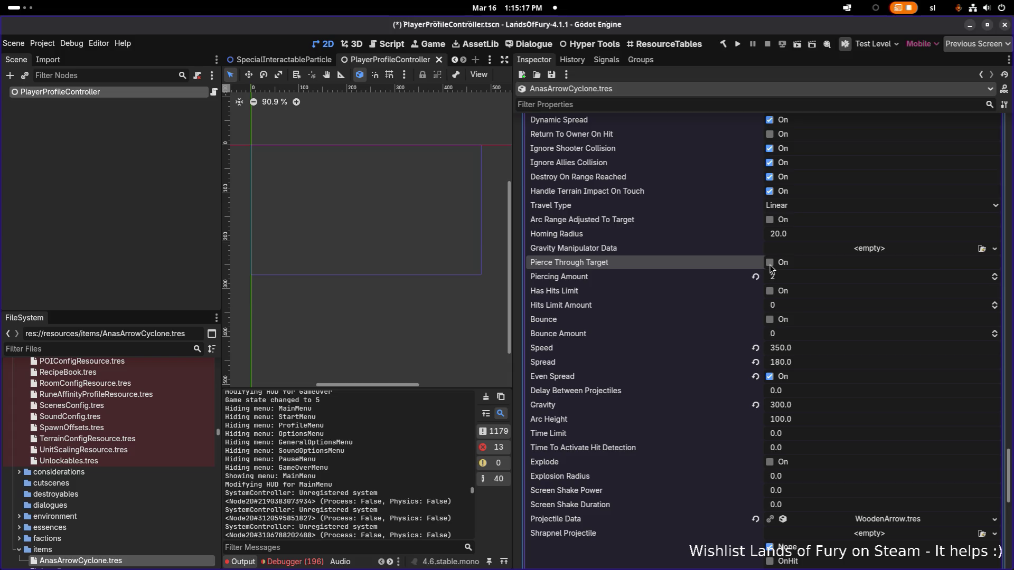
scroll(679, 373, down, 3)
scroll(680, 373, down, 4)
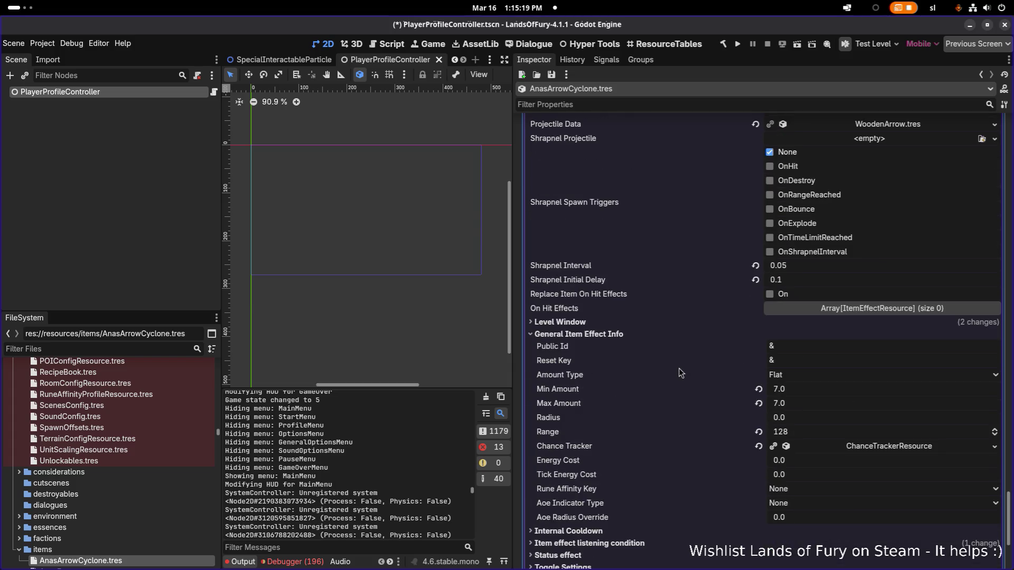
scroll(679, 368, down, 4)
key(ctrl+s)
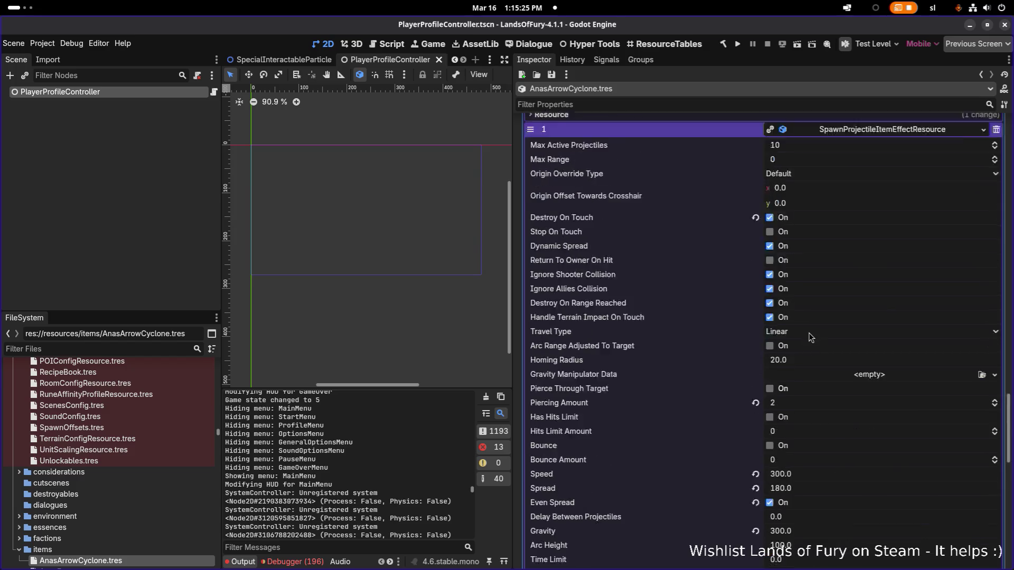
scroll(837, 359, up, 15)
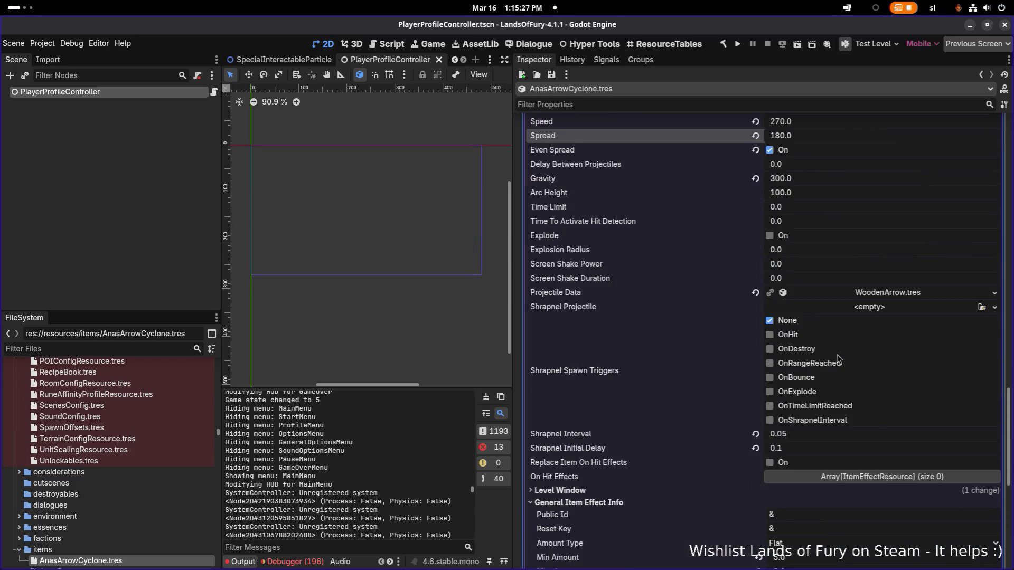
key(ctrl+s)
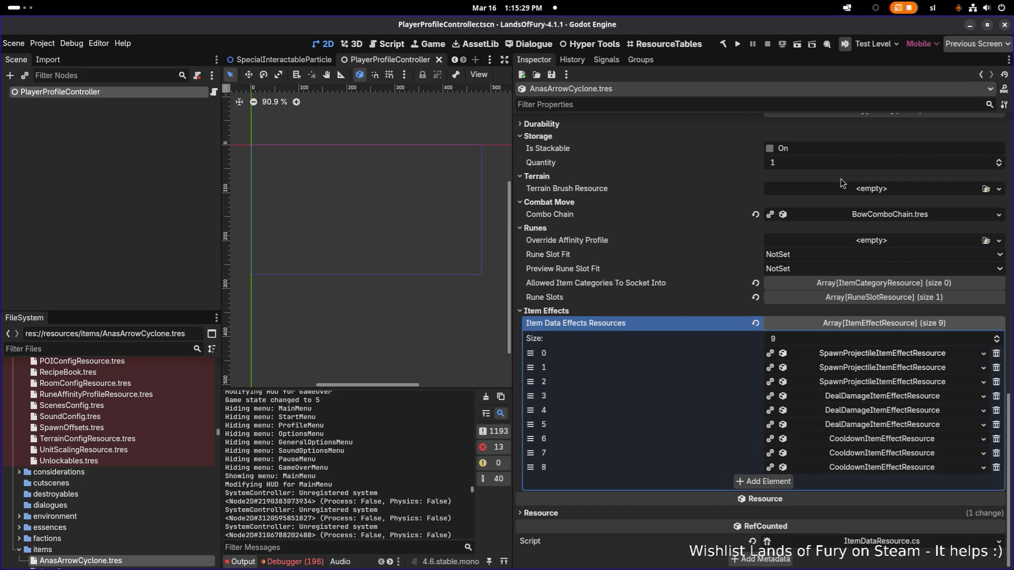
Add a new DealKnockbackItemEffectResource to AnasArrowCyclone's item effects
click(767, 482)
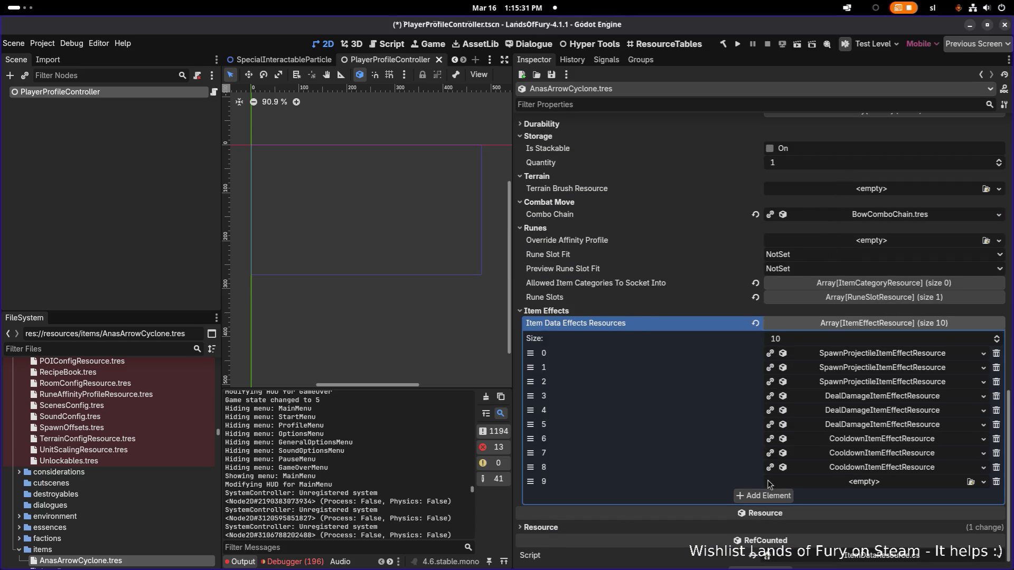
click(937, 468)
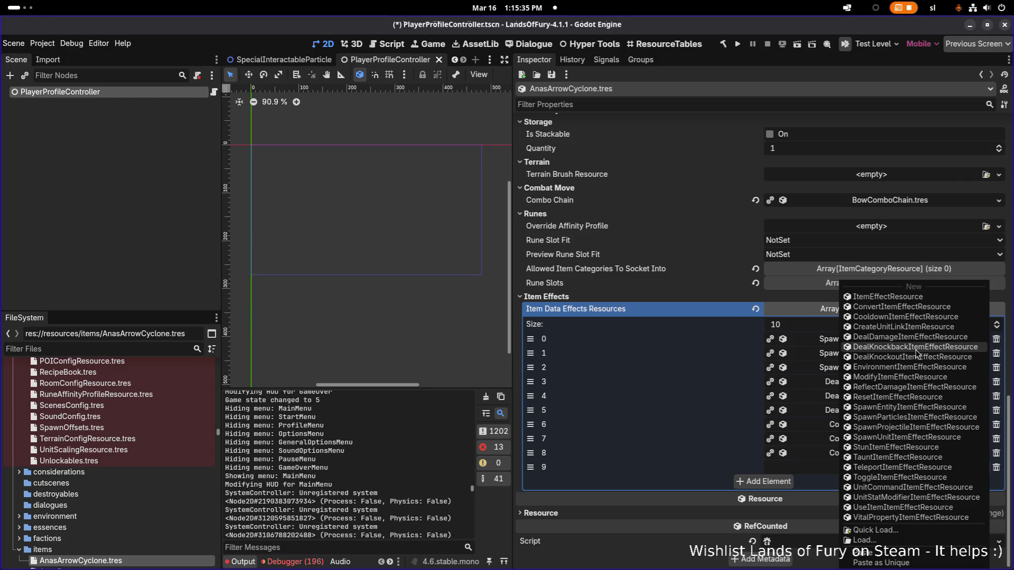
click(892, 347)
click(862, 467)
Review the knockback effect's General Item Effect Info and keep FromLevelInclusive as its level scope
scroll(891, 425, down, 2)
click(848, 407)
click(831, 406)
click(831, 406)
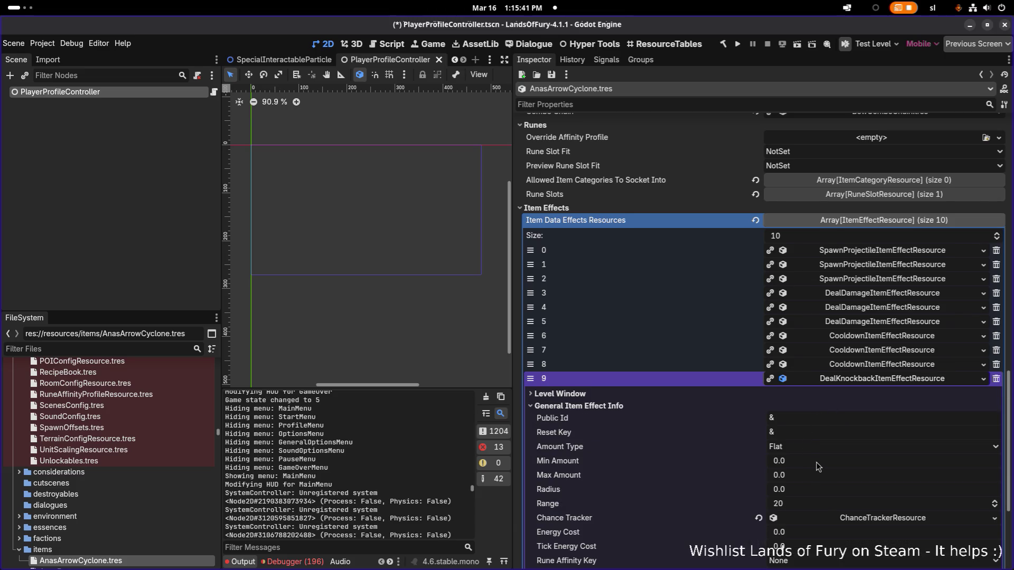
scroll(816, 462, down, 2)
click(717, 338)
click(829, 364)
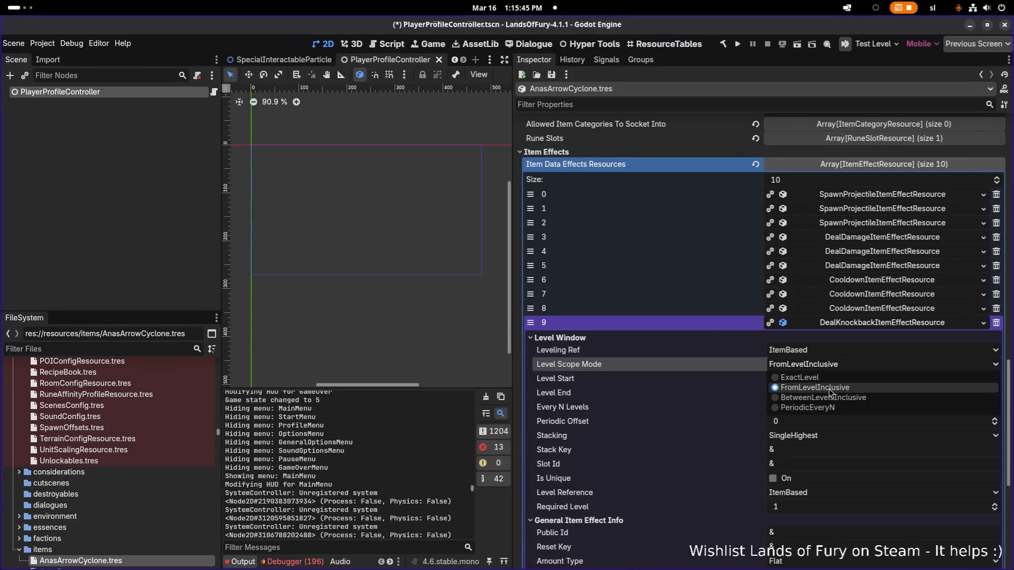
click(830, 391)
Set the knockback effect's Min Amount to 32 and Max Amount to 48, then save
scroll(803, 441, down, 5)
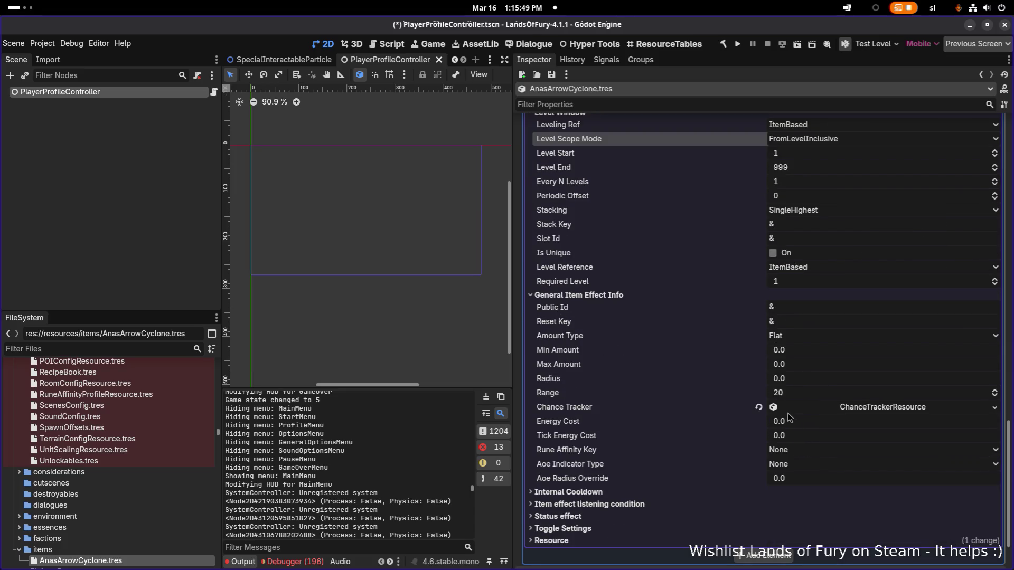
scroll(739, 454, down, 2)
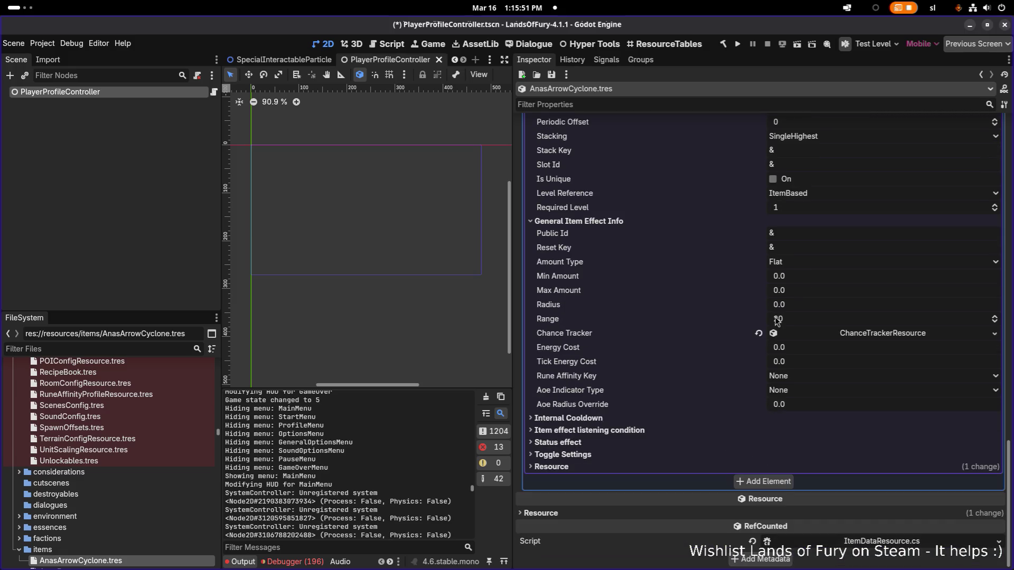
click(817, 274)
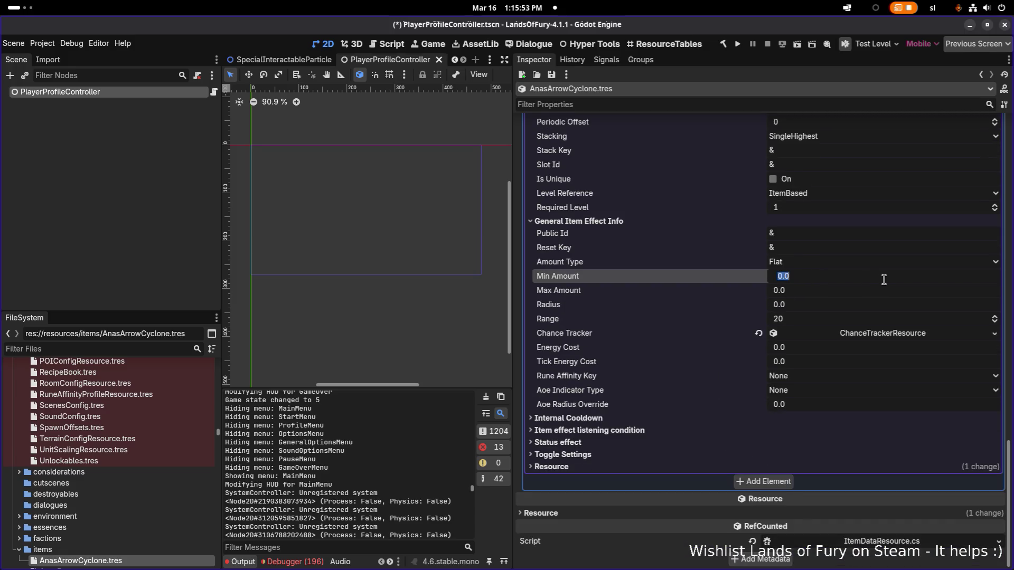
text(32)
key(Tab)
text(32)
key(BackSpace)
key(BackSpace)
text(48)
key(Return)
key(ctrl+s)
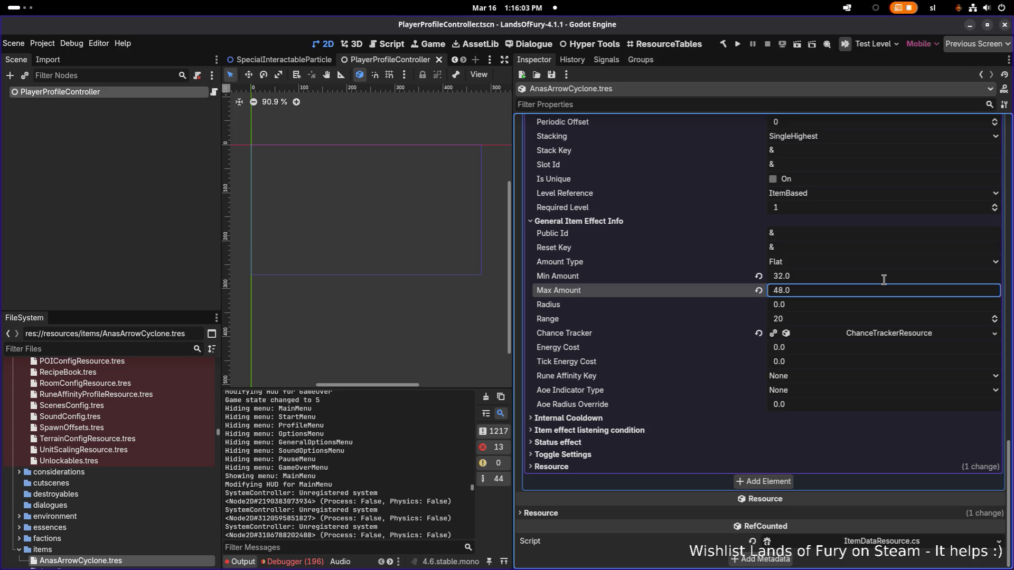
scroll(849, 289, up, 10)
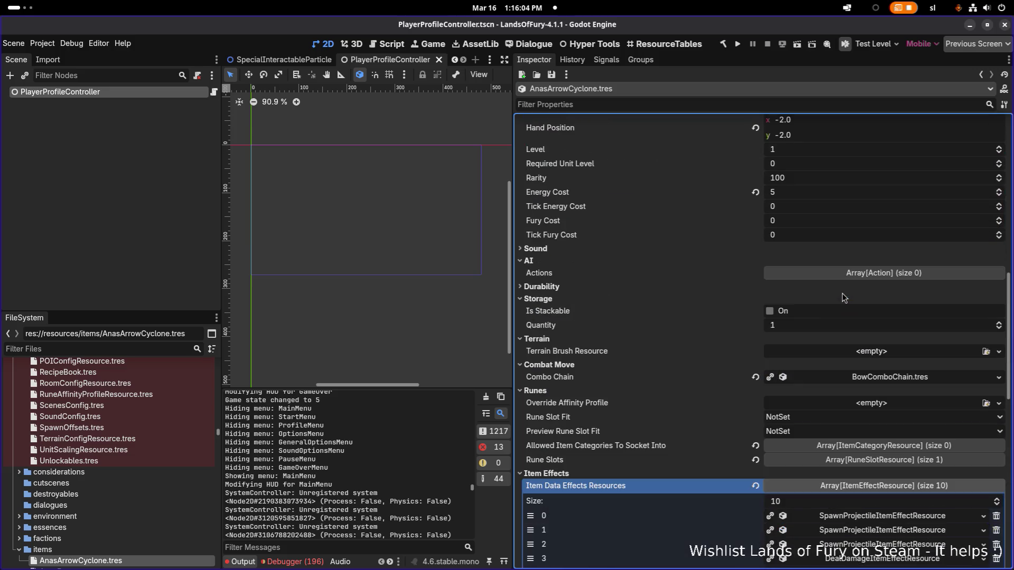
Save the Arrow Cyclone item and open AnasMultishot.tres in the Inspector
click(820, 487)
key(ctrl+s)
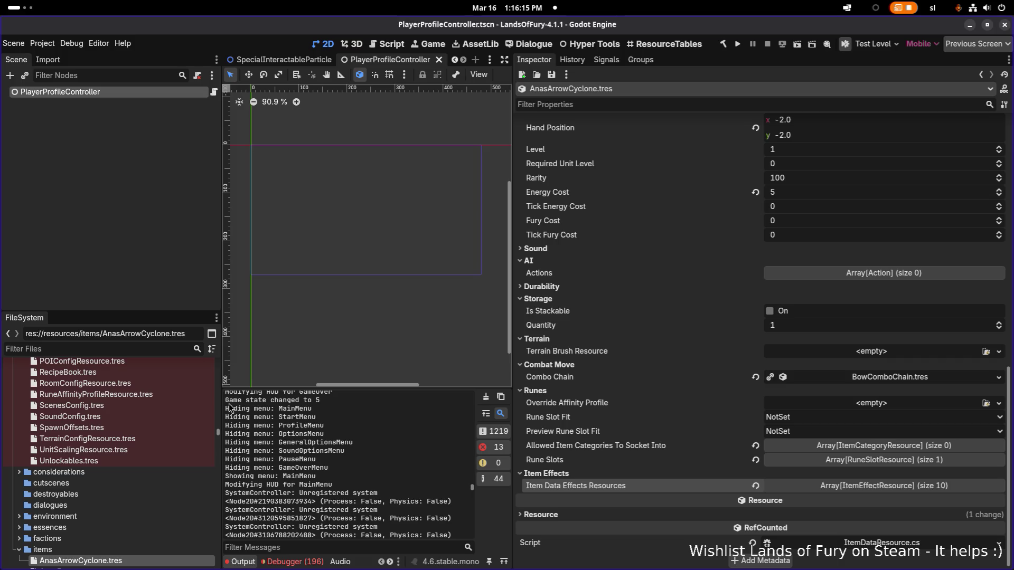
scroll(178, 424, down, 2)
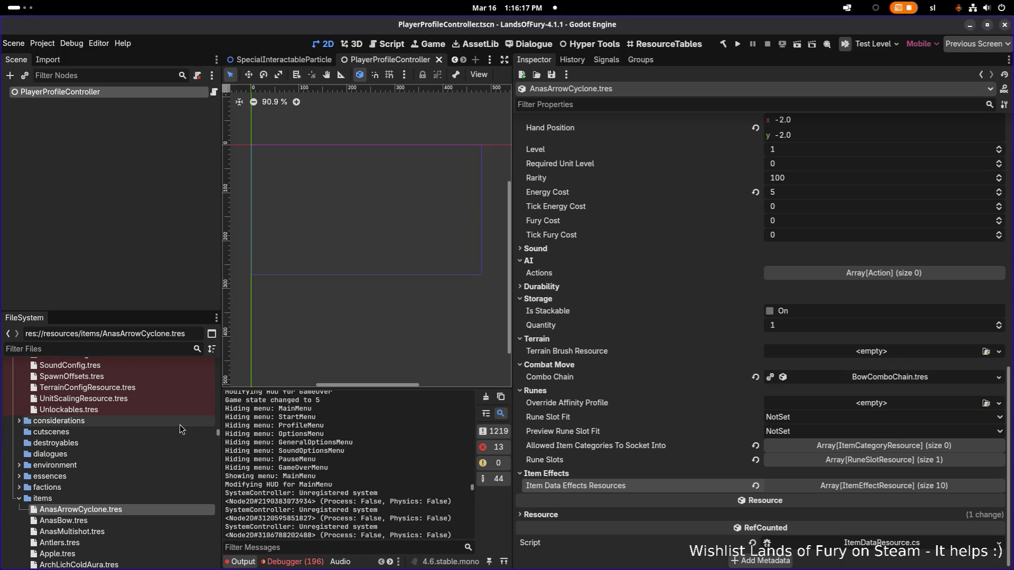
click(125, 533)
scroll(682, 401, down, 5)
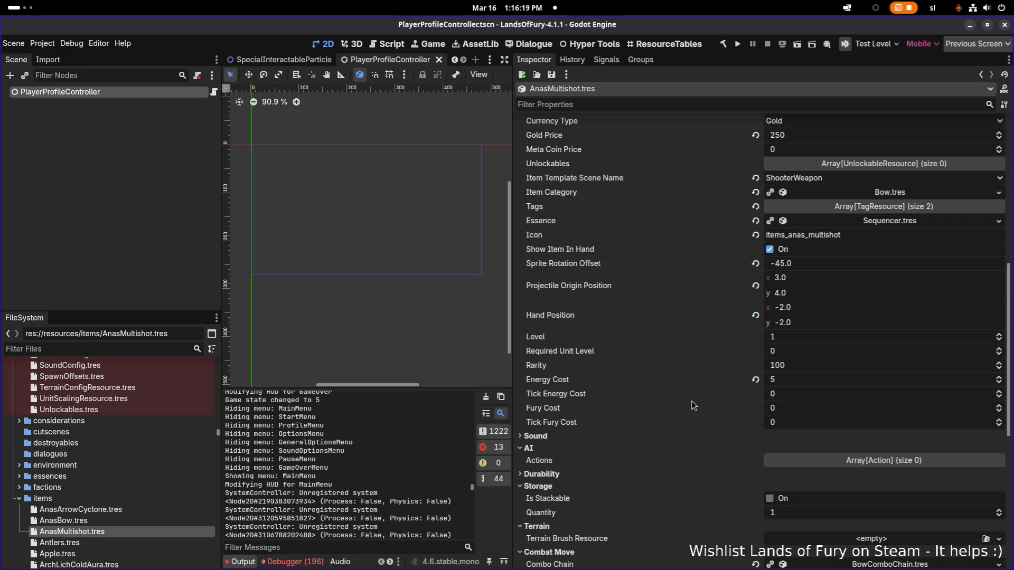
scroll(740, 324, down, 4)
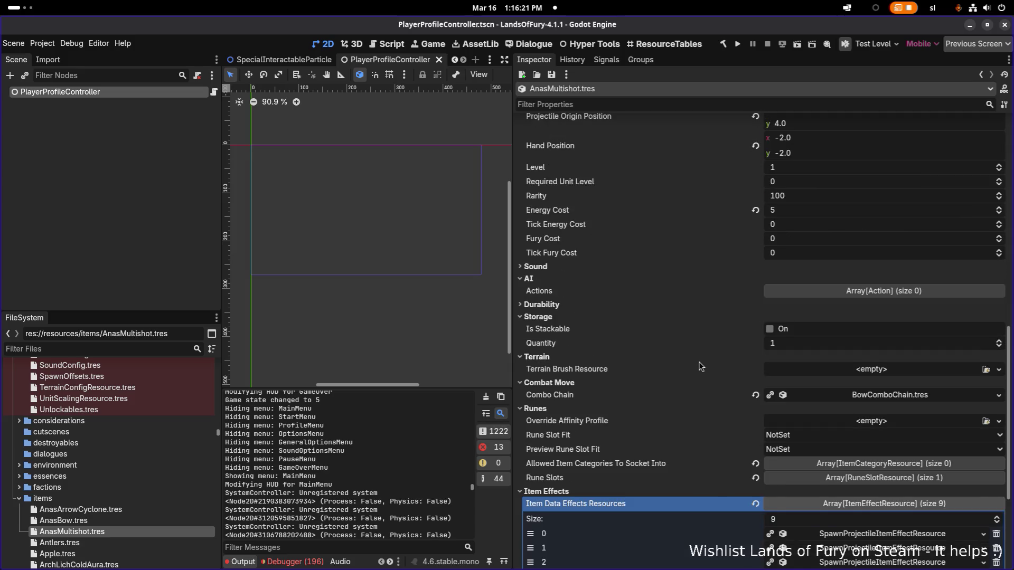
scroll(706, 362, down, 4)
scroll(701, 365, up, 15)
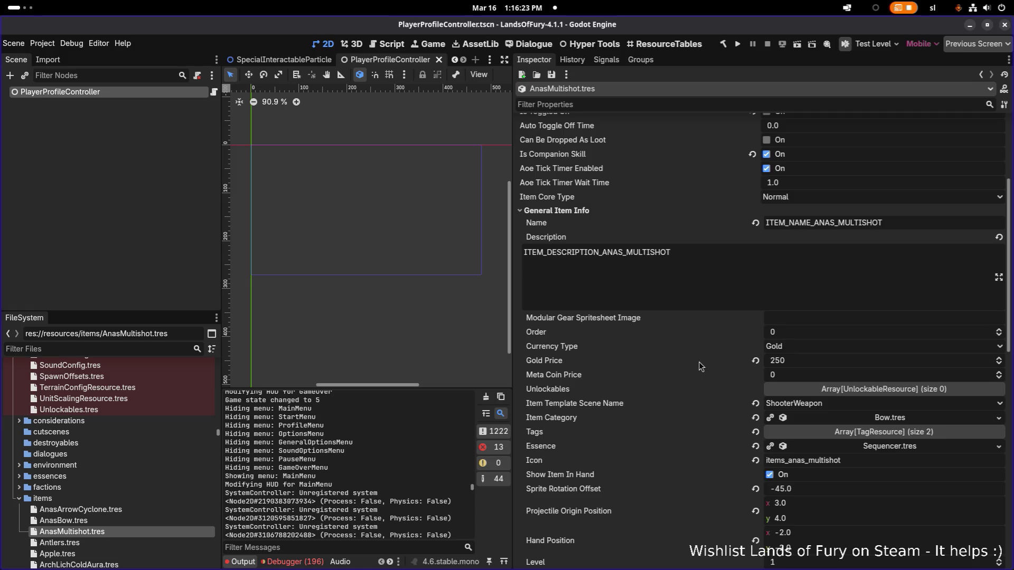
scroll(701, 366, up, 2)
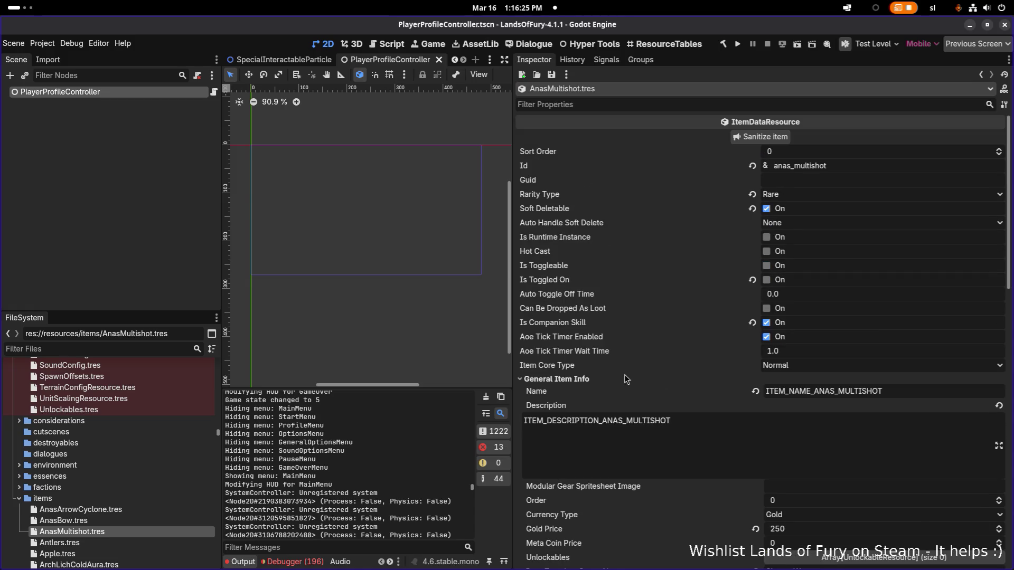
scroll(836, 394, down, 2)
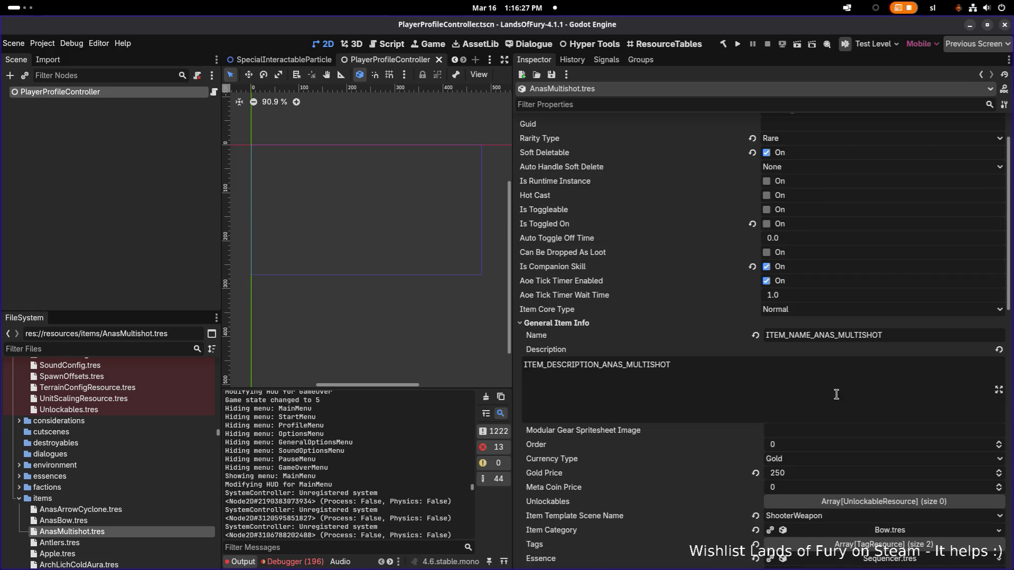
Copy the ITEM_NAME_ANAS_MULTISHOT key and search for it in the translations spreadsheet
double_click(880, 335)
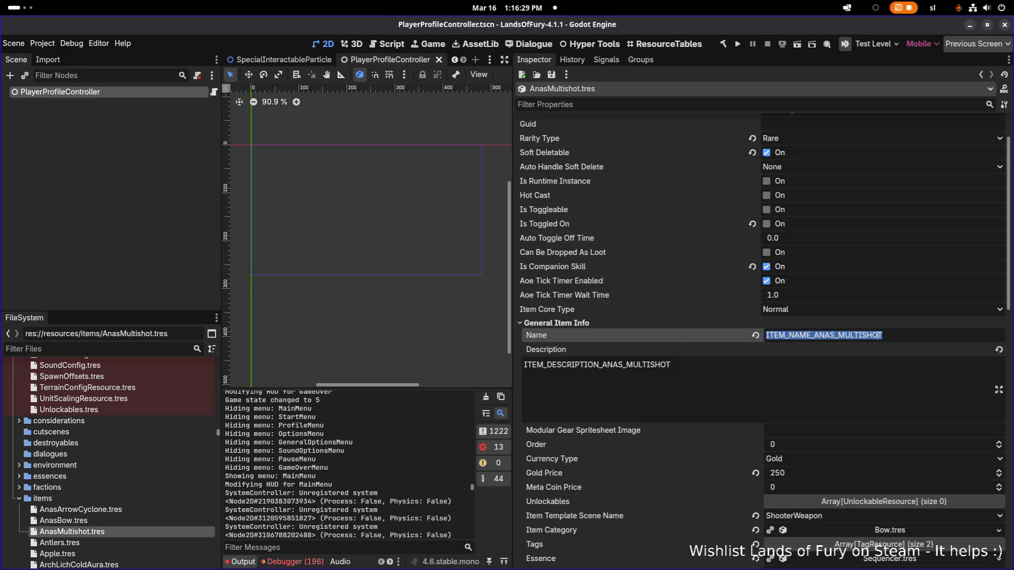
key(ctrl+c)
key(alt+Tab)
click(532, 267)
key(ctrl+f)
key(ctrl+v)
key(Return)
Search the sheet for item_name_anas to locate Ana's Bow translation rows
scroll(532, 267, down, 20)
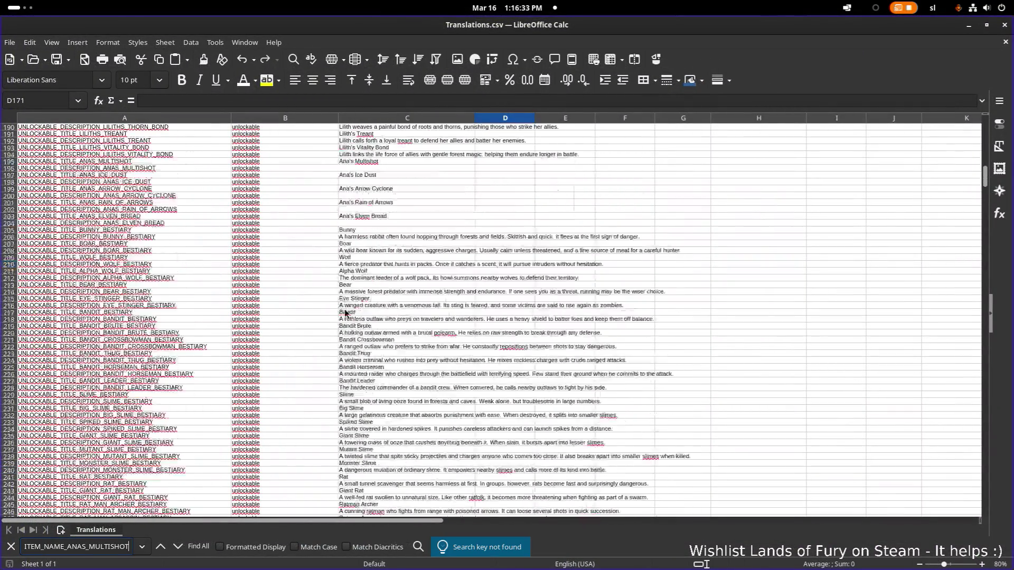
click(335, 312)
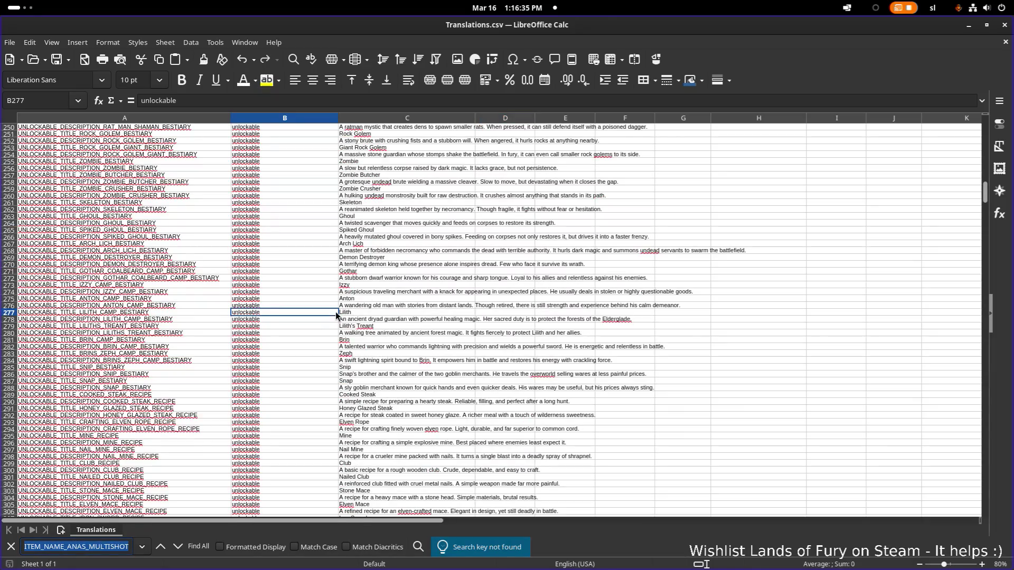
text(item_nameitem_name)
key(Return)
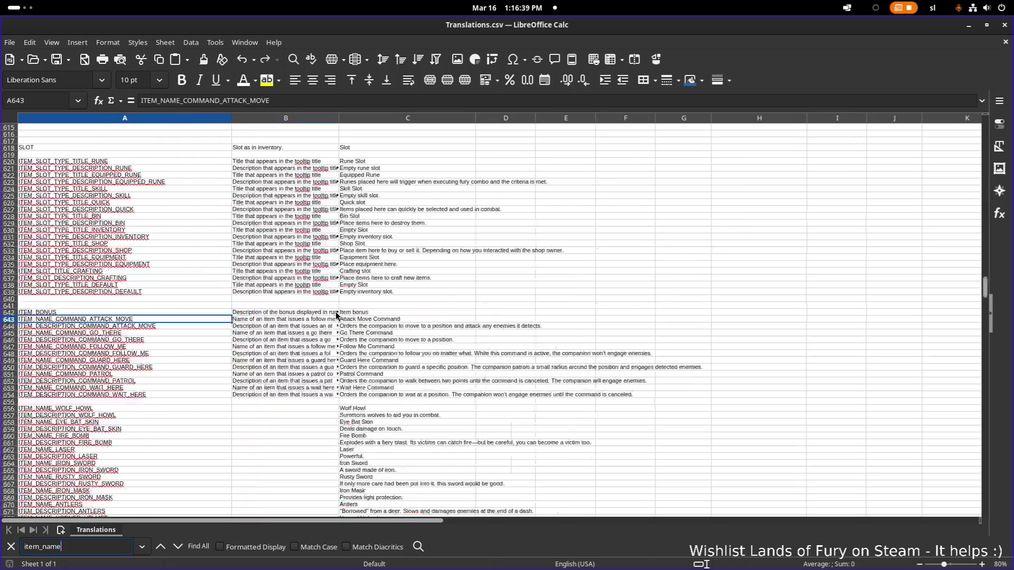
key(Return)
key(Return)
key(Return)
key(Return)
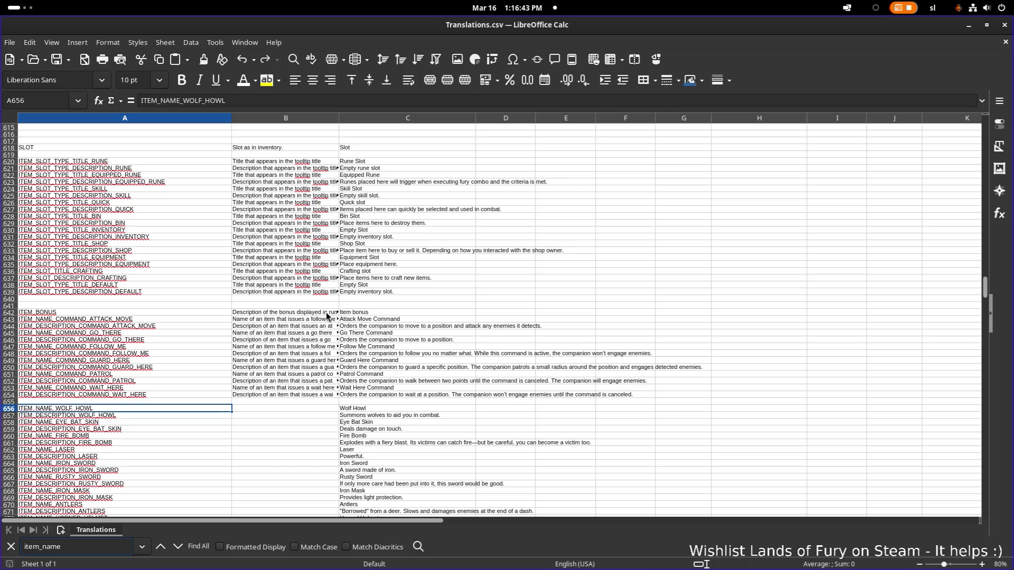
text(_anas)
key(Return)
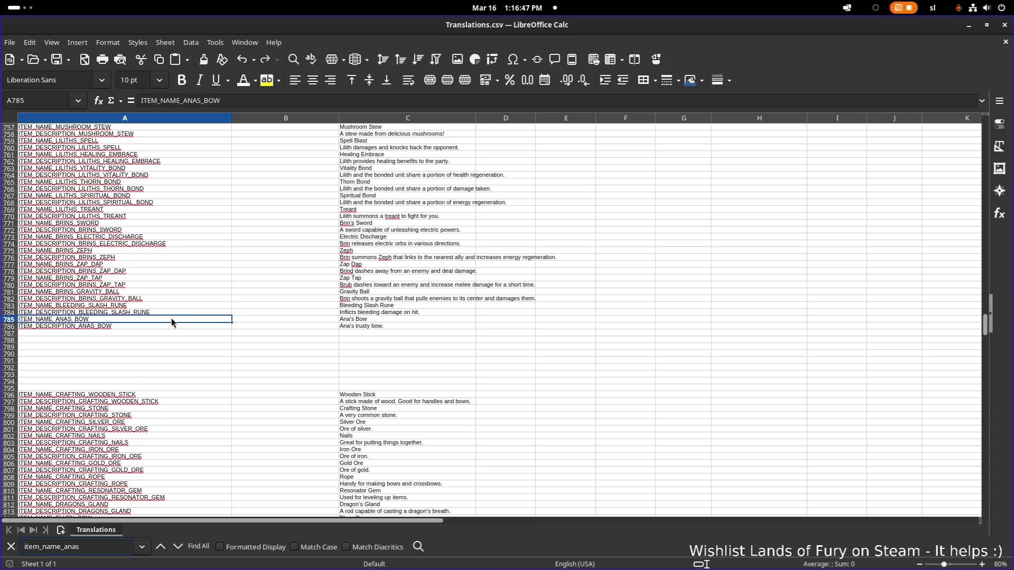
Copy the ITEM_NAME_ANAS_BOW and ITEM_DESCRIPTION_ANAS_BOW keys into A787 and A788
click(156, 333)
click(168, 320)
key(ctrl+c)
click(159, 333)
key(ctrl+v)
click(157, 328)
key(ctrl+c)
click(147, 341)
key(ctrl+v)
Rename the copied keys to ITEM_NAME_ANAS_MULITSHOT and ITEM_DESCRIPTION_MULTISHOT
click(97, 336)
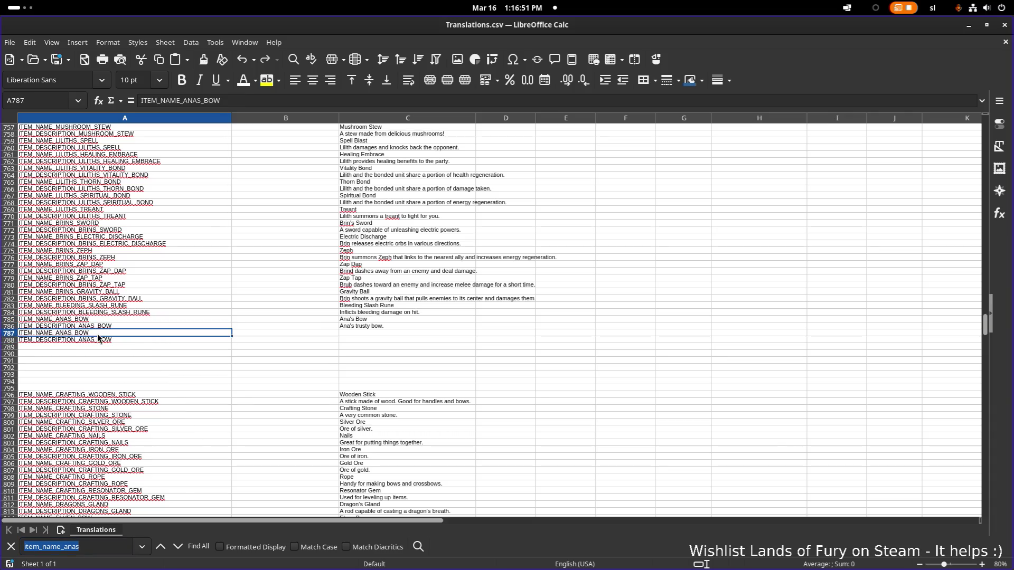
double_click(77, 334)
key(shift+End)
text(MU)
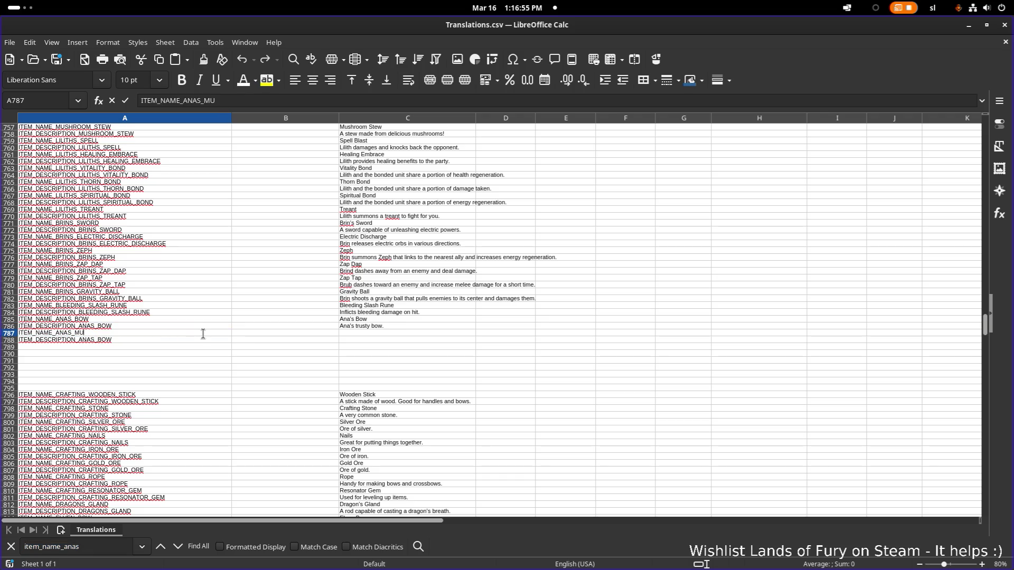
text(LITSHOT)
key(Return)
double_click(201, 339)
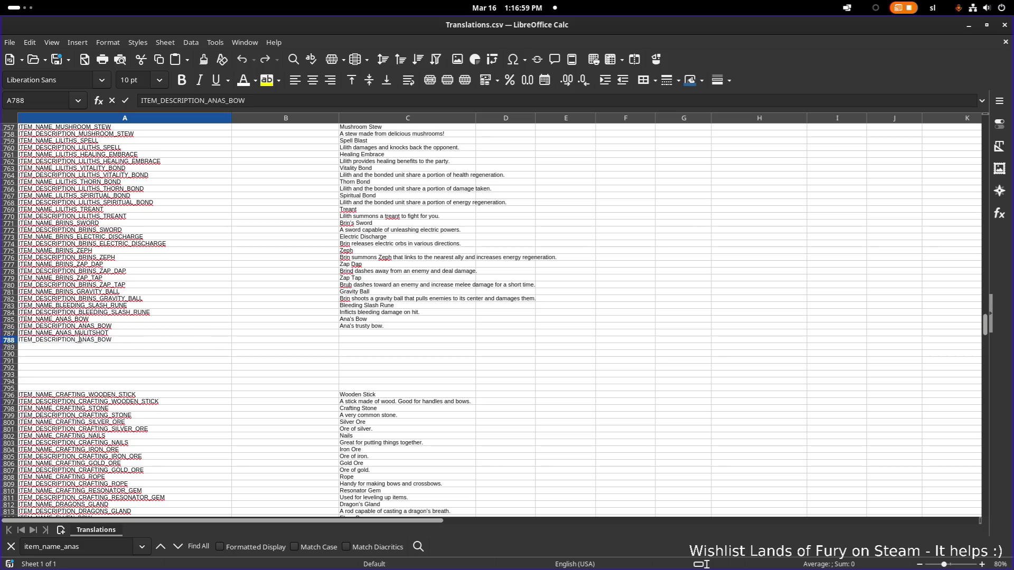
key(shift+End)
text(MULTISHOT)
key(Return)
Enter the English text 'Multishot' and 'Shoots multiple arrows in a cone.' in column C
click(364, 334)
text(Multi Sho)
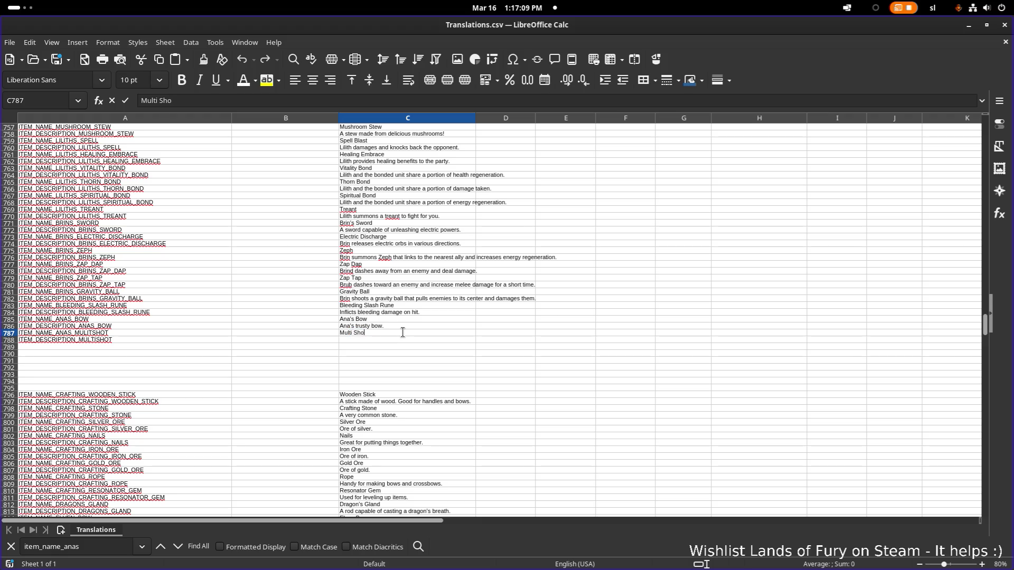
key(BackSpace)
key(BackSpace)
key(BackSpace)
text(hot)
key(Return)
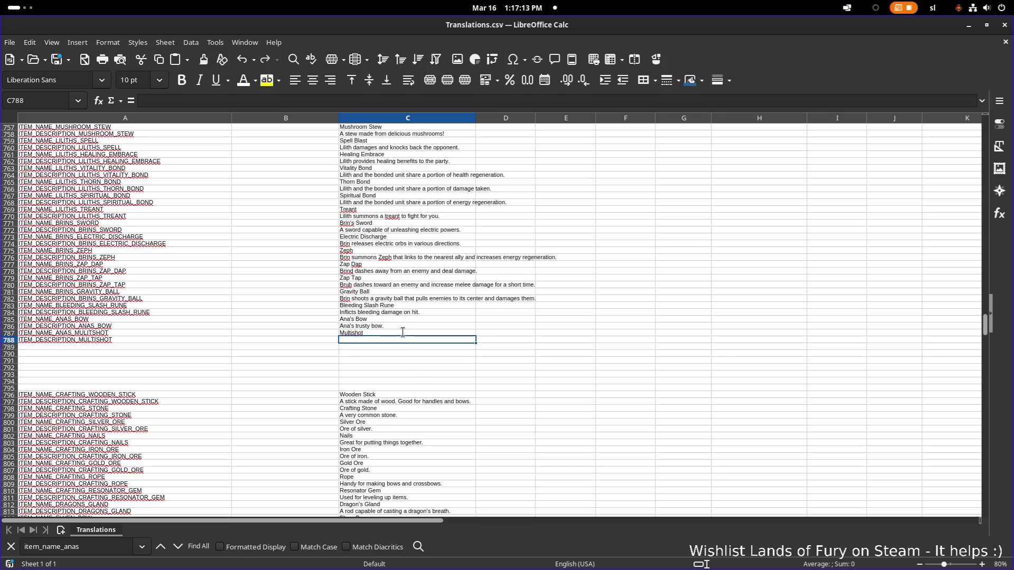
text(Shoot)
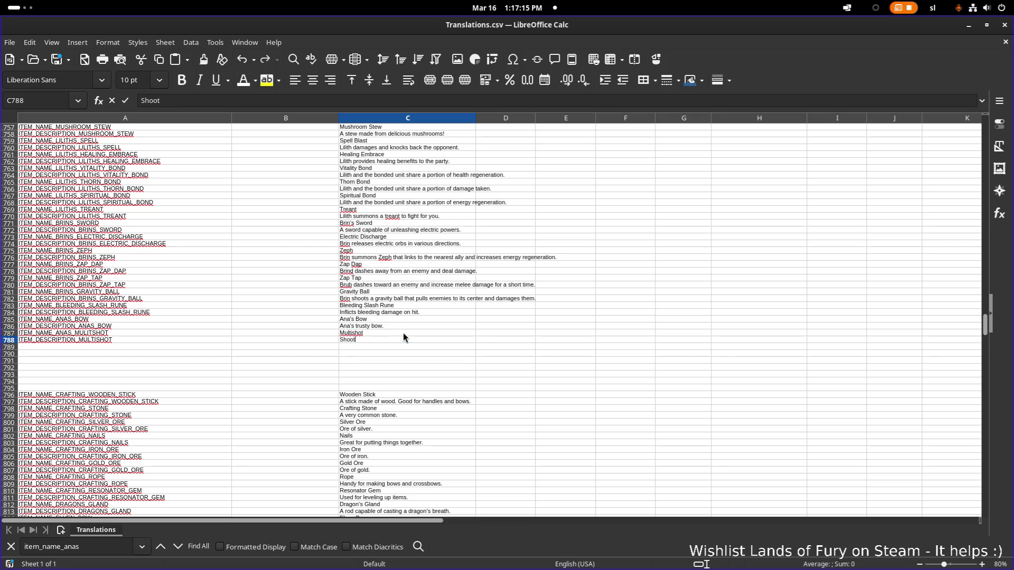
text(s multiple arrows in a cone.)
key(Return)
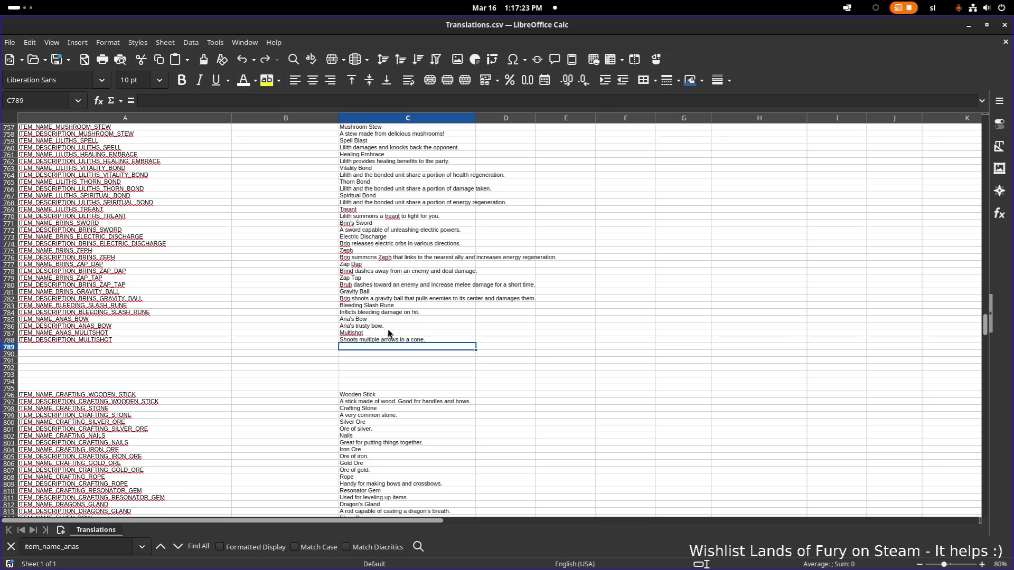
click(430, 339)
Copy the Multishot name and description keys into A789 and A790
click(121, 334)
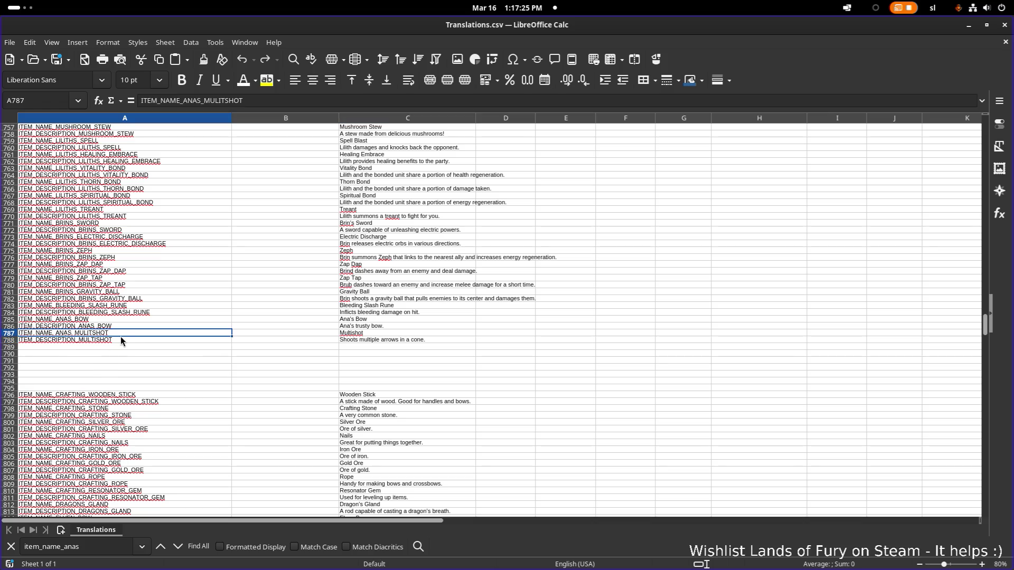
key(ctrl+c)
click(128, 348)
key(ctrl+v)
click(124, 338)
key(ctrl+c)
click(119, 353)
key(ctrl+v)
Rename the copied keys to the ARROW_CYCLONE name and description keys
double_click(229, 348)
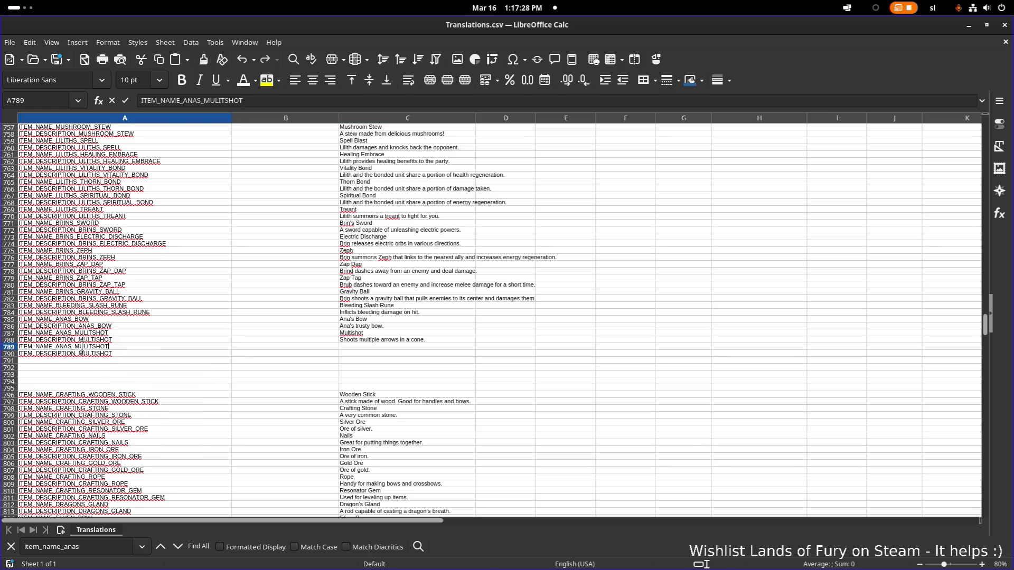
double_click(229, 349)
text(A)
text(ROW)
text(CA)
text(YCLONE)
key(Return)
key(F2)
key(shift+Left)
key(shift+Left)
key(shift+Left)
text(ARROW_CYCLONE)
key(Return)
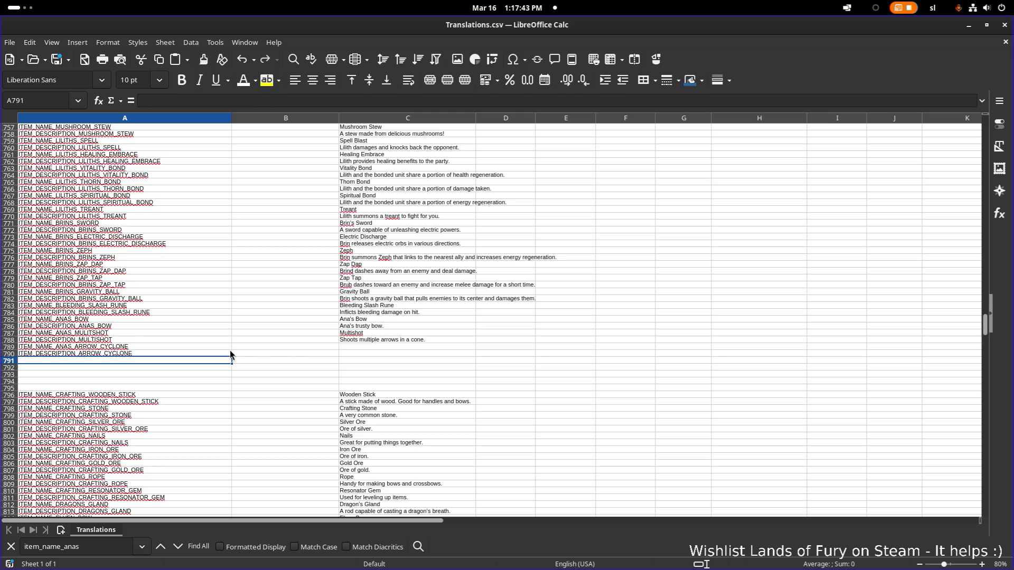
Enter the Arrow Cyclone name and 'Shoots multiple arrows around Ana. Arrows deal knockback.' in C789 and C790
double_click(354, 348)
text(row)
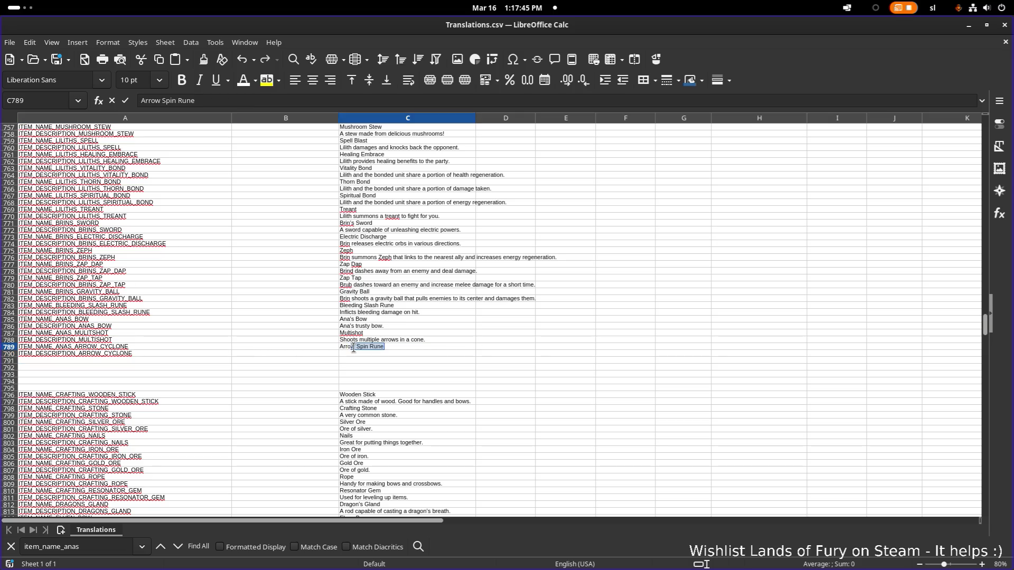
text( Cyclo)
key(Return)
text(S)
text(hoots mul)
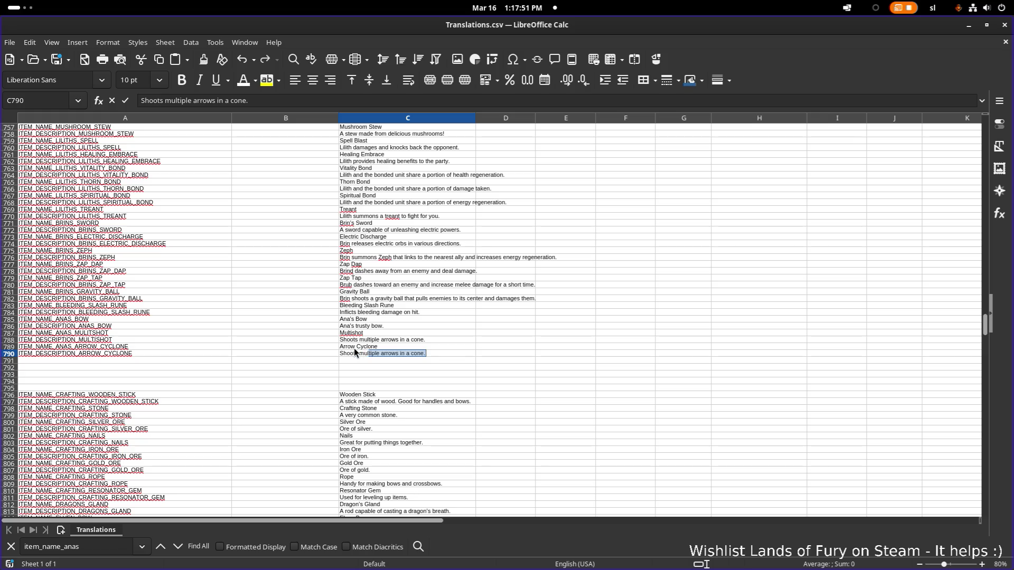
text(tipe)
text(le arrow)
text(s a)
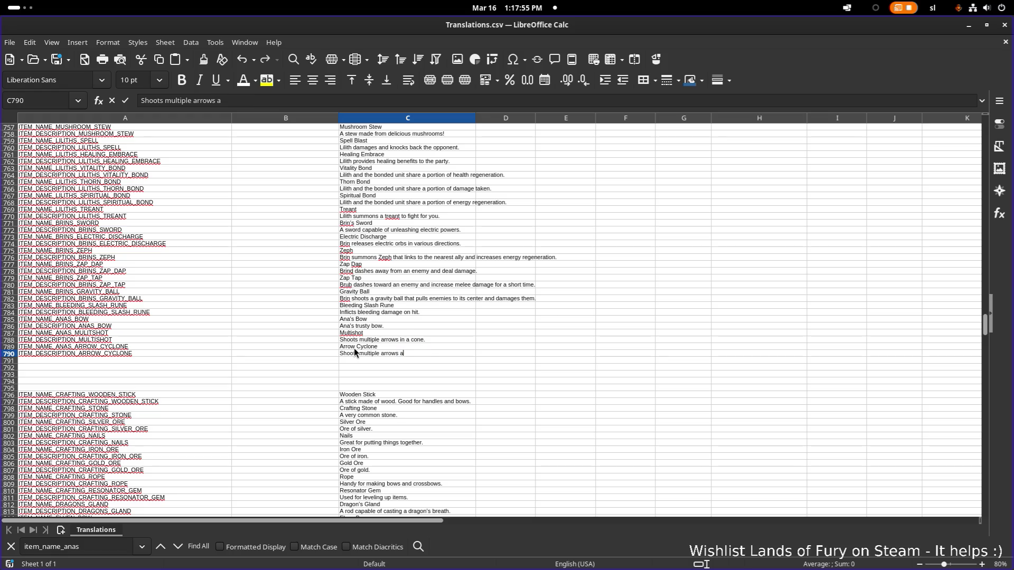
text(round Ana. Arrows deal knockback.)
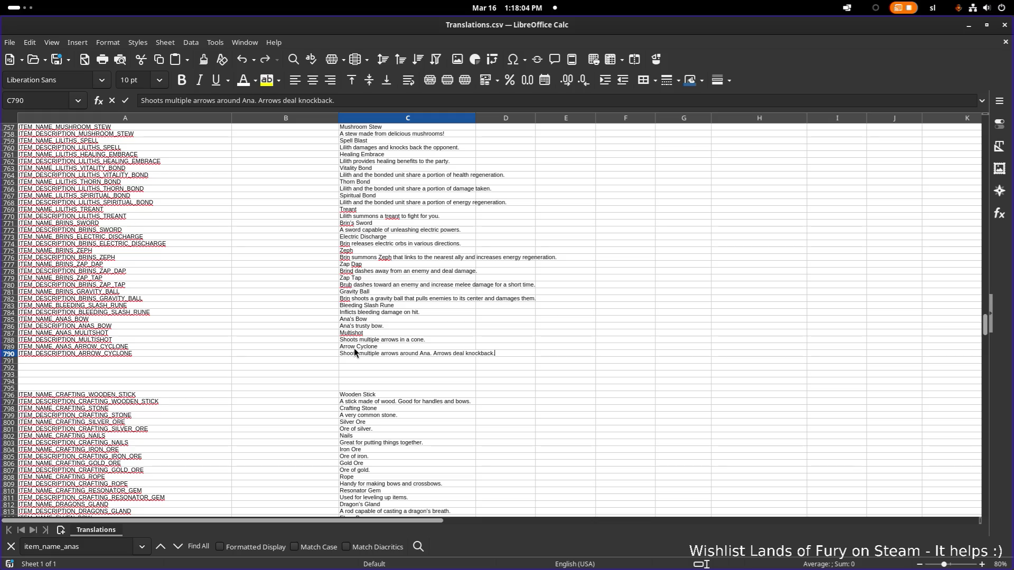
key(Return)
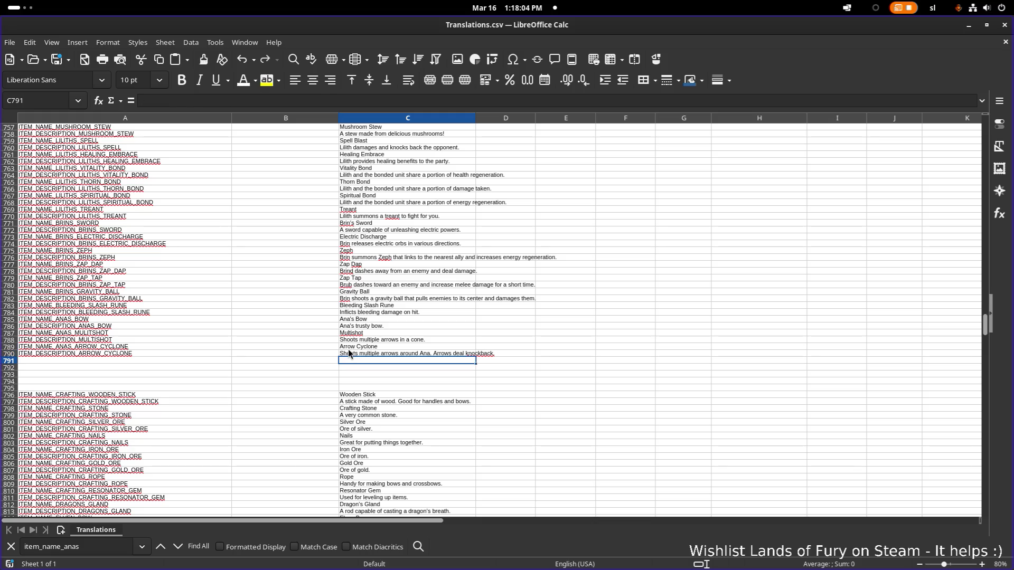
click(968, 27)
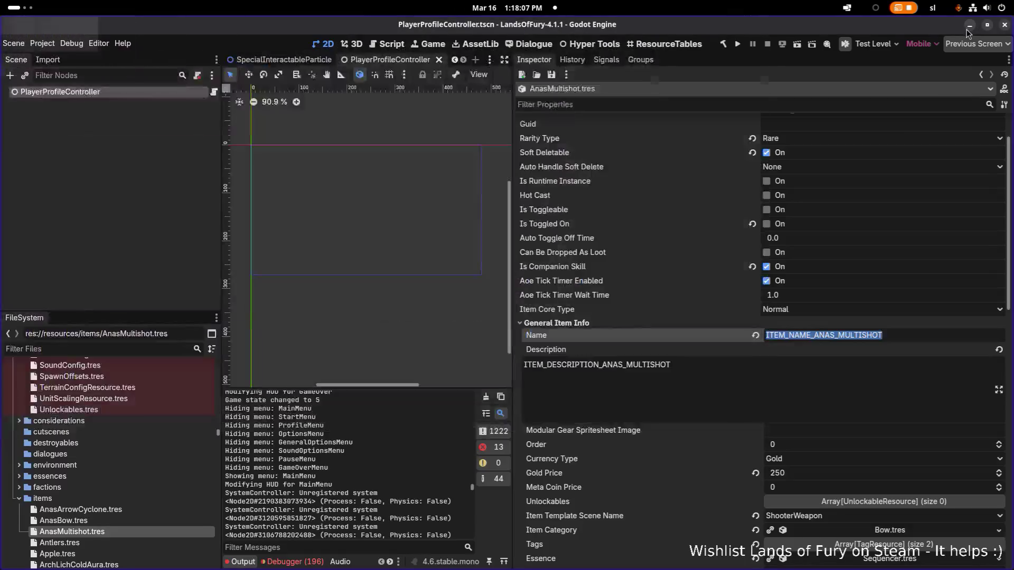
Reopen AnasArrowCyclone.tres and then AnasMultishot.tres in the Inspector
click(754, 389)
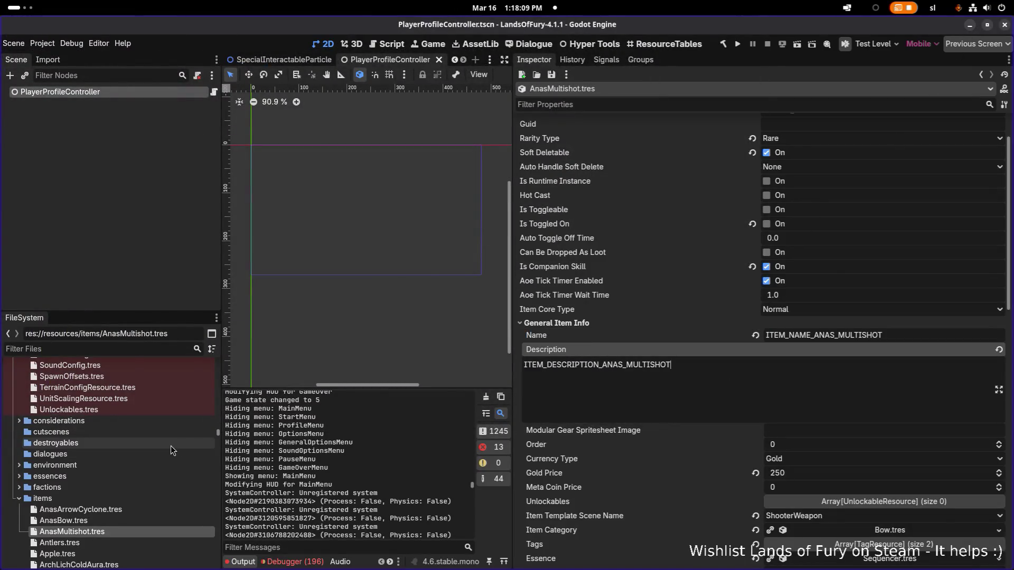
scroll(170, 445, down, 3)
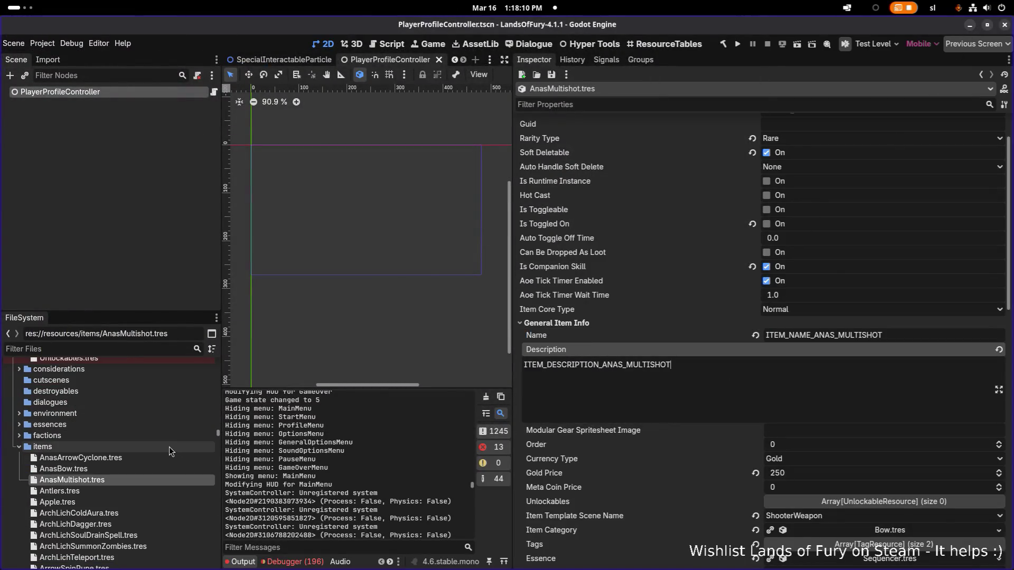
click(122, 460)
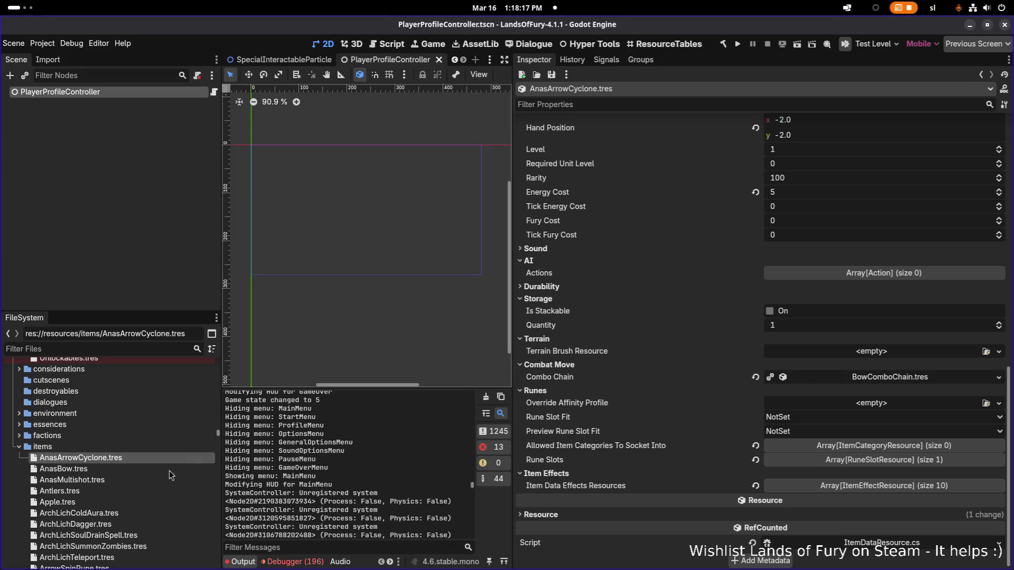
click(146, 479)
scroll(610, 374, down, 3)
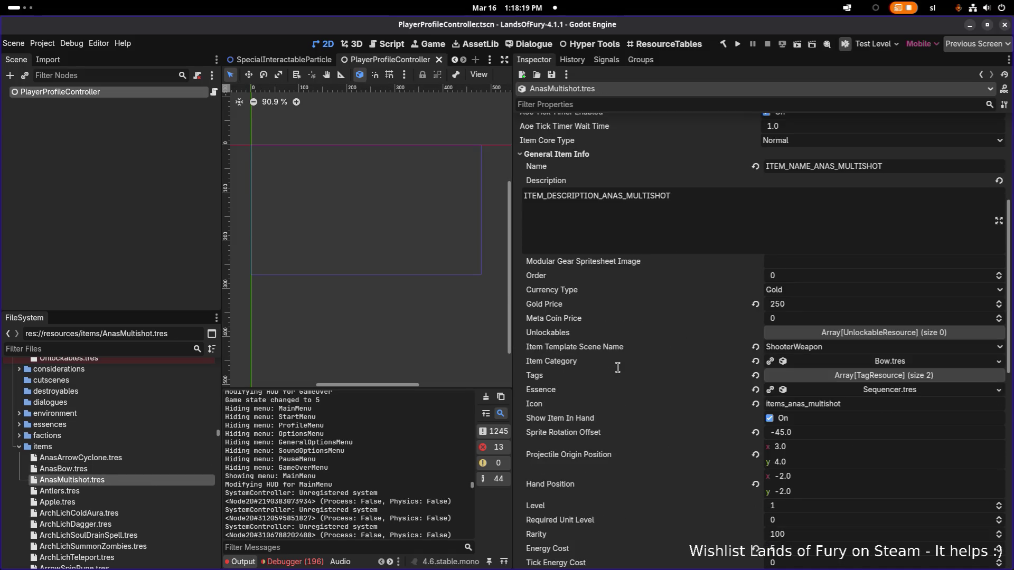
scroll(120, 382, down, 2)
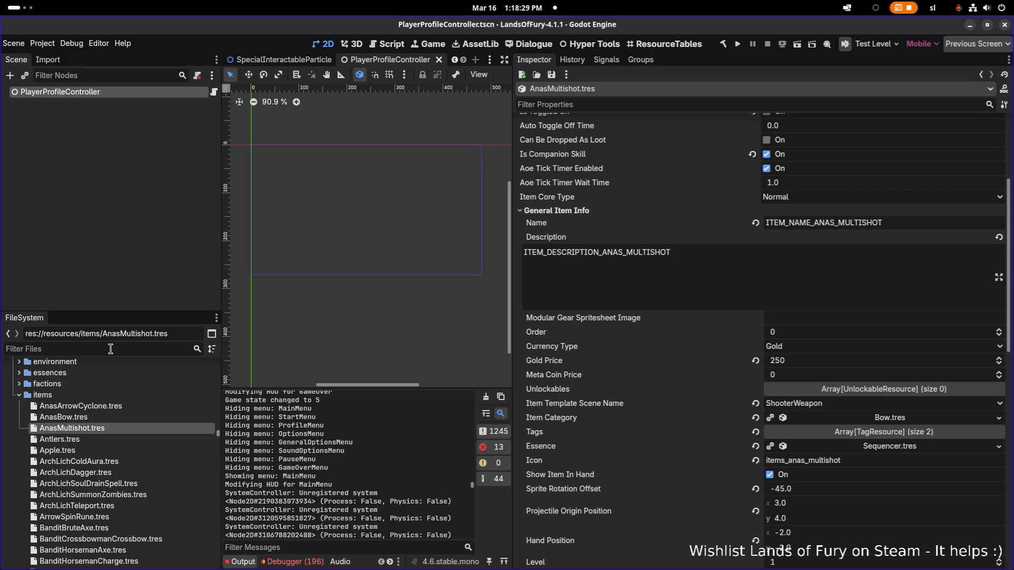
Open BrinsElectricDischarge.tres via the 'brin' filter and expand its AI Actions list
text(brinel)
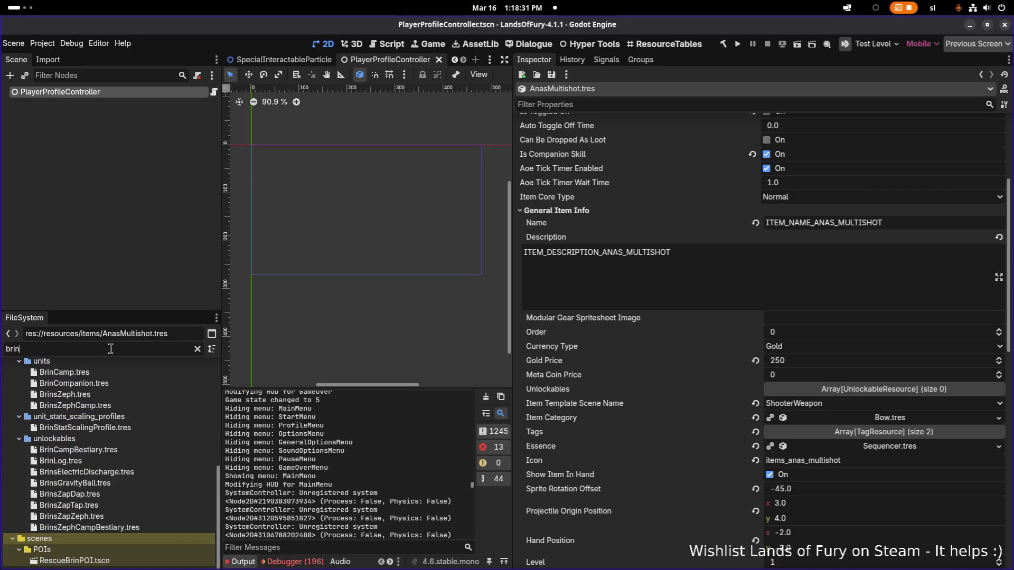
key(BackSpace)
key(BackSpace)
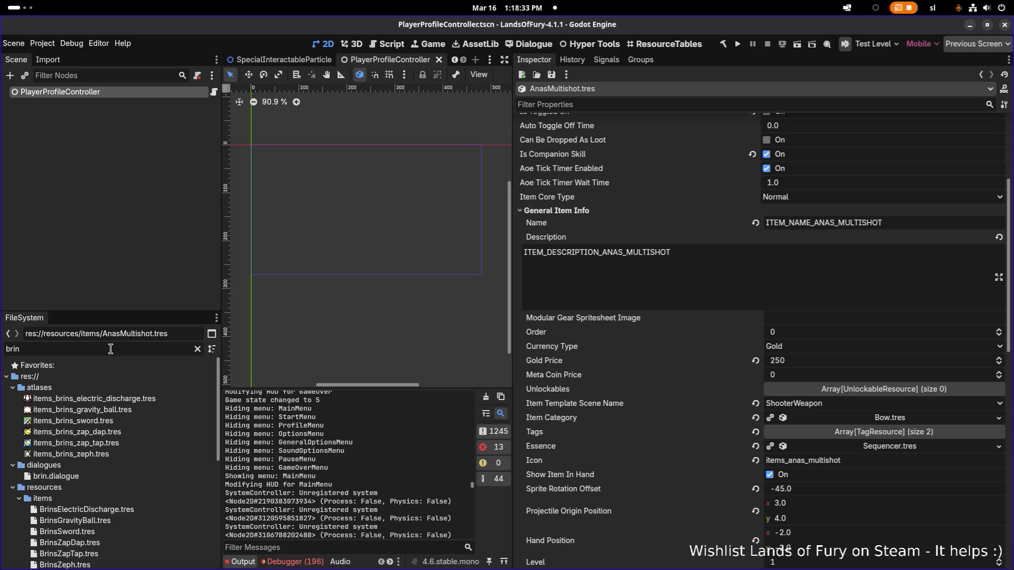
click(145, 510)
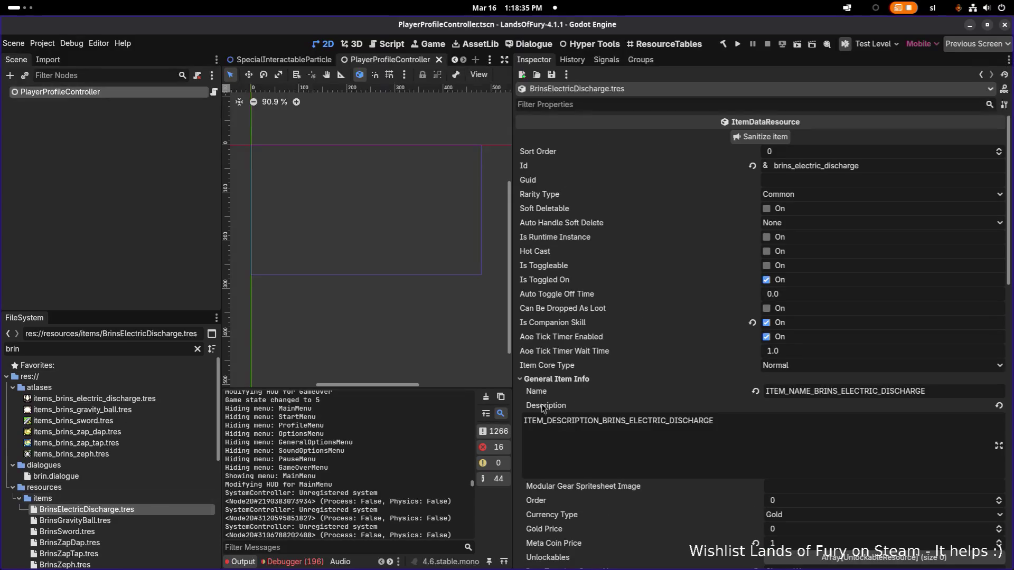
scroll(757, 416, down, 5)
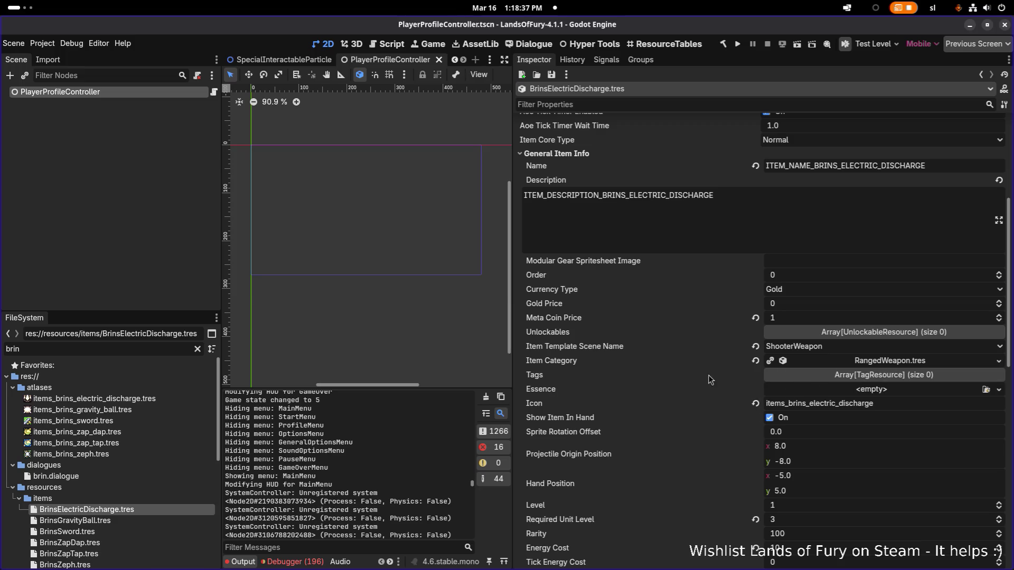
scroll(686, 377, down, 4)
click(581, 391)
click(835, 404)
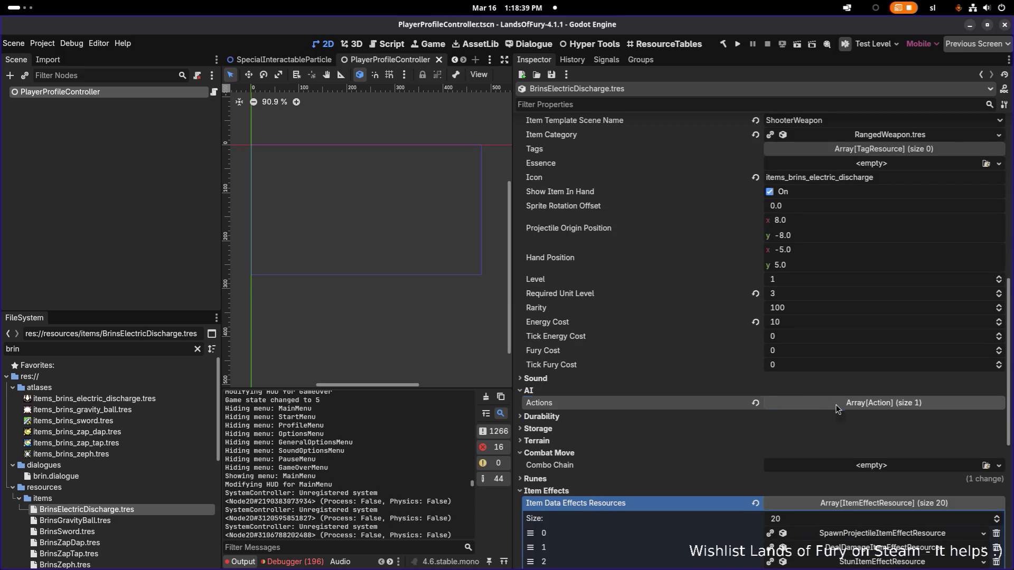
right_click(661, 435)
click(694, 440)
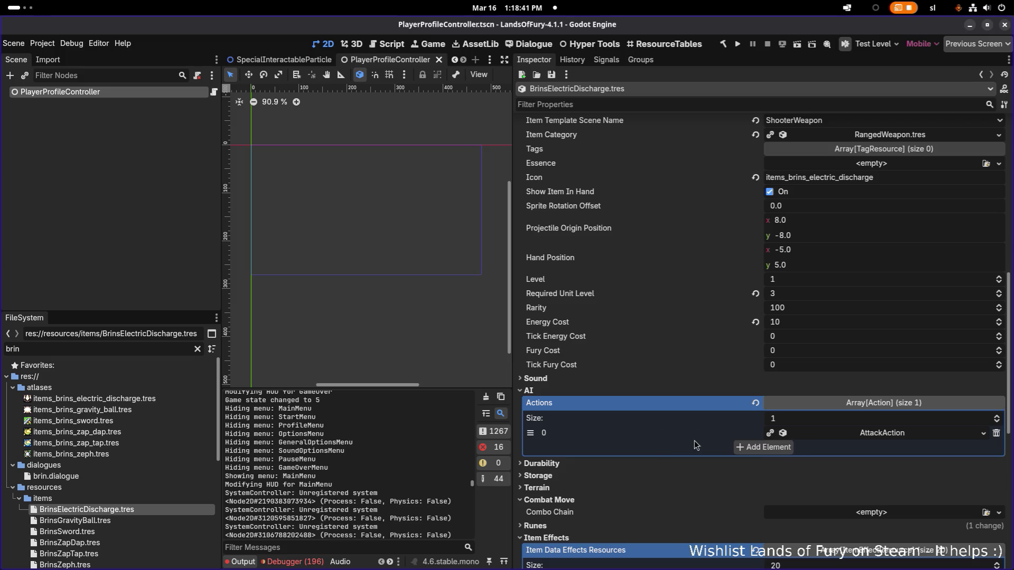
key(ctrl+a)
text(ana)
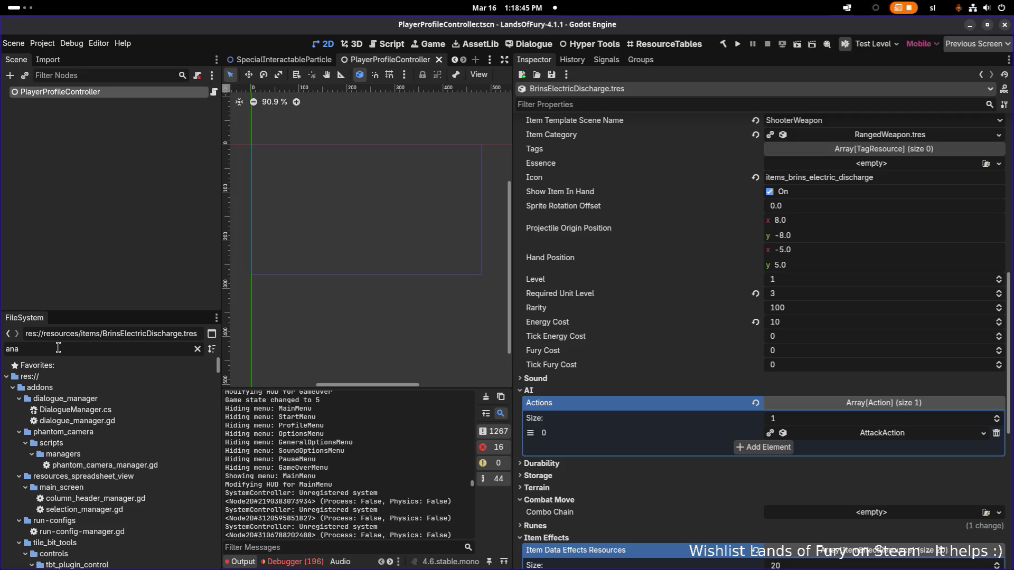
text(m)
Open AnasMultishot.tres and add one empty slot to its AI Actions list
key(BackSpace)
key(BackSpace)
key(BackSpace)
text(sm)
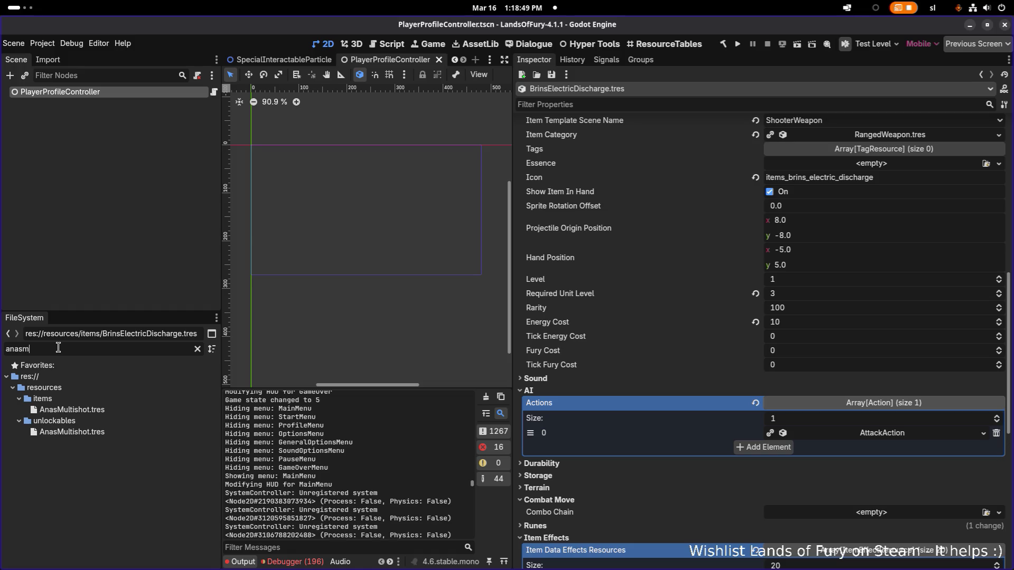
click(98, 412)
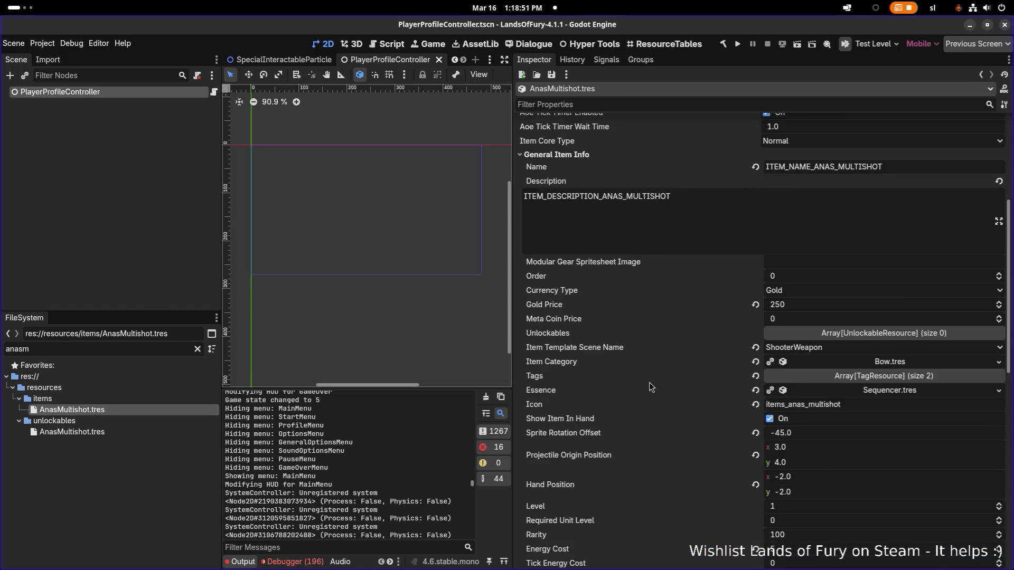
scroll(647, 383, down, 5)
click(633, 391)
click(851, 404)
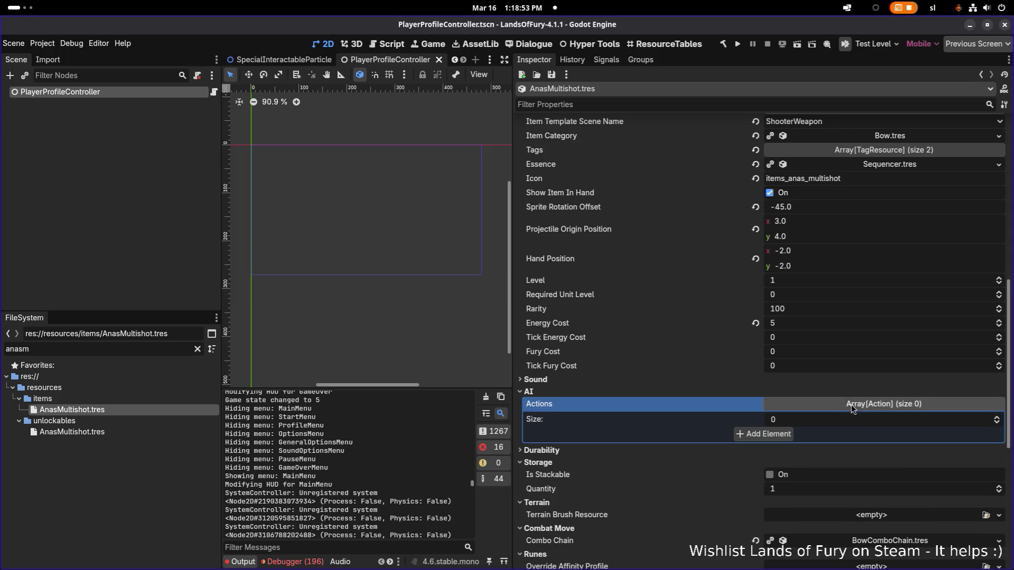
click(763, 434)
click(817, 436)
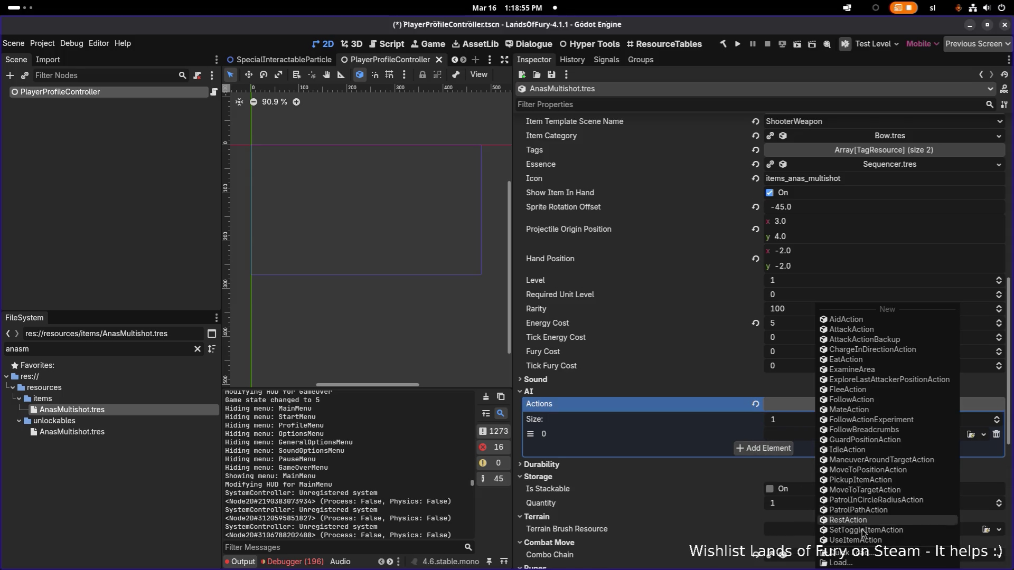
click(698, 444)
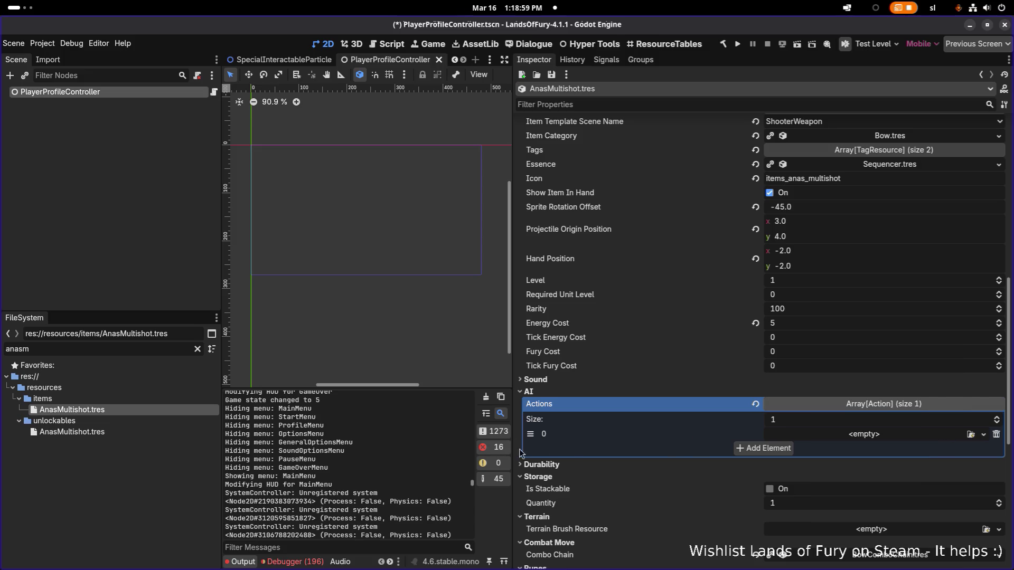
Open BrinsElectricDischarge.tres via the 'brins' filter and copy its AttackAction
double_click(104, 353)
text(brinsa)
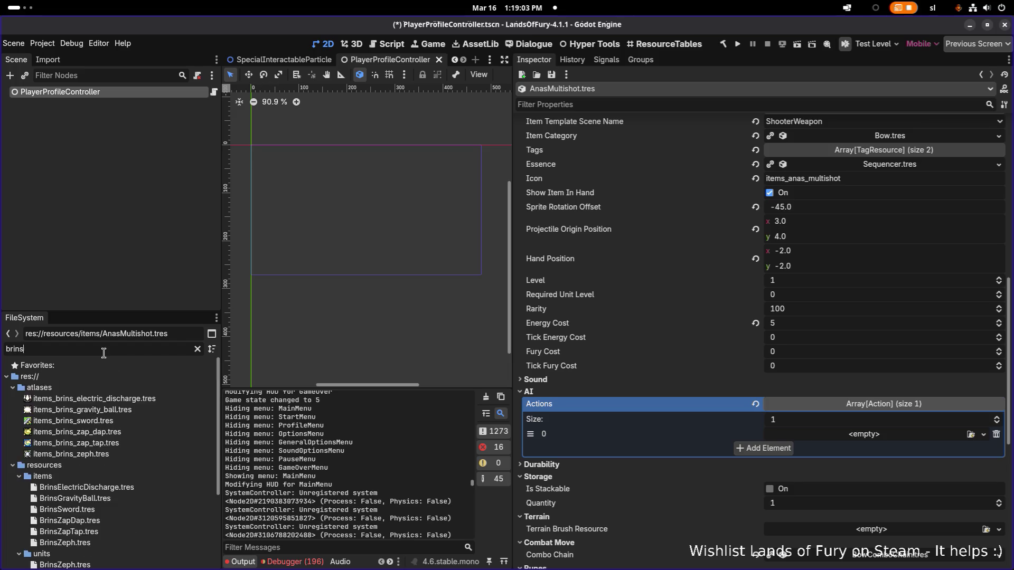
key(BackSpace)
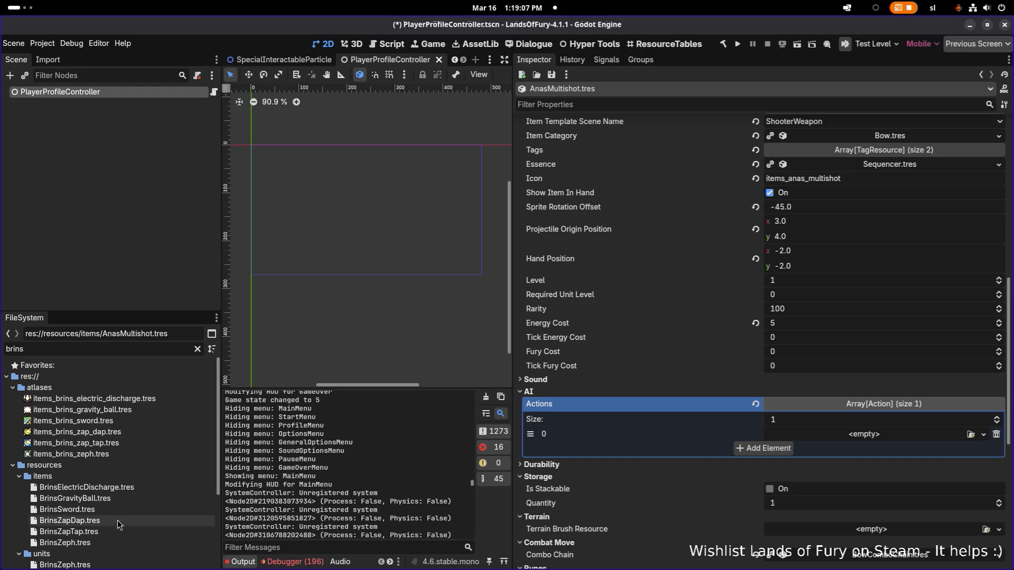
double_click(131, 481)
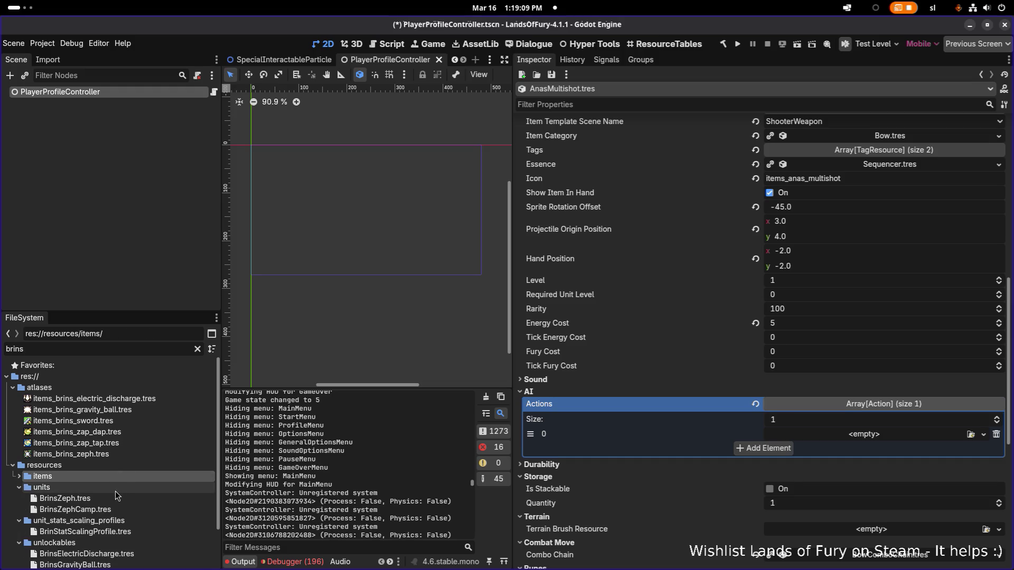
double_click(116, 477)
click(115, 487)
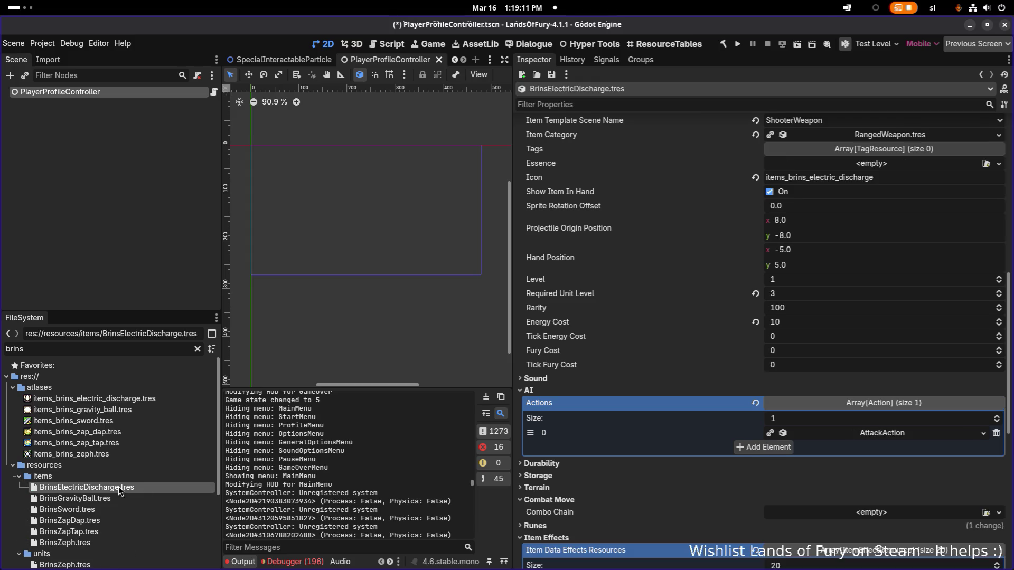
right_click(851, 438)
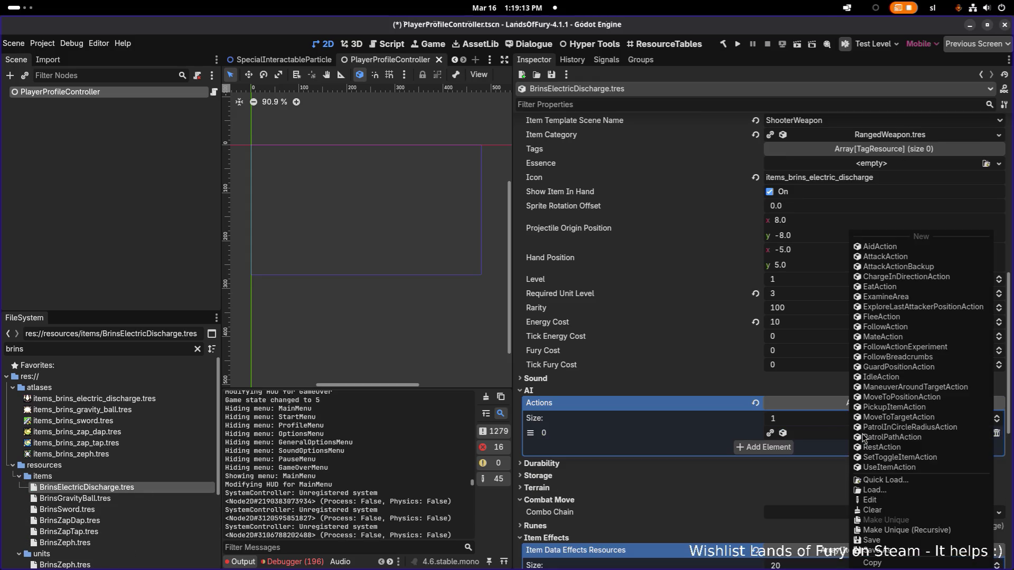
click(872, 563)
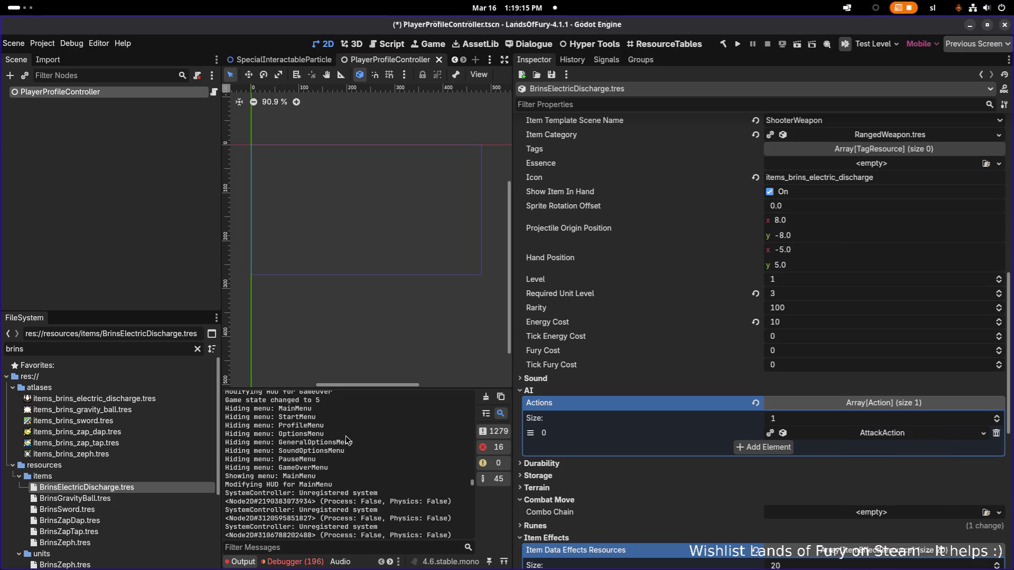
Reopen AnasMultishot.tres via the 'anas' file filter
double_click(156, 348)
text(anas)
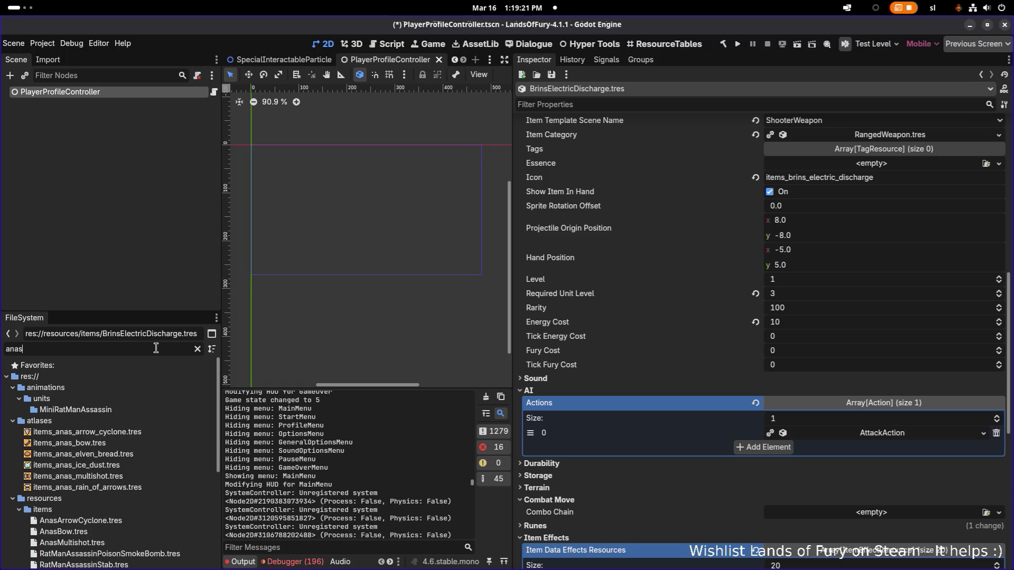
click(153, 544)
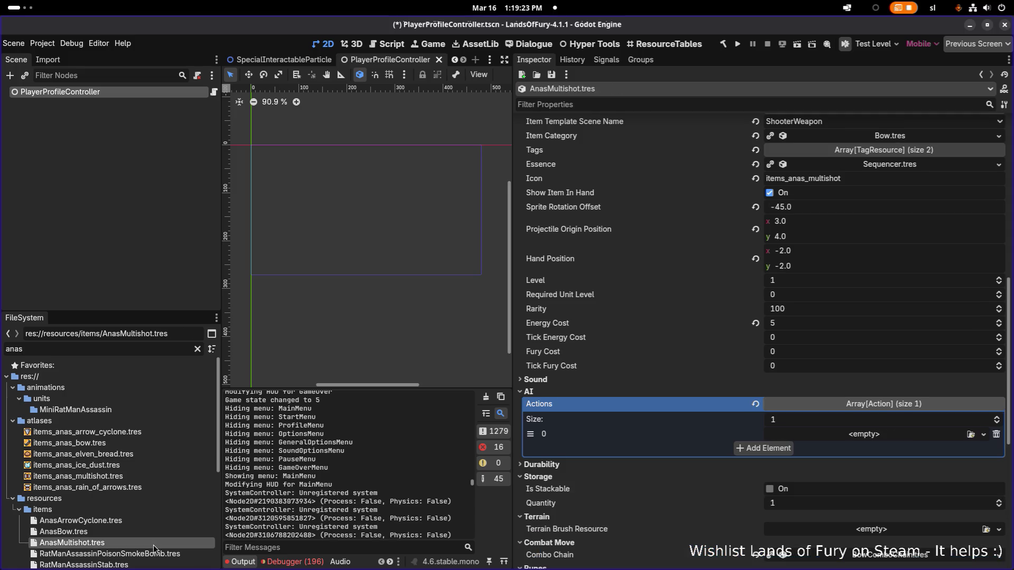
Paste the copied AttackAction into the empty slot as a recursive unique copy
click(838, 436)
click(886, 563)
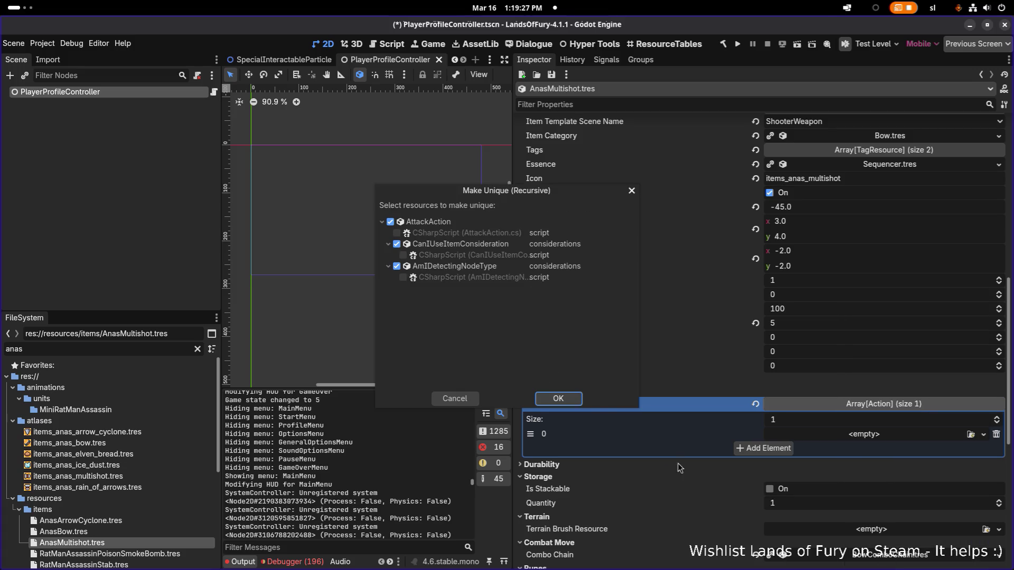
click(558, 399)
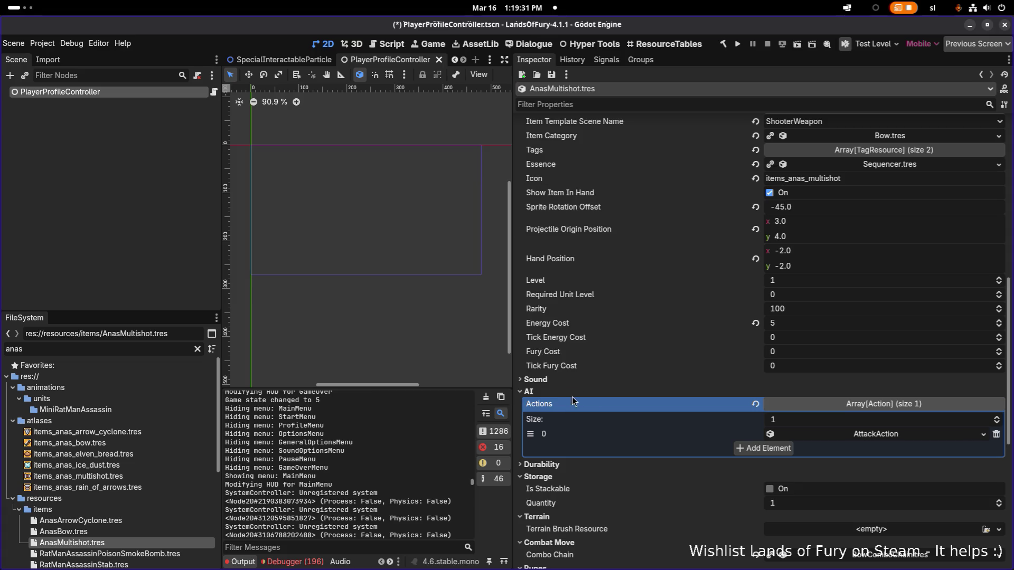
click(861, 435)
Keep spell_1 as the animation type and bring up the browser's Stream goals card
scroll(844, 442, down, 1)
click(847, 399)
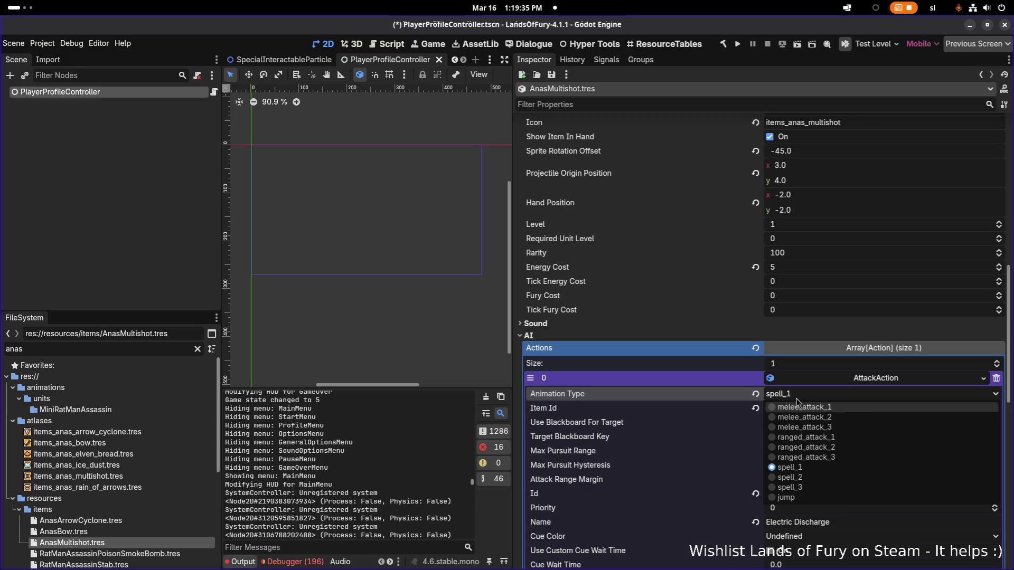
click(702, 393)
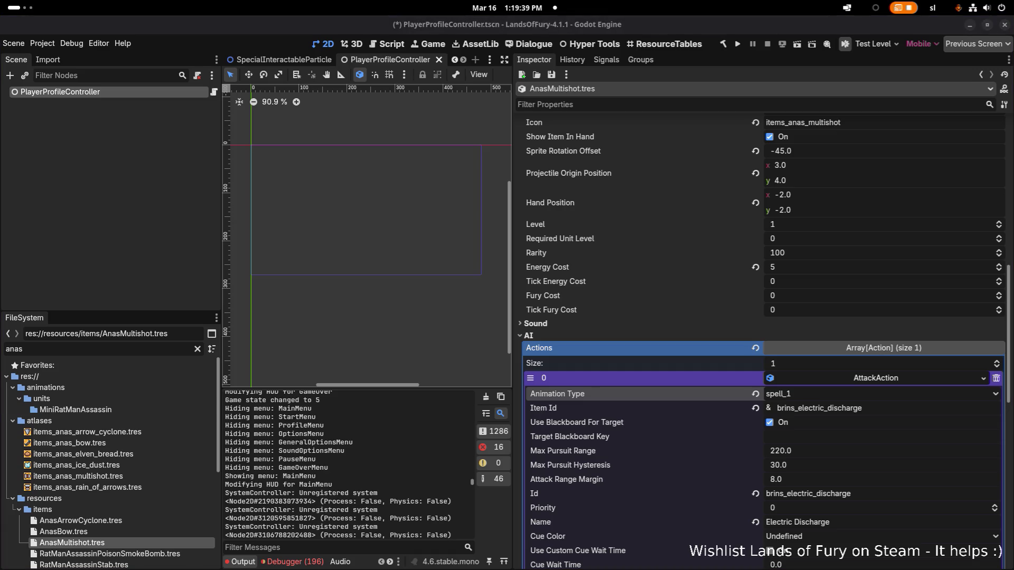
click(142, 219)
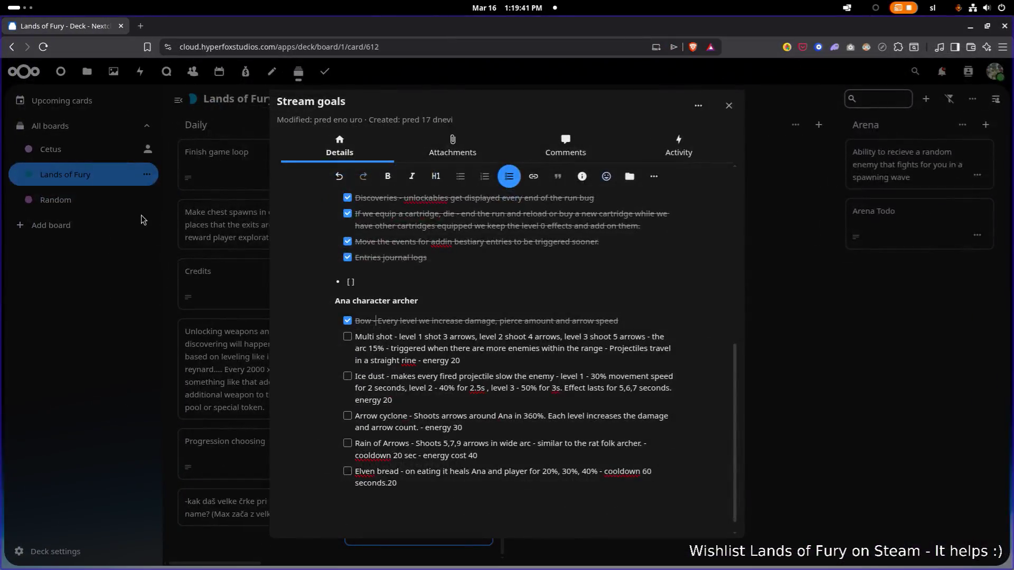
Search itch.io for 'lyaseek' in a new browser tab
click(140, 26)
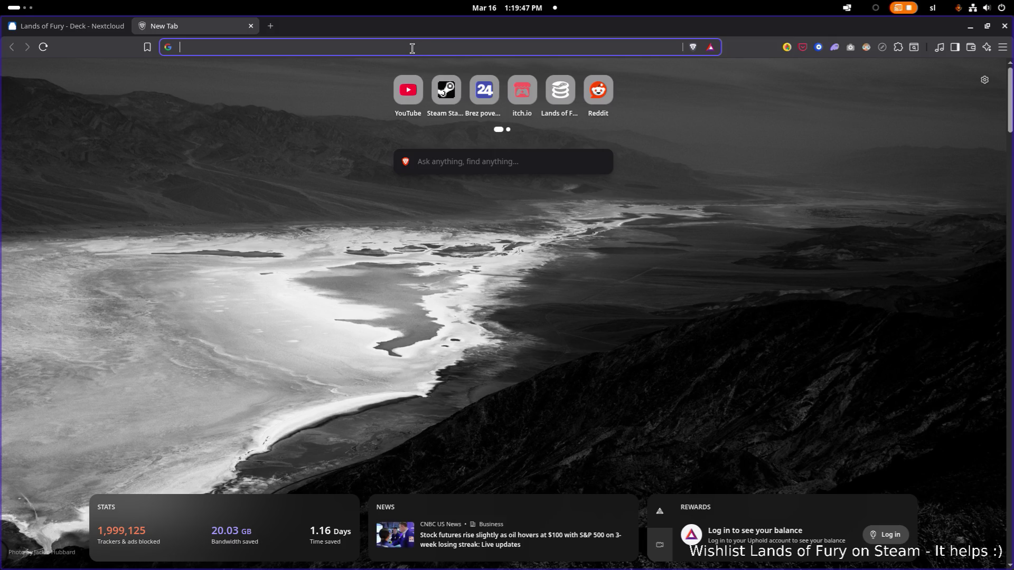
text(itch)
key(Return)
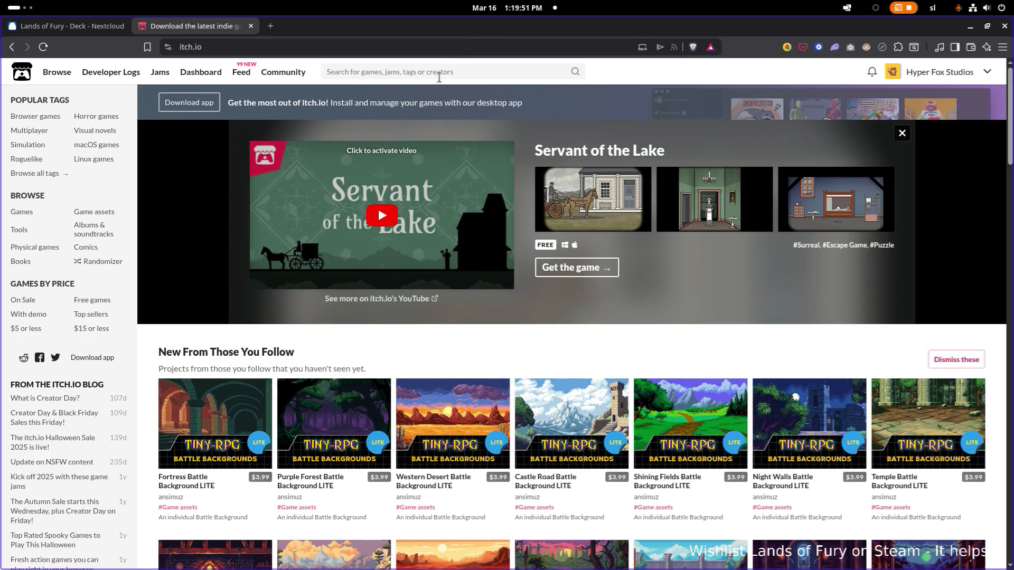
click(438, 77)
text(lyaseek)
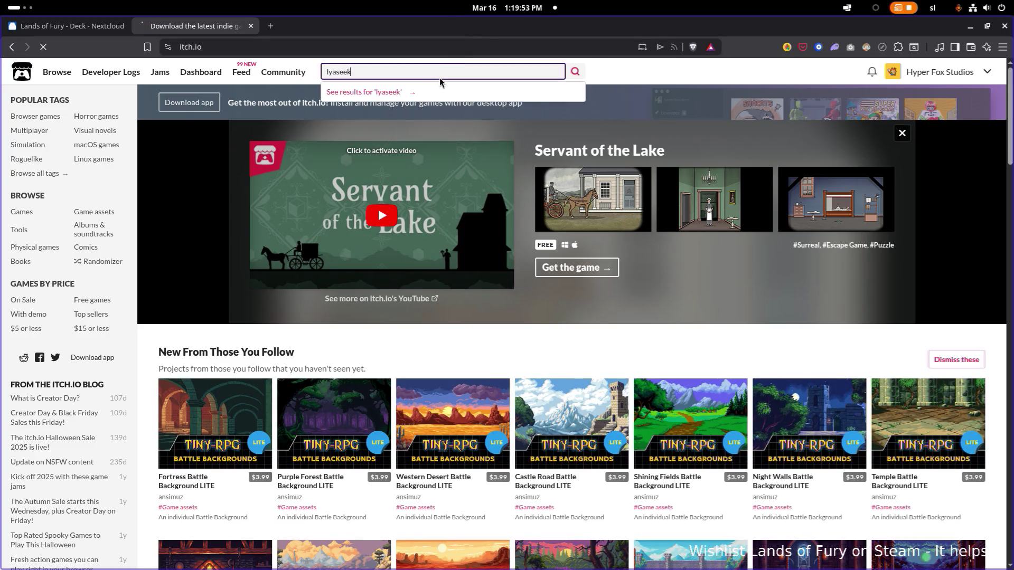
key(Return)
Review the MiniFolks - Elves pack's character animations, then minimise the browser
mouse_move(275, 174)
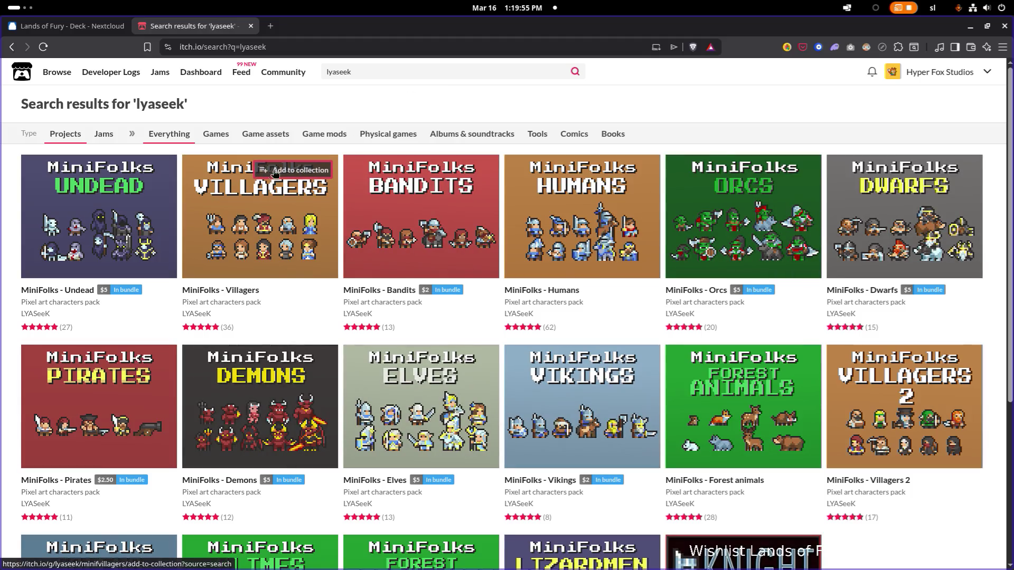
click(444, 413)
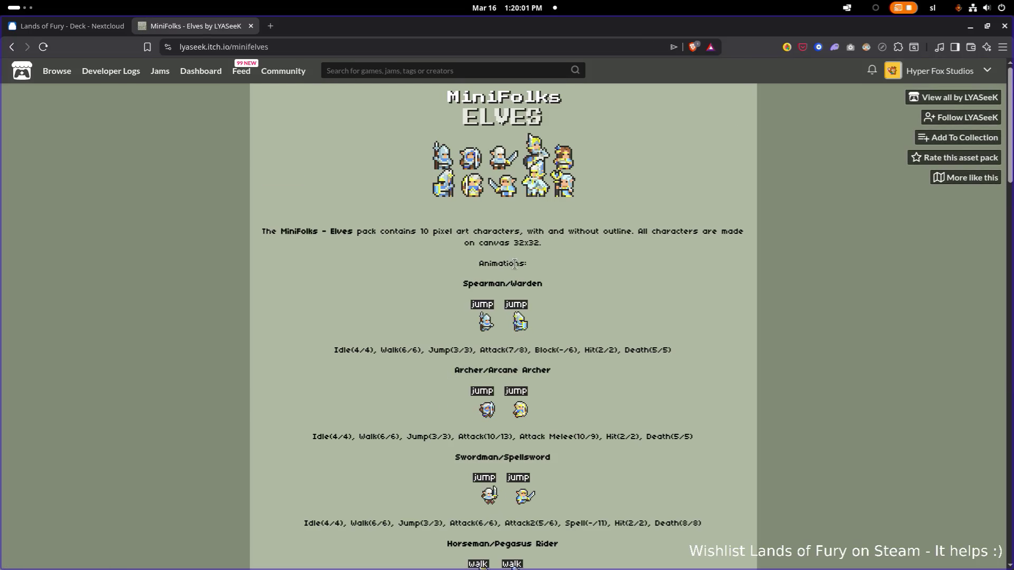
scroll(523, 263, down, 3)
scroll(546, 265, up, 2)
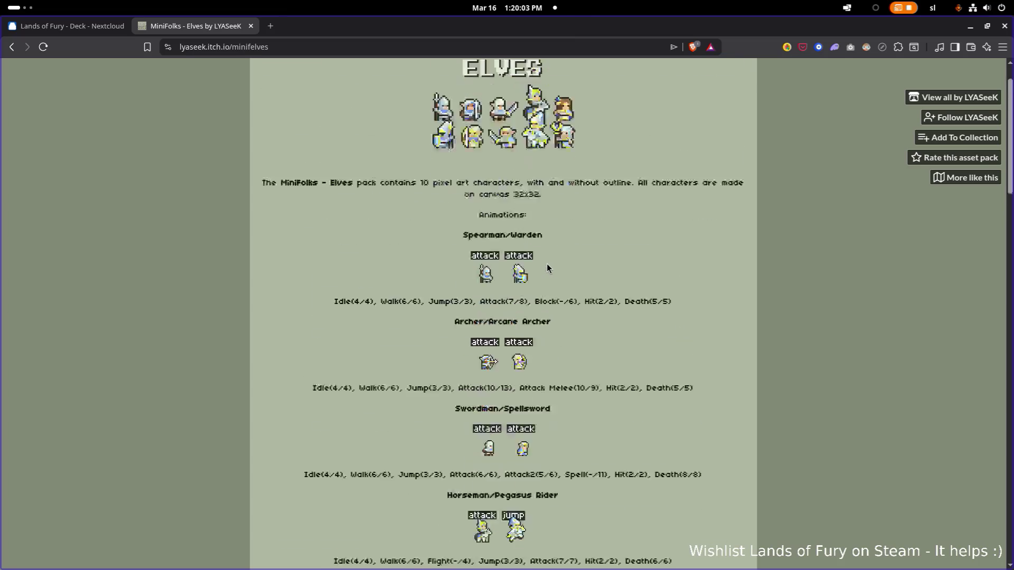
scroll(547, 264, up, 2)
scroll(547, 262, down, 1)
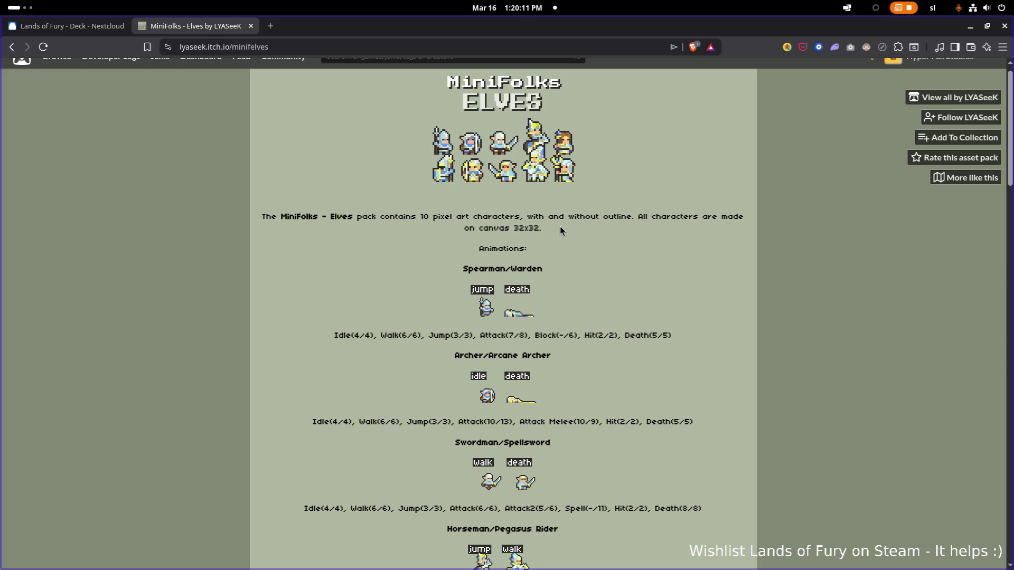
scroll(560, 227, down, 3)
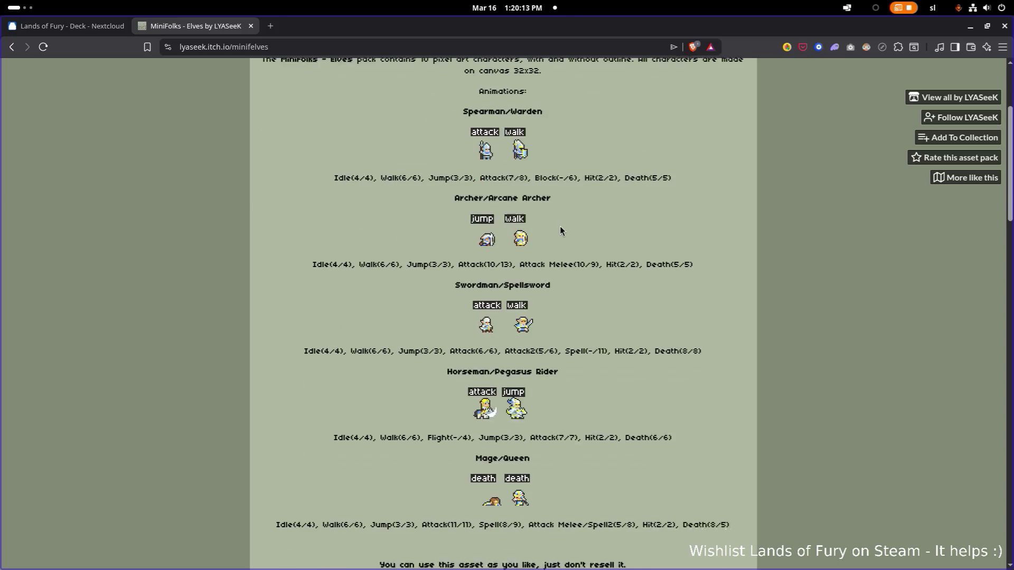
scroll(560, 231, up, 1)
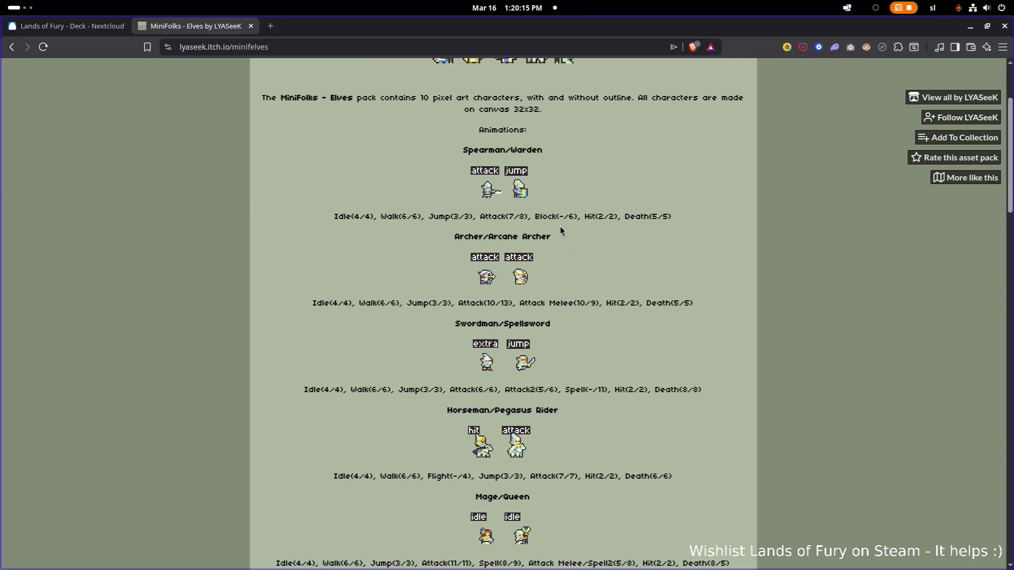
scroll(560, 227, up, 2)
scroll(561, 227, down, 9)
scroll(560, 230, down, 3)
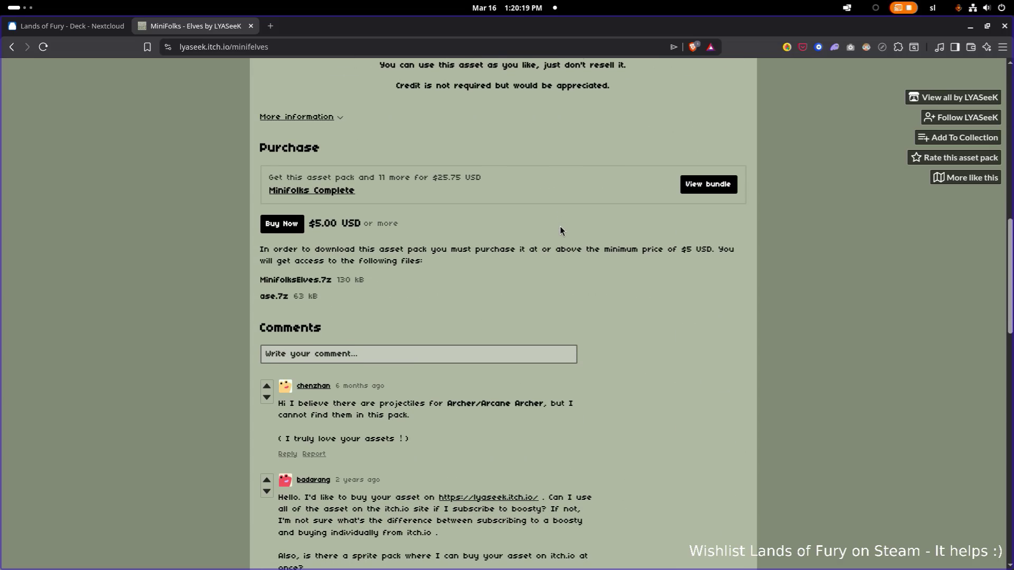
scroll(559, 226, up, 12)
scroll(560, 226, down, 1)
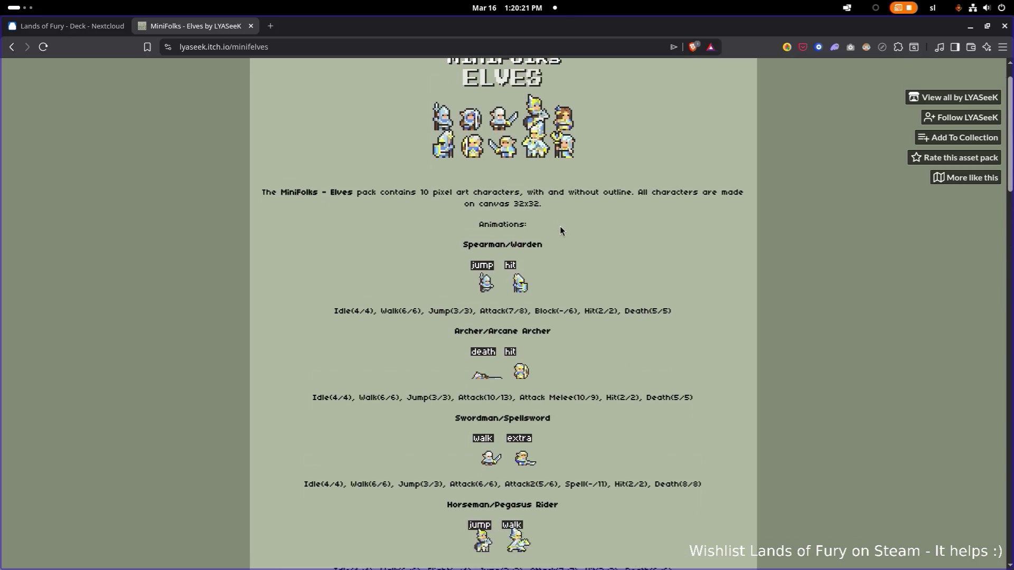
scroll(561, 231, down, 2)
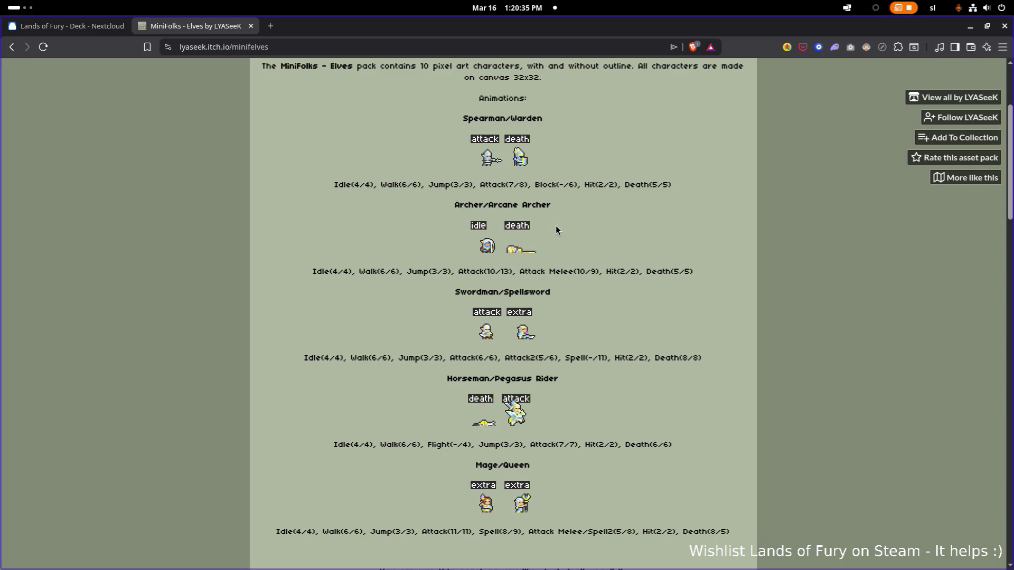
click(970, 27)
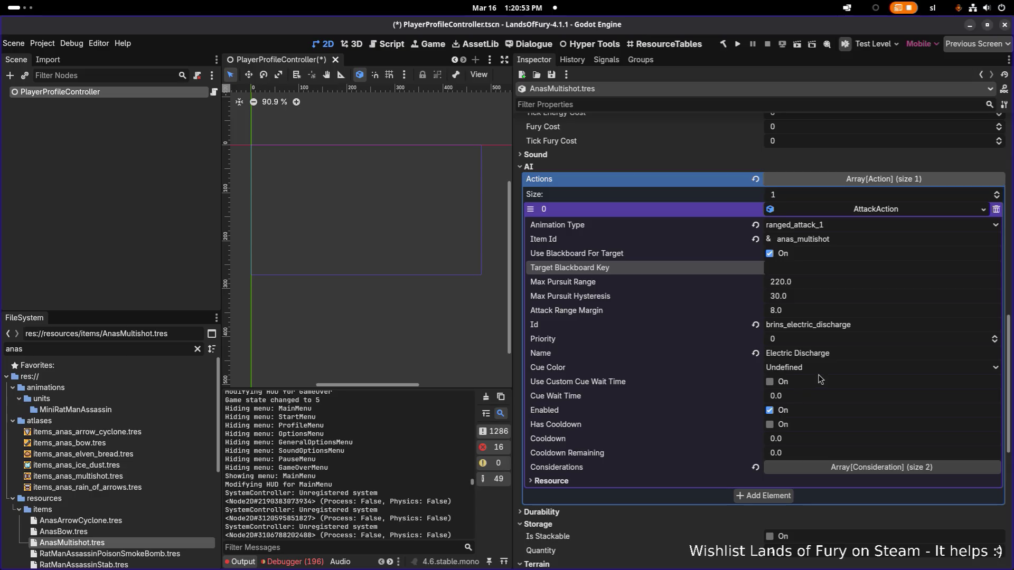
Rename the AttackAction to Multi Shot and set its Id to anas_multishot
double_click(834, 356)
key(ctrl+a)
text(M)
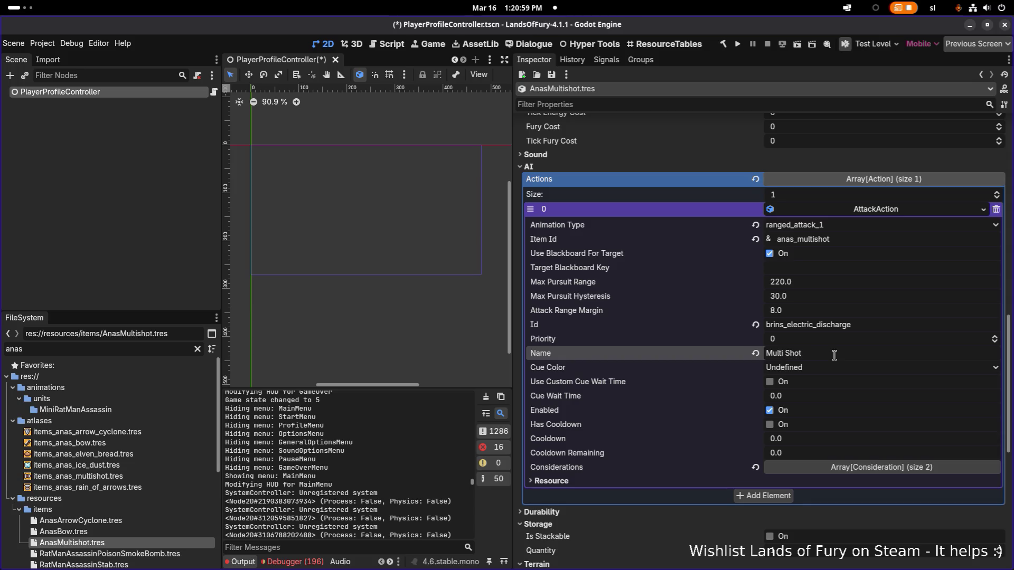
double_click(864, 322)
text(anas_multishot)
Expand the action's Considerations list and open the CanIUseItemConsideration settings
click(845, 467)
scroll(851, 465, down, 3)
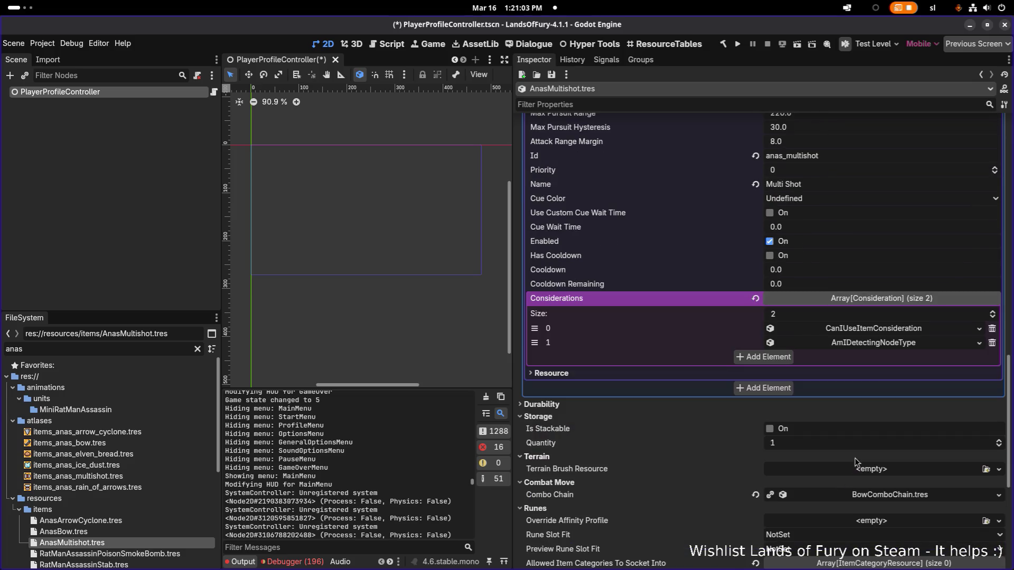
click(880, 329)
click(881, 329)
right_click(881, 328)
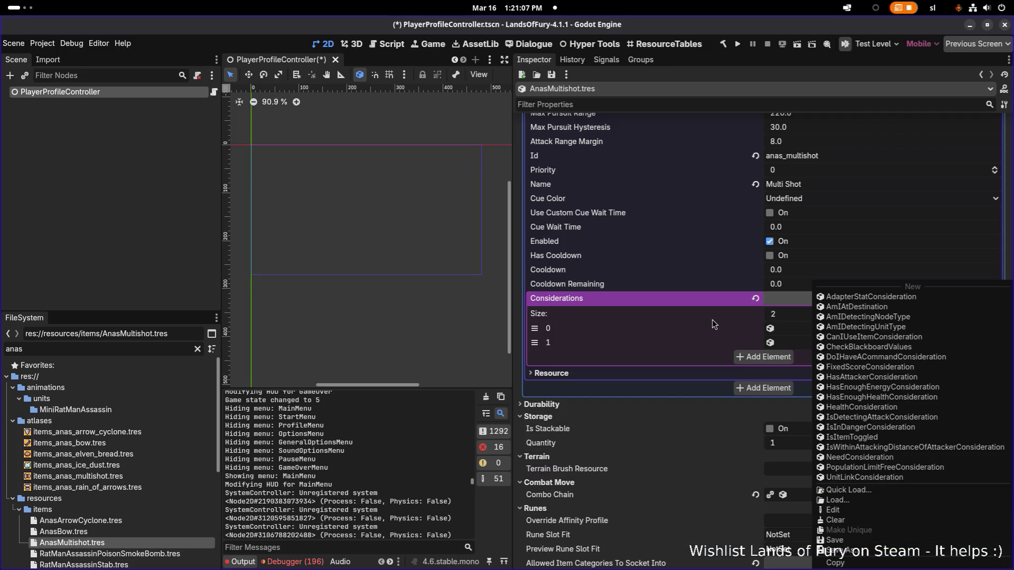
click(712, 319)
scroll(736, 323, up, 2)
scroll(738, 325, up, 3)
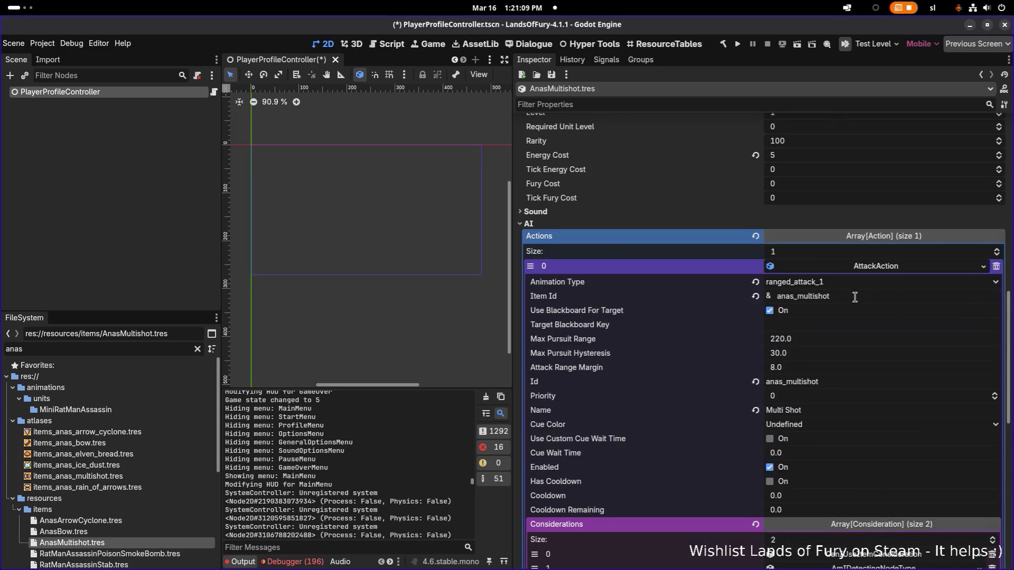
scroll(853, 294, down, 5)
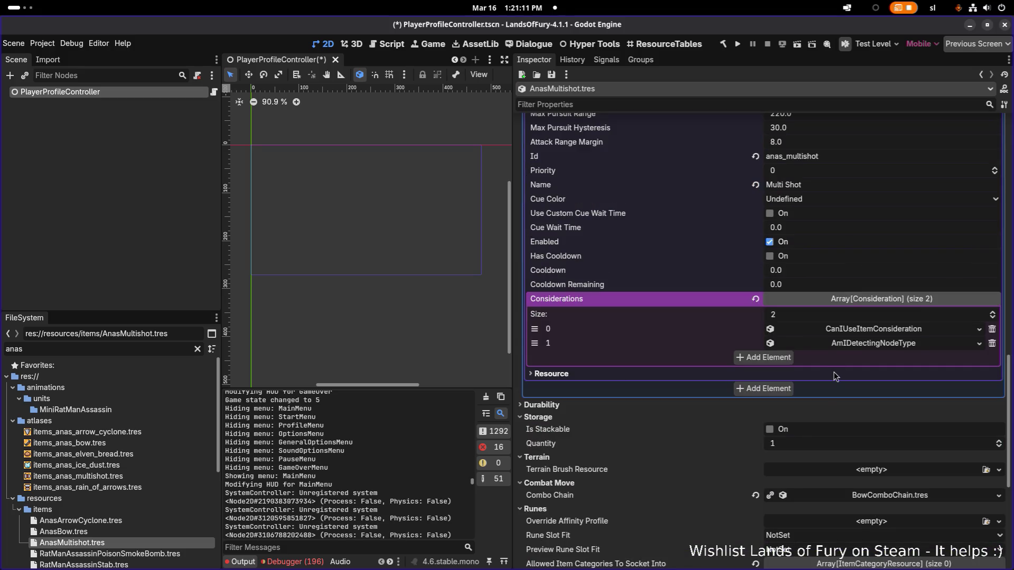
scroll(843, 333, up, 3)
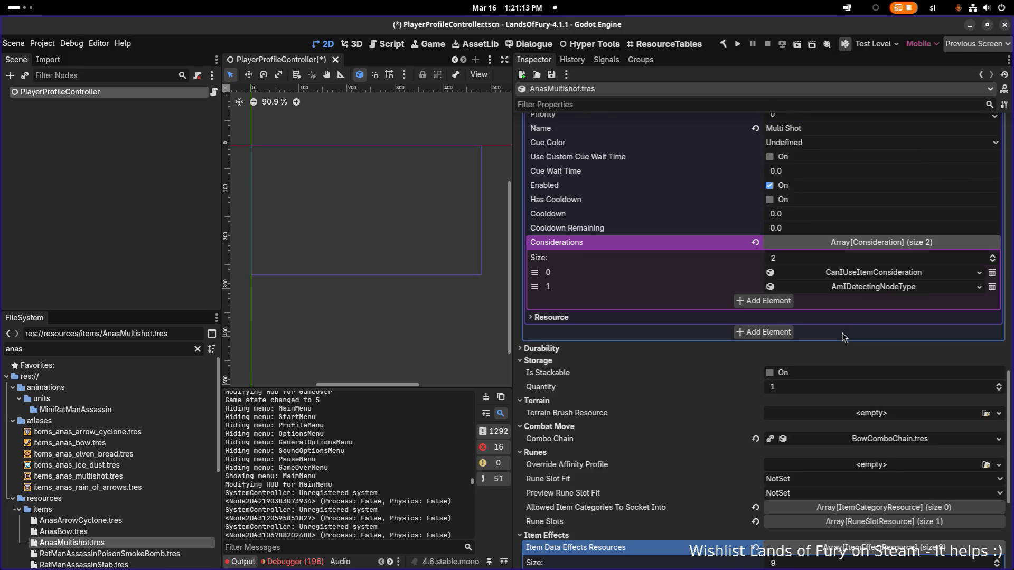
click(871, 273)
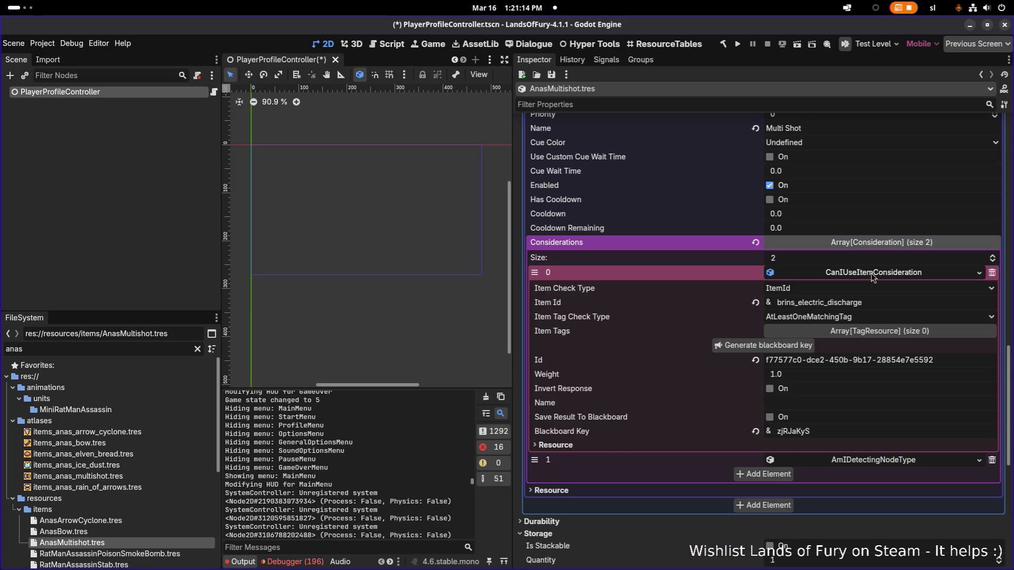
Set the CanIUseItemConsideration Item Id to anas_multishot
double_click(890, 301)
text(anas_multishot)
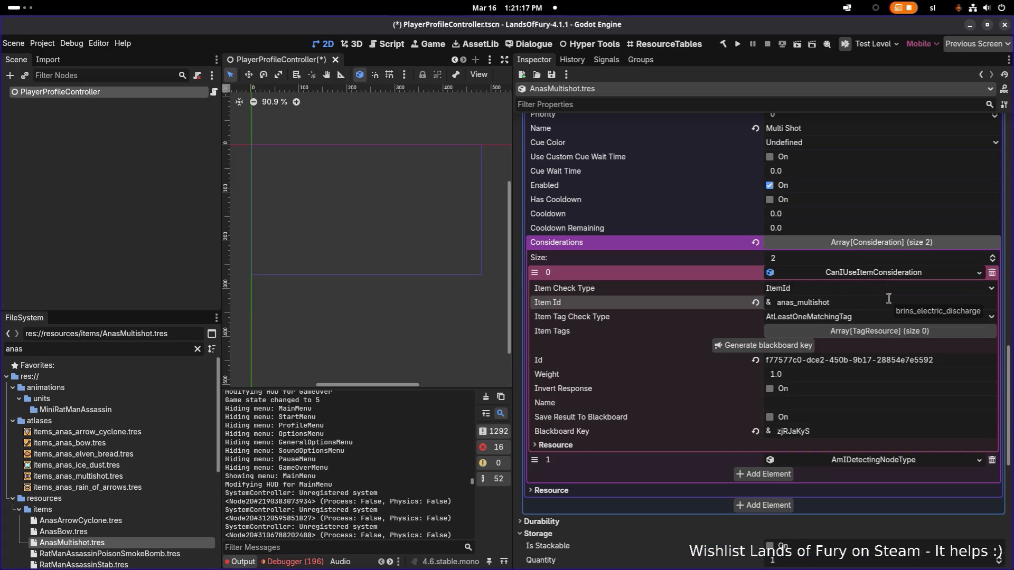
click(874, 465)
scroll(875, 454, down, 2)
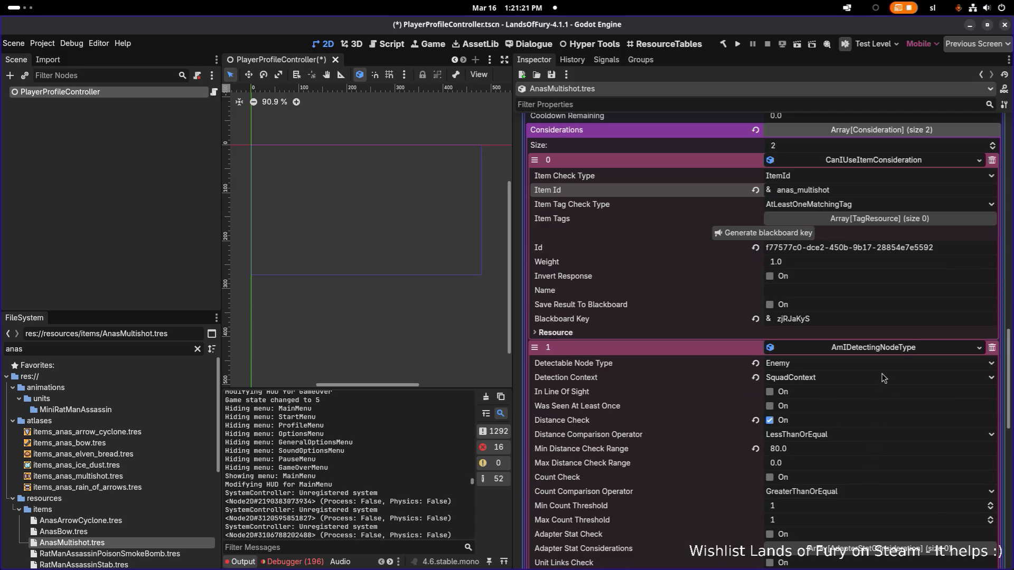
scroll(858, 377, down, 1)
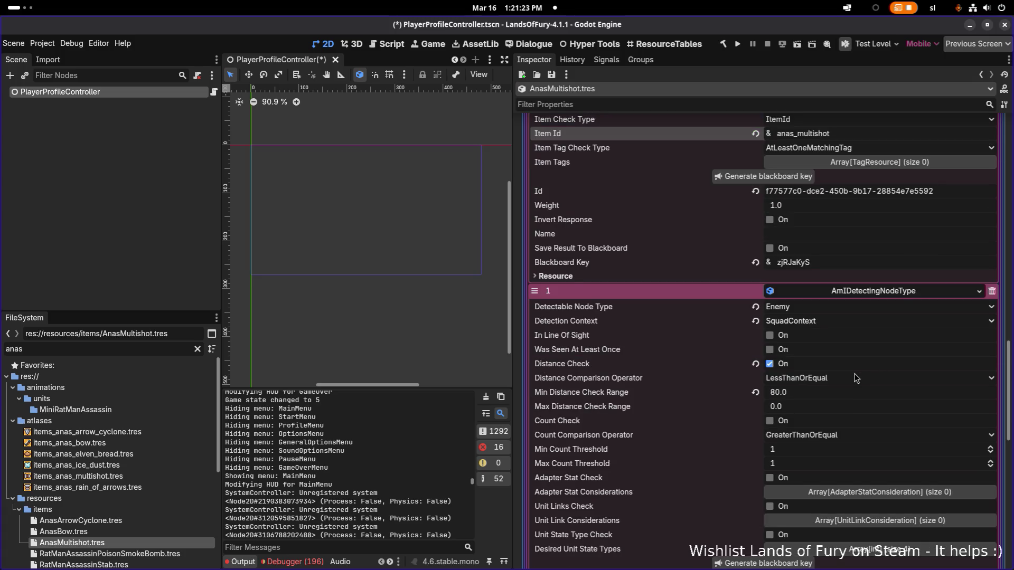
Make AmIDetectingNodeType skip the distance check, require line of sight, and use PerceptionSystem
click(771, 366)
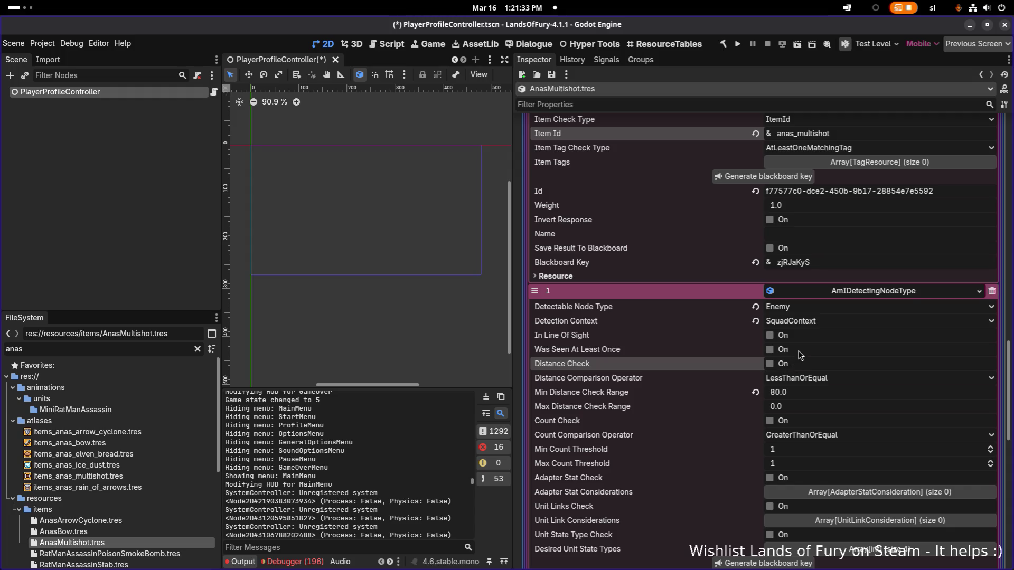
scroll(798, 351, up, 5)
scroll(829, 322, down, 5)
click(784, 336)
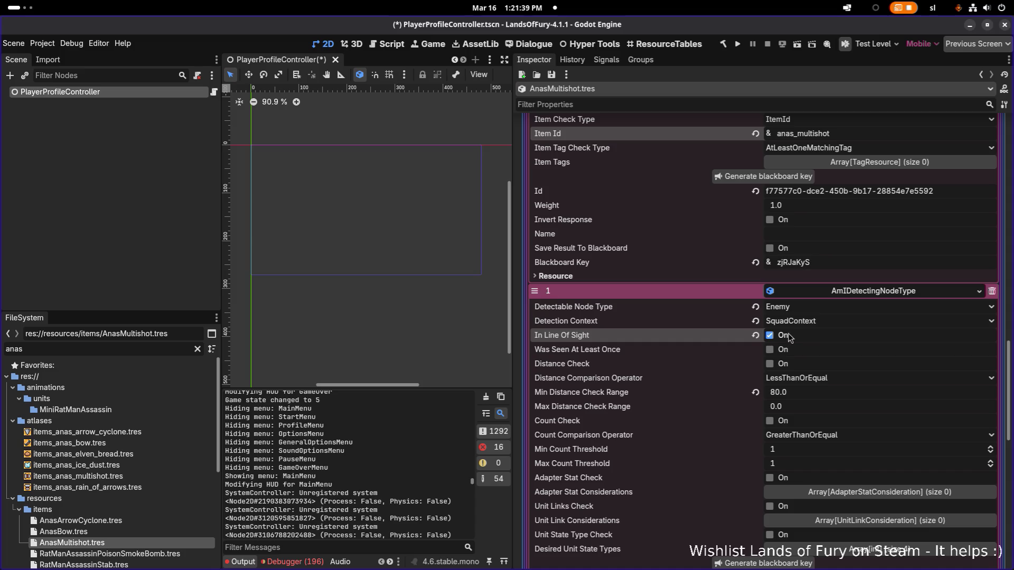
click(795, 321)
click(797, 336)
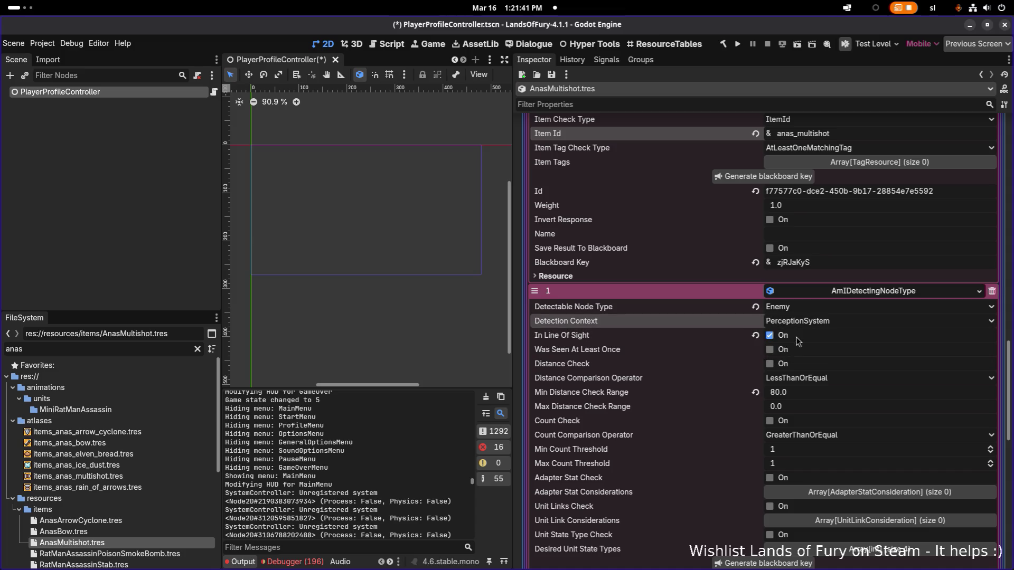
scroll(801, 383, down, 3)
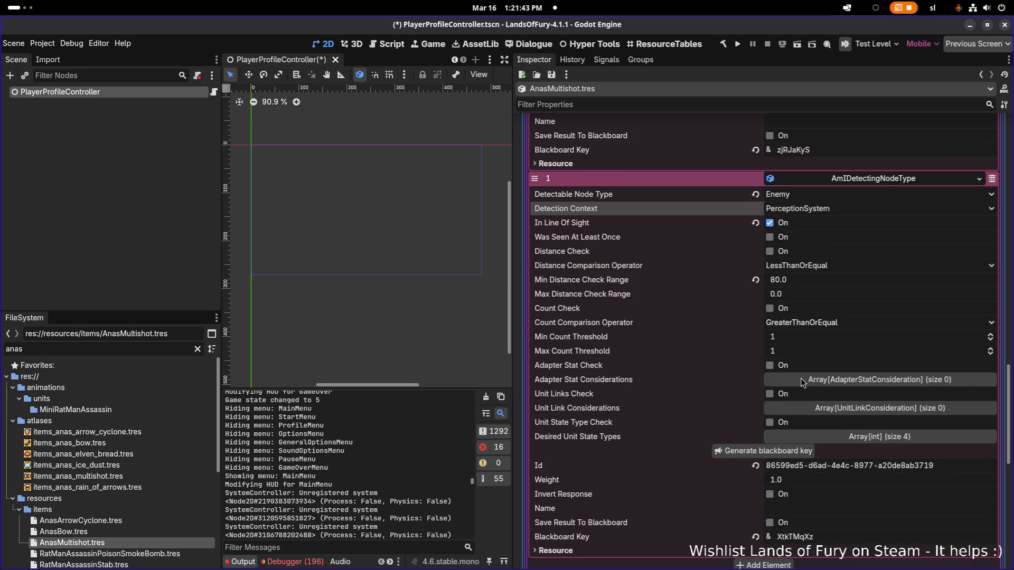